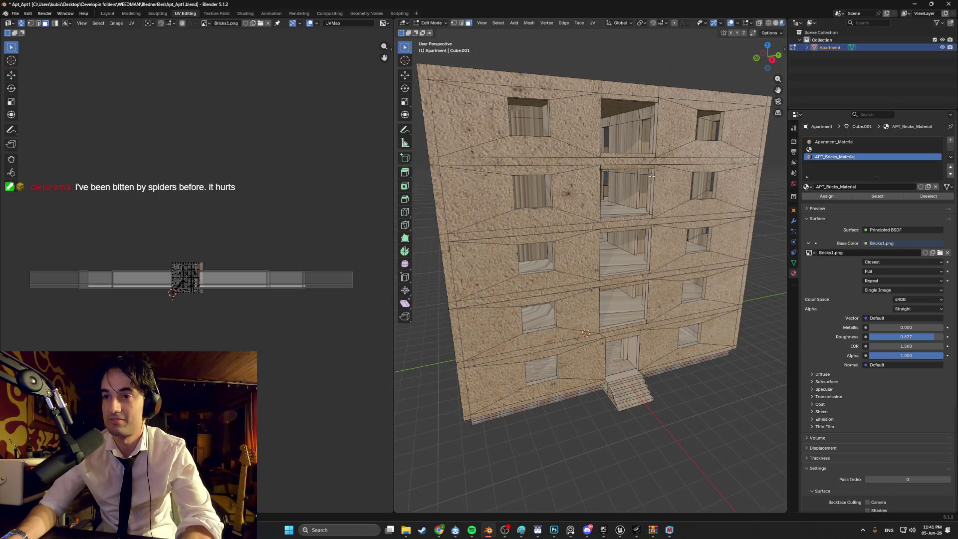
Orbit and zoom the Blender view to inspect the building's roof.
mouse_move(657, 223)
mouse_down()
mouse_move(605, 243)
mouse_move(601, 253)
mouse_move(624, 273)
mouse_up()
scroll(624, 236, down, 3)
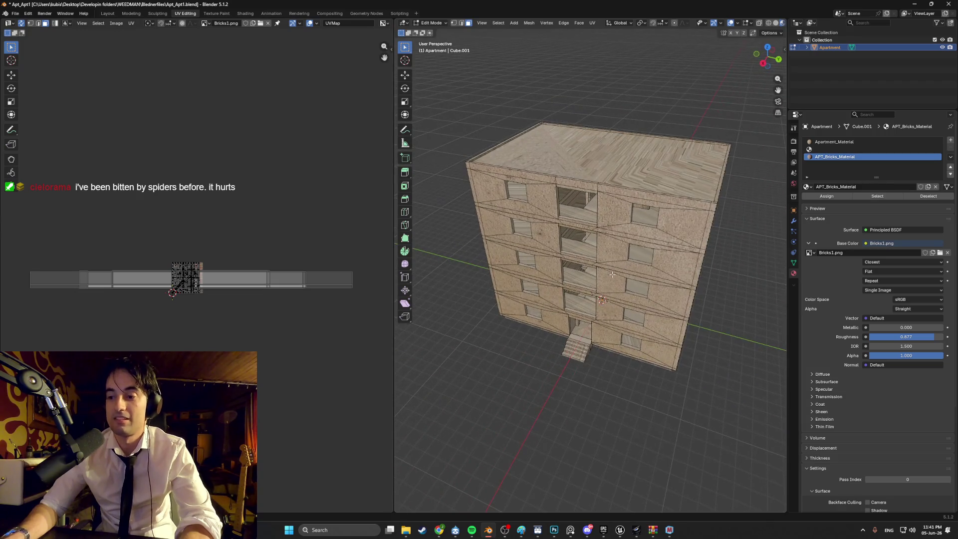
scroll(578, 287, up, 2)
scroll(578, 288, down, 2)
scroll(610, 264, up, 5)
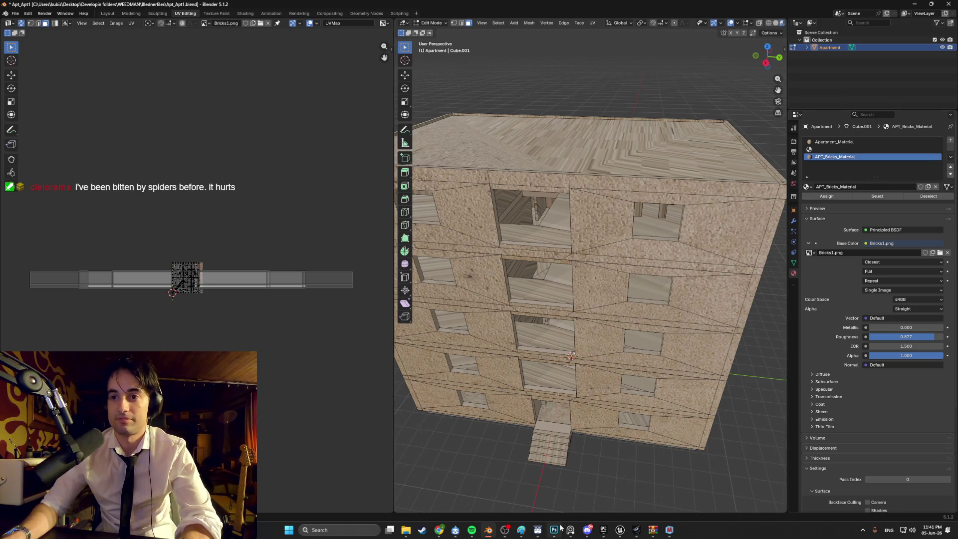
In Photoshop, create a new white 512 × 512 px document from the 1024 square preset.
mouse_move(561, 527)
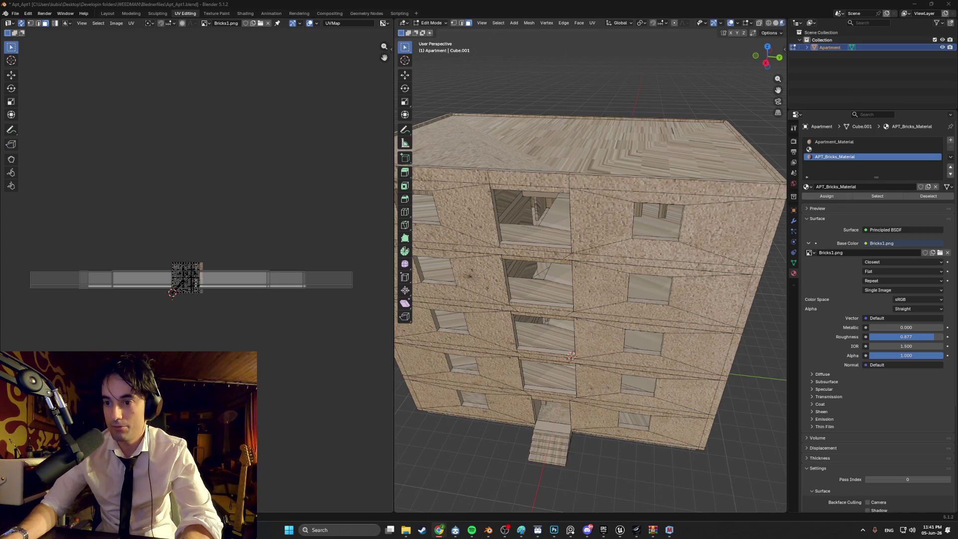
click(554, 529)
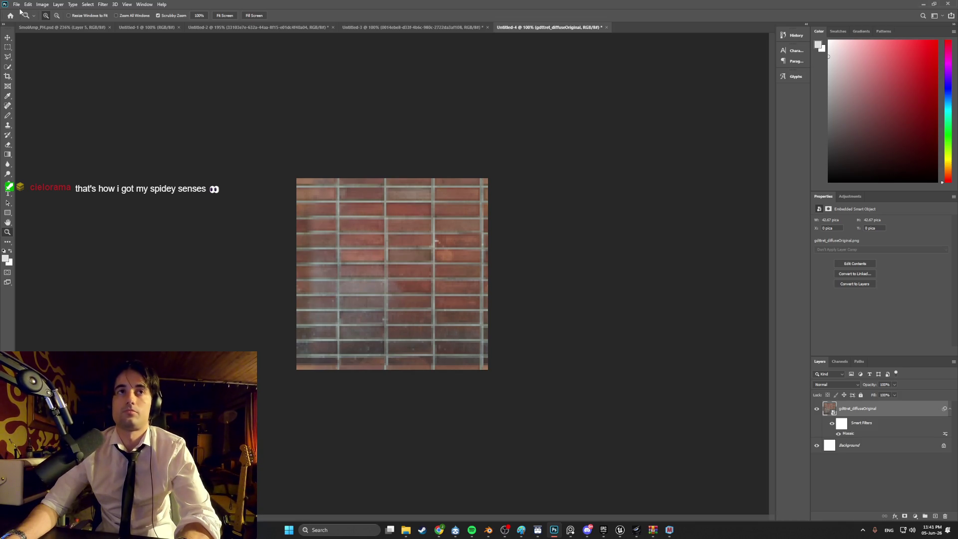
click(17, 4)
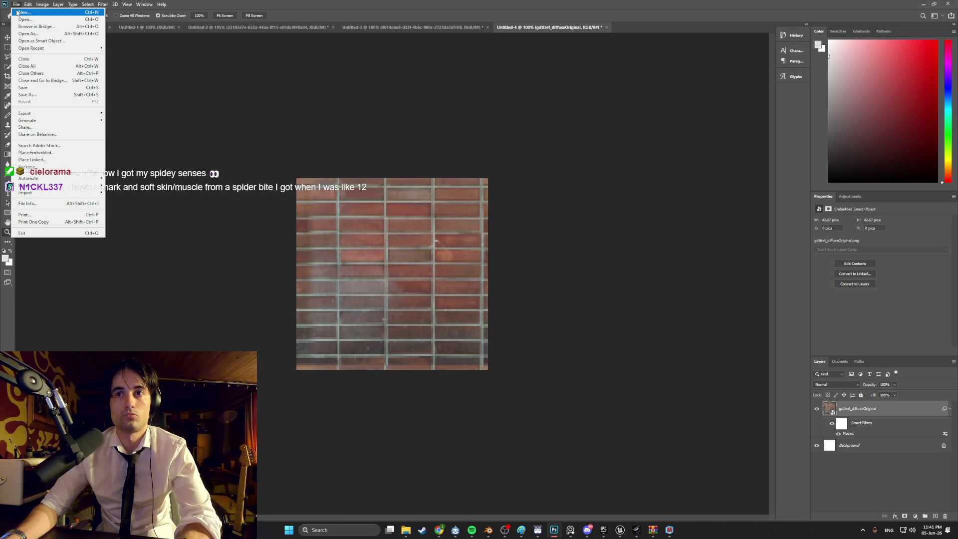
click(22, 12)
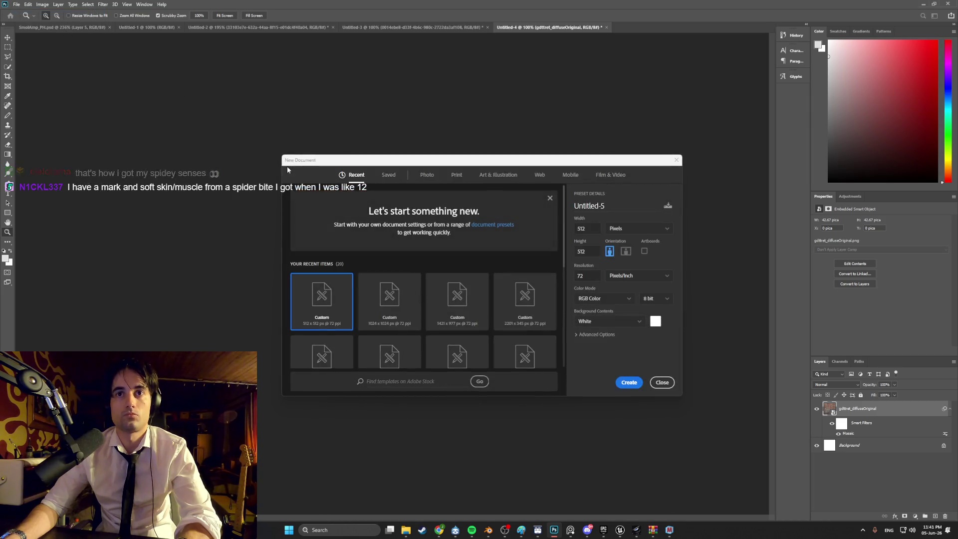
click(372, 300)
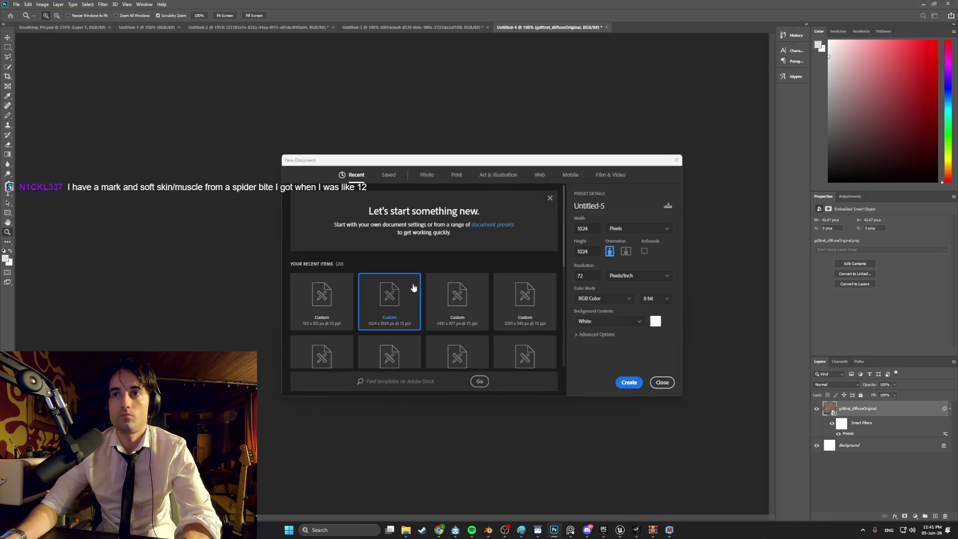
double_click(581, 229)
text(512)
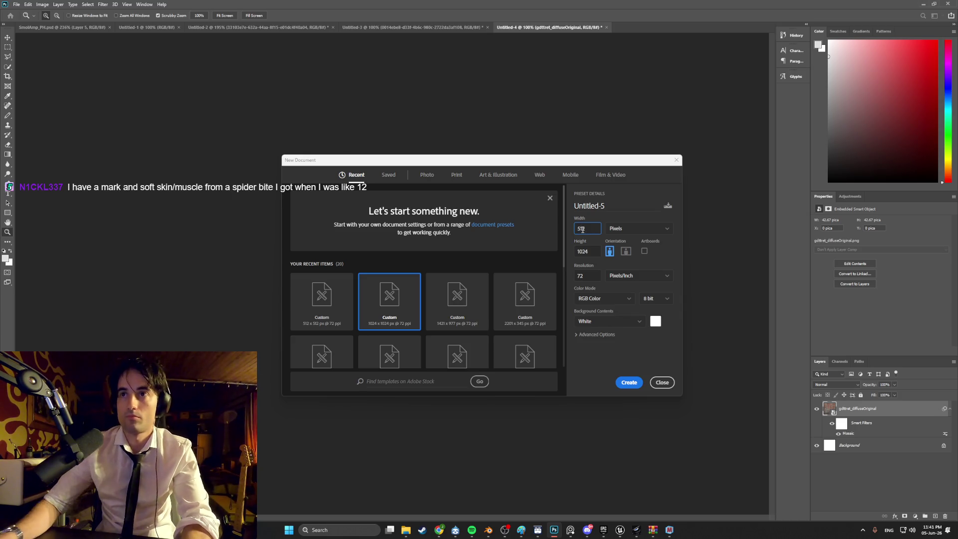
double_click(589, 247)
text(512)
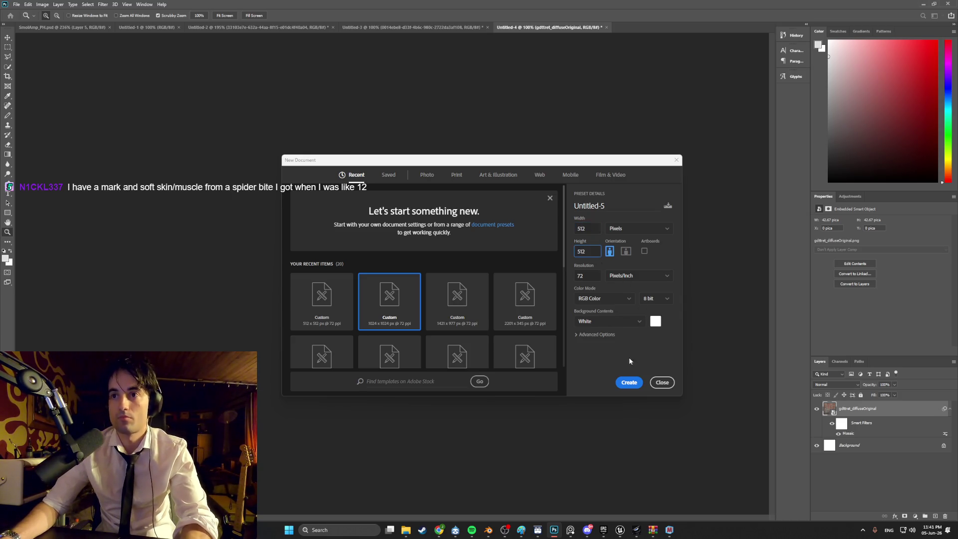
click(626, 380)
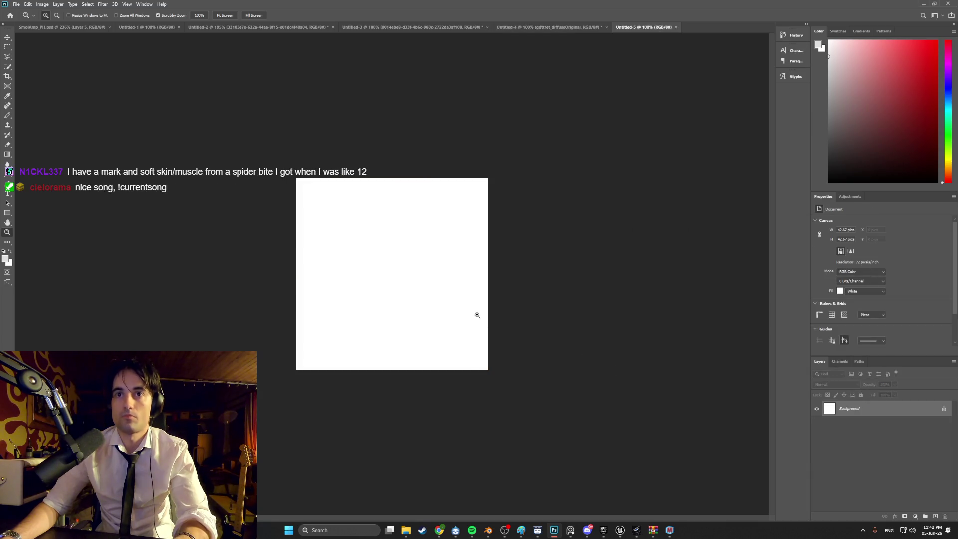
Drag the newest Downloads image, a grey wall photo, onto the new canvas.
mouse_move(406, 531)
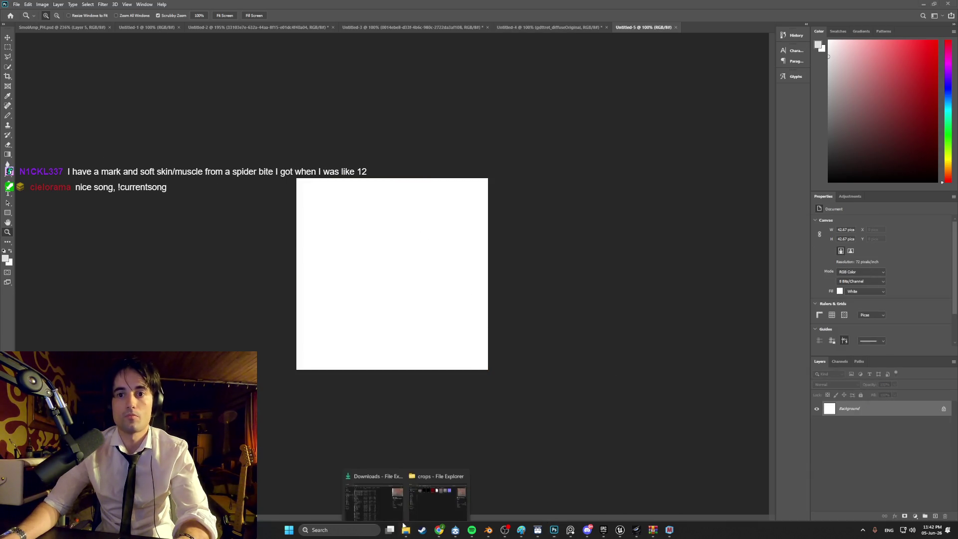
click(374, 487)
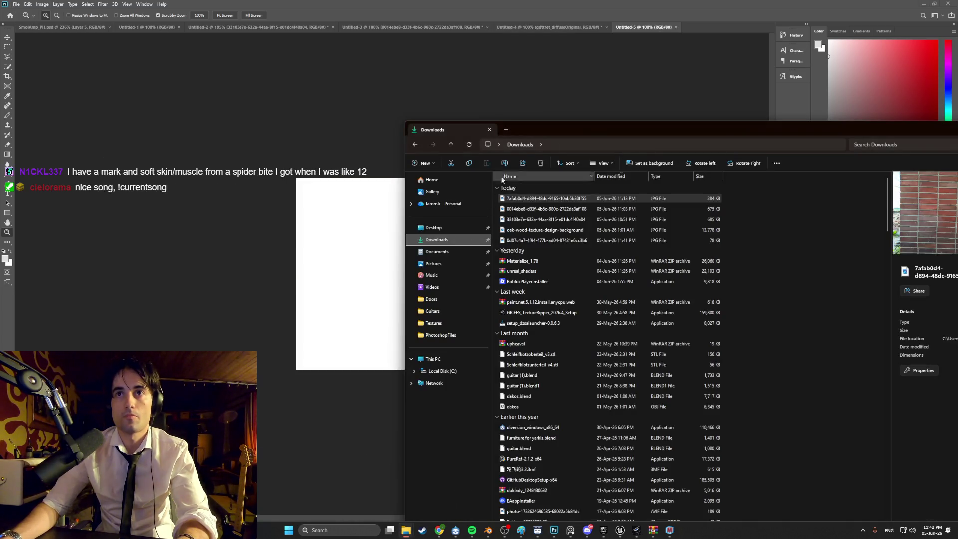
click(469, 145)
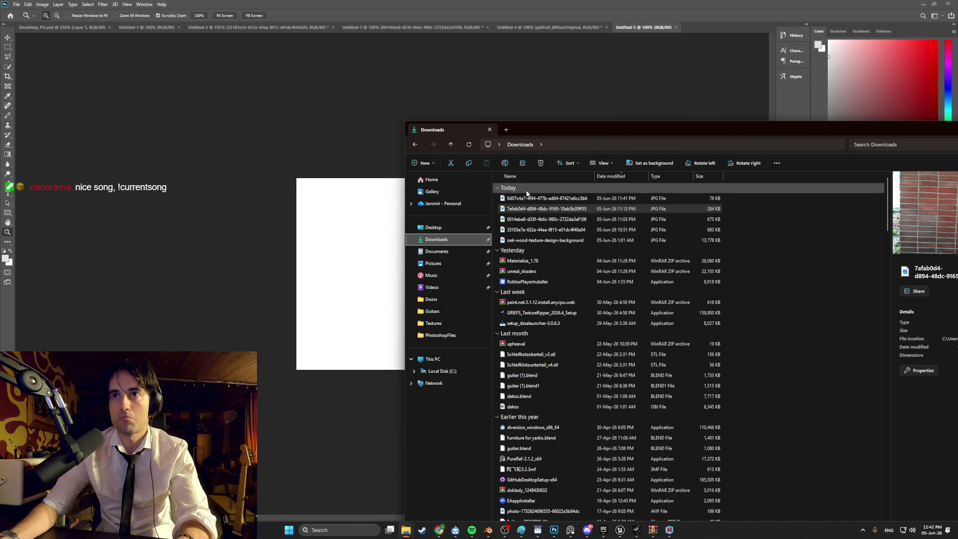
mouse_move(544, 198)
mouse_down()
mouse_move(417, 204)
mouse_move(350, 257)
mouse_up()
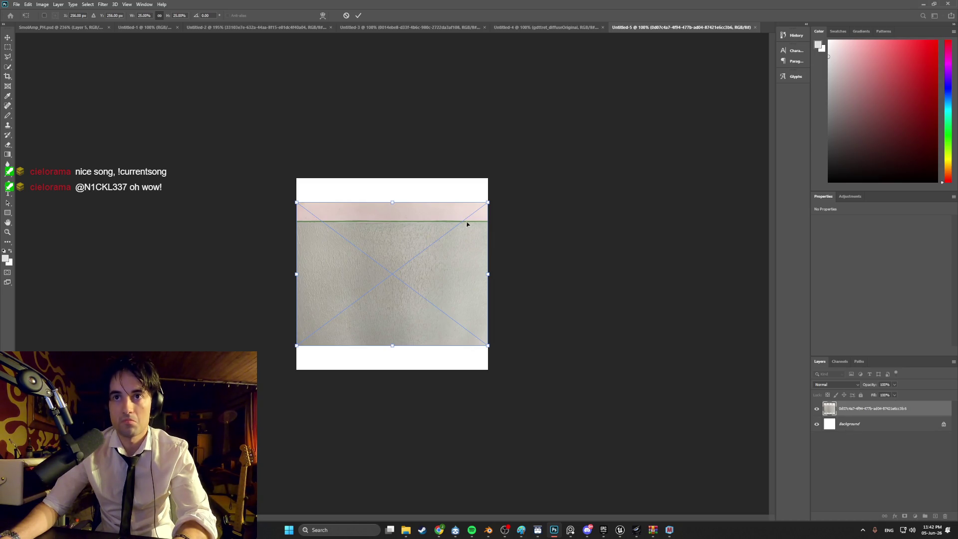
Scale and position the placed wall photo to cover the whole canvas, then confirm.
drag(487, 202, 577, 133)
mouse_move(453, 239)
mouse_down()
mouse_move(430, 292)
mouse_move(433, 276)
mouse_up()
drag(560, 170, 582, 153)
mouse_move(467, 222)
mouse_down()
mouse_move(366, 226)
mouse_move(445, 226)
mouse_up()
key(Return)
Zoom in to inspect the wall texture, then bring Spotify to the front.
key(z)
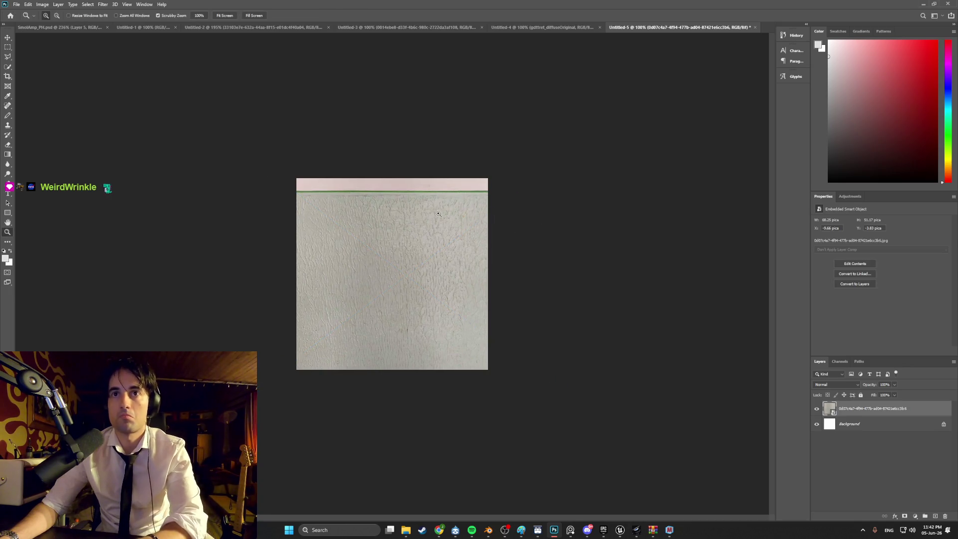
drag(367, 194, 385, 193)
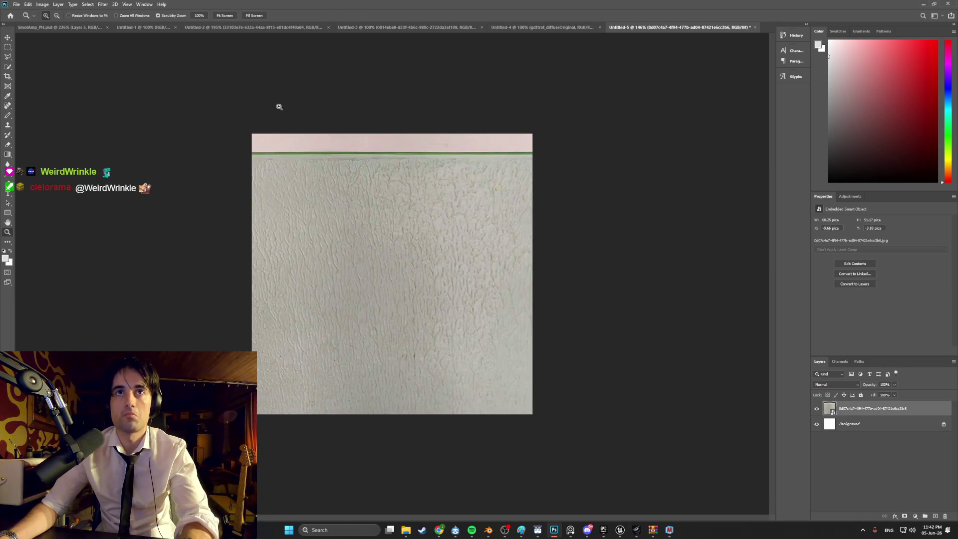
click(44, 5)
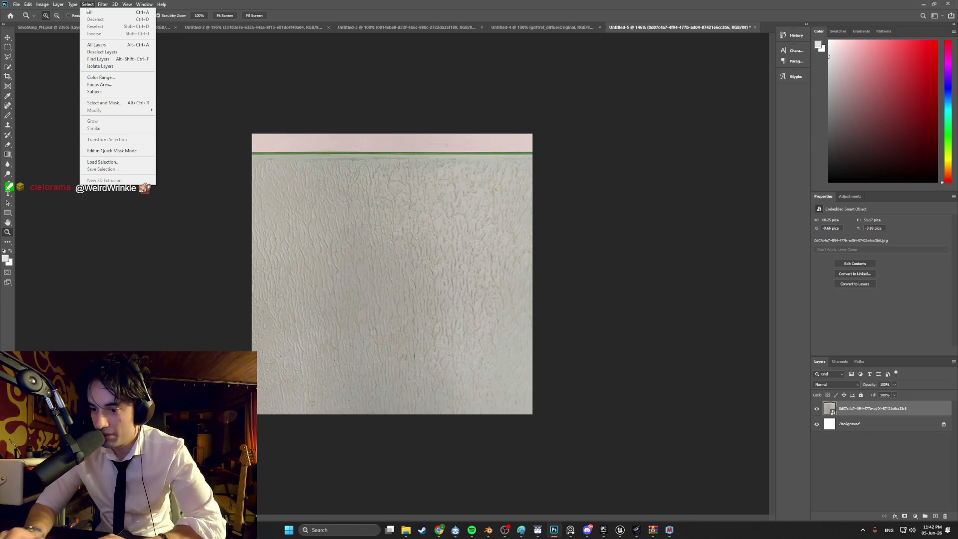
click(472, 530)
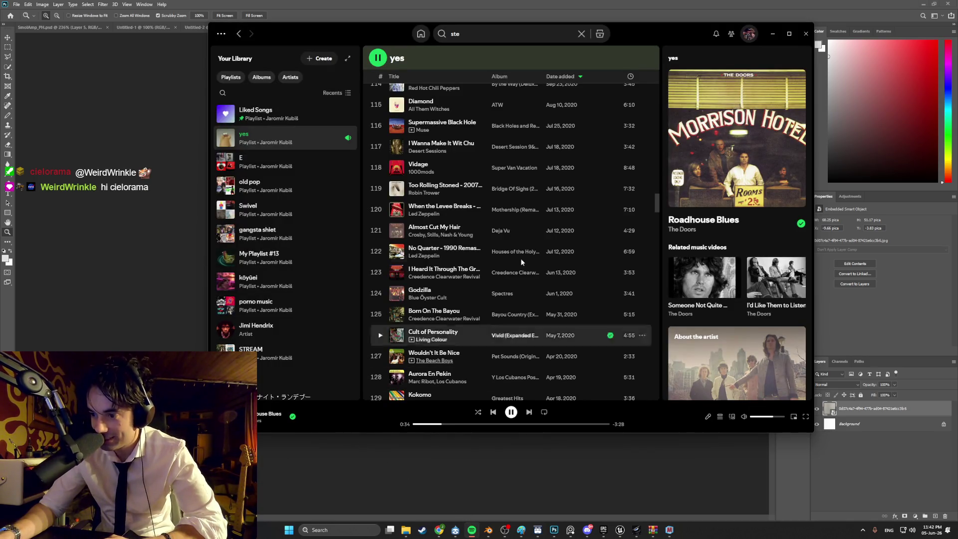
Play Found God in a Tomato from the Psychedelic Porn Crumpets artist page, then minimize Spotify.
click(774, 34)
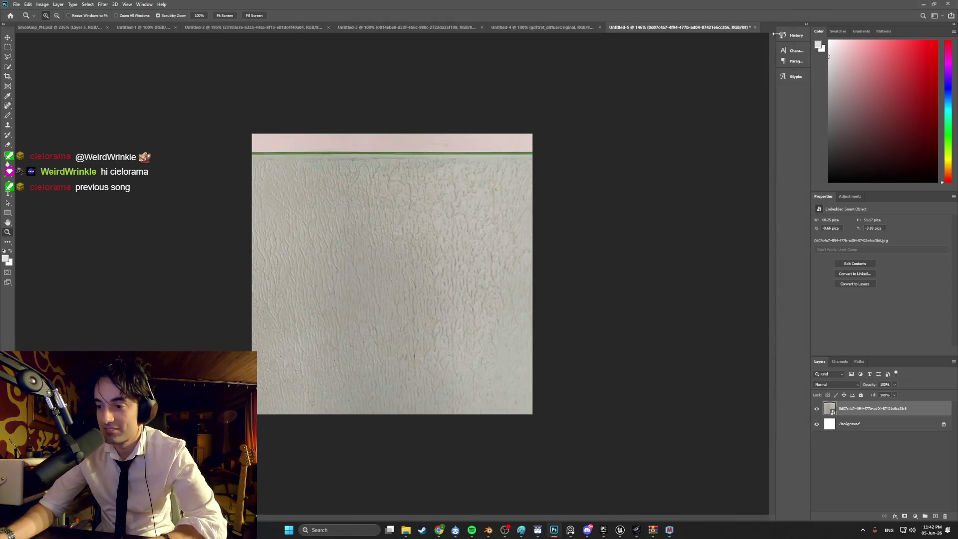
click(469, 532)
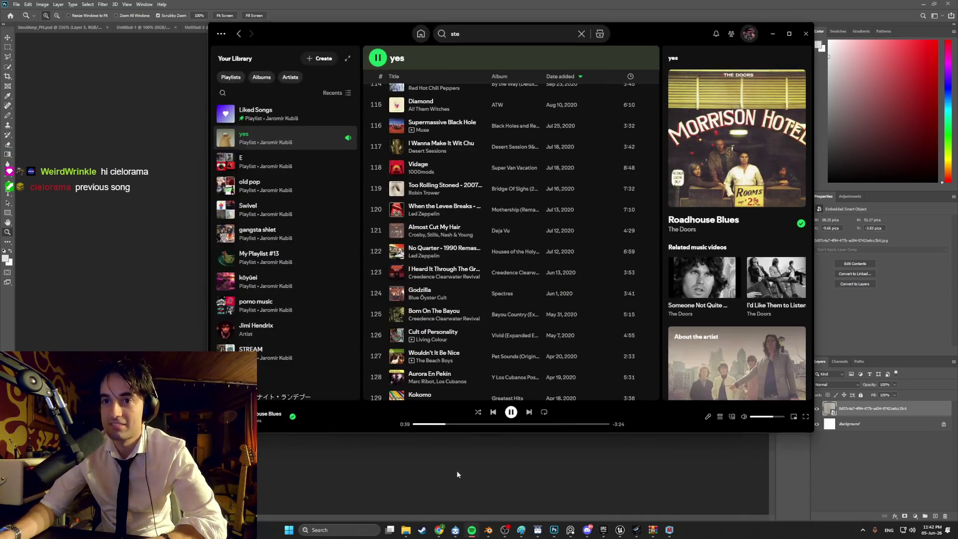
key(ctrl+Left)
key(ctrl+Left)
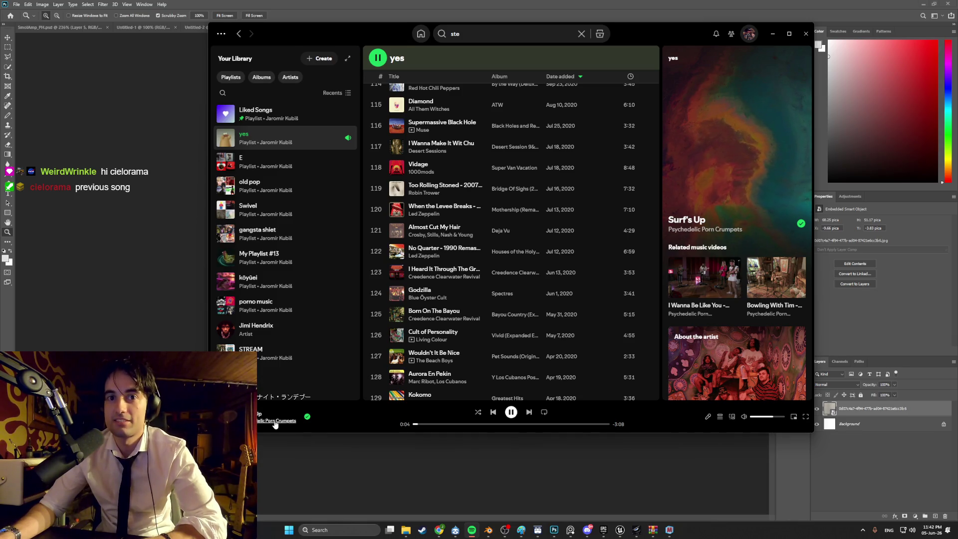
click(275, 422)
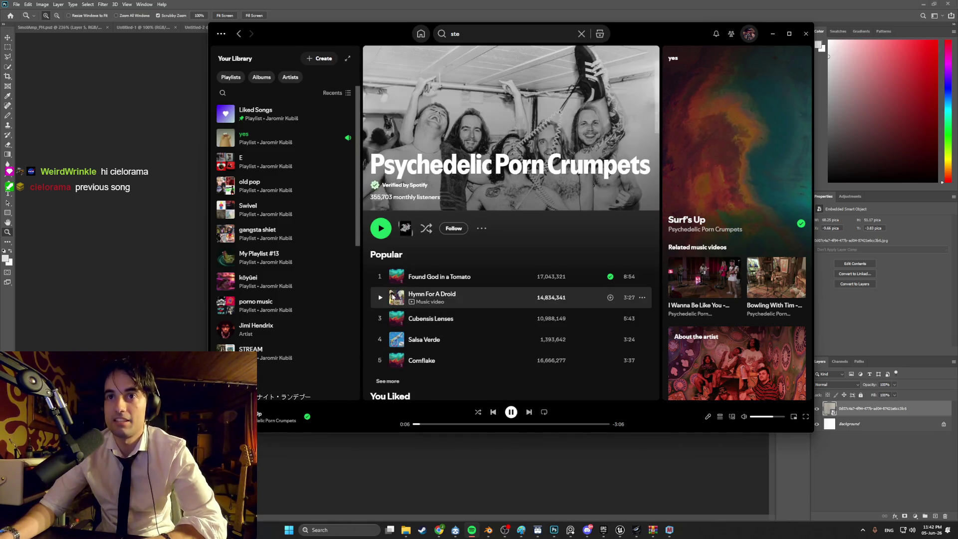
click(387, 276)
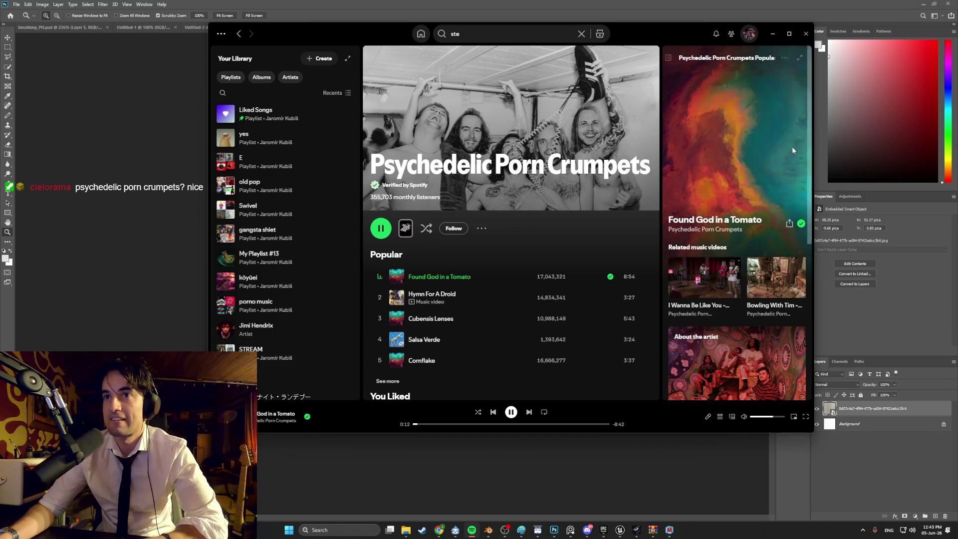
click(772, 34)
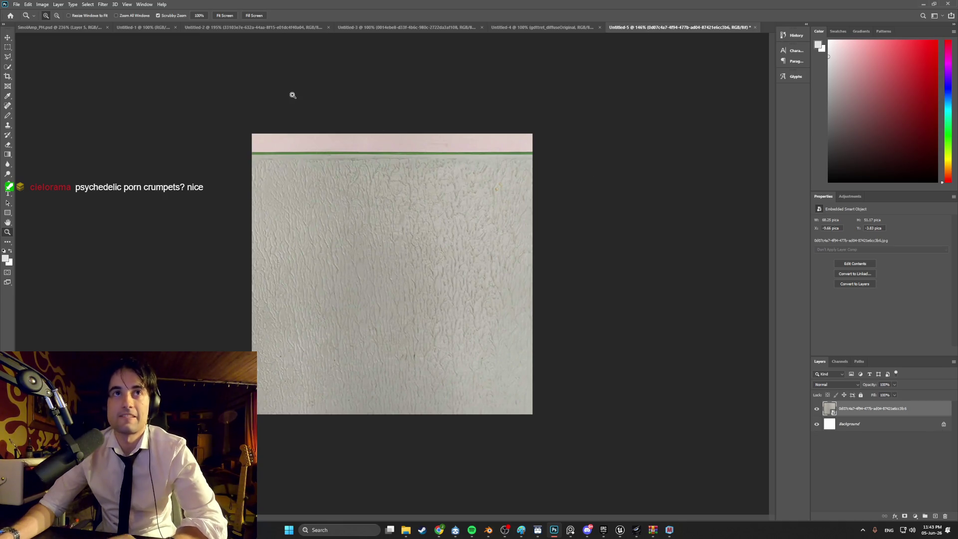
Apply a Filter > Pixelate > Mosaic with cell size 4 to the wall photo.
click(43, 5)
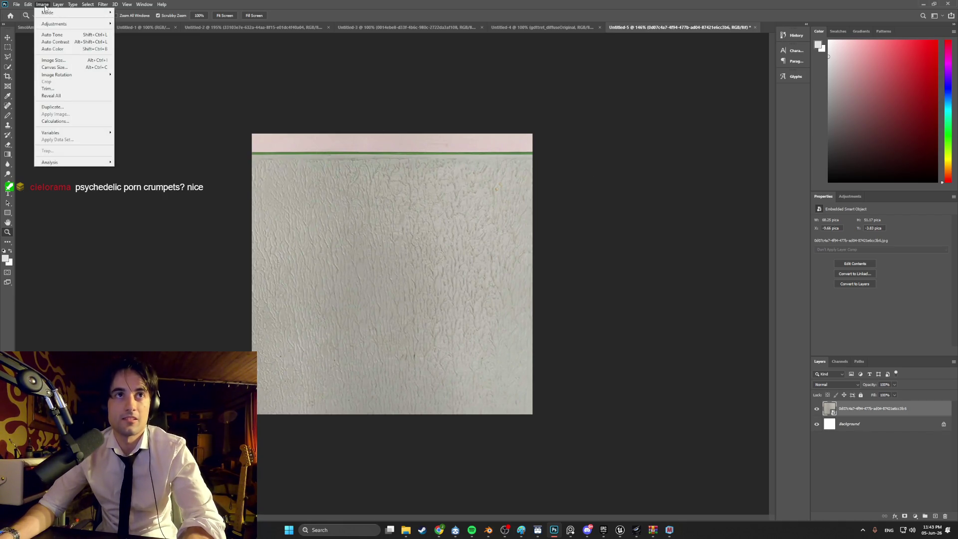
mouse_move(103, 5)
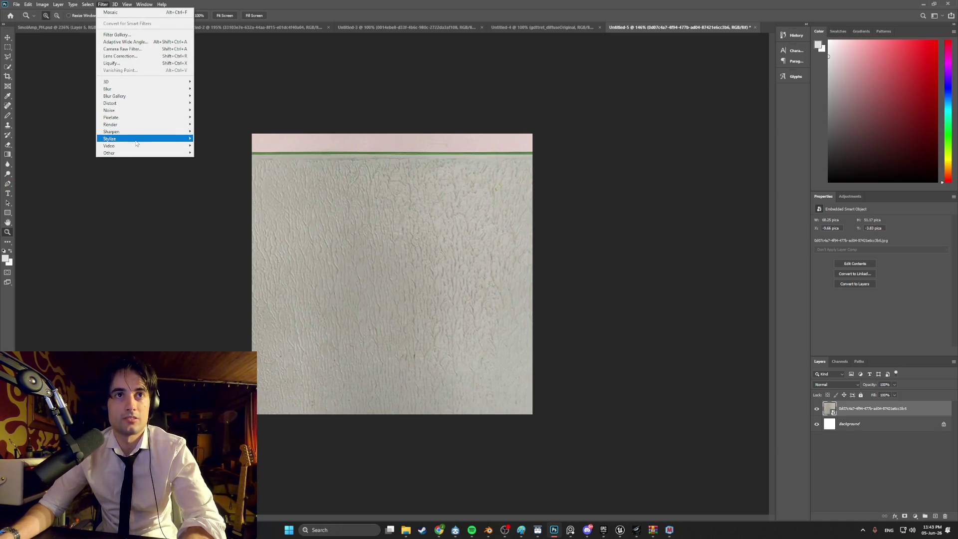
mouse_move(139, 120)
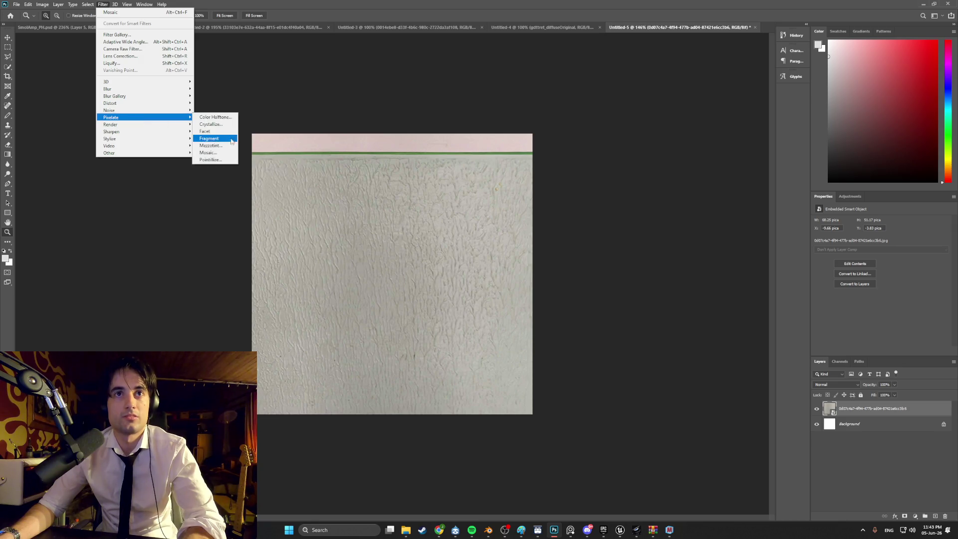
click(231, 152)
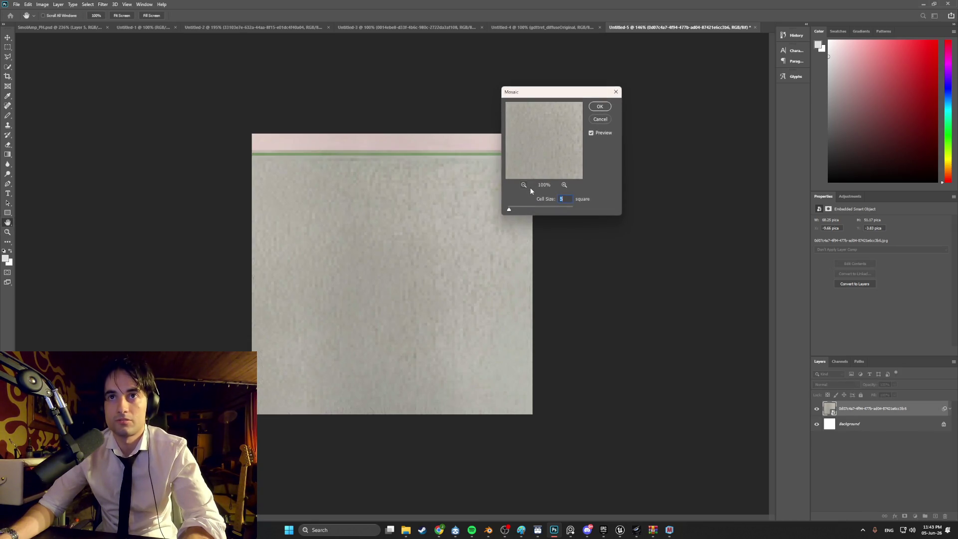
drag(509, 210, 510, 211)
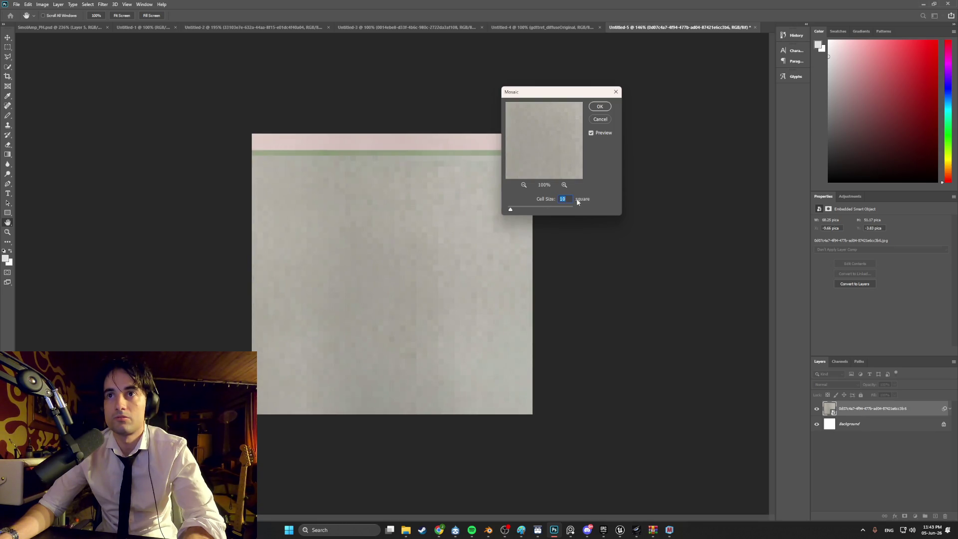
text(9)
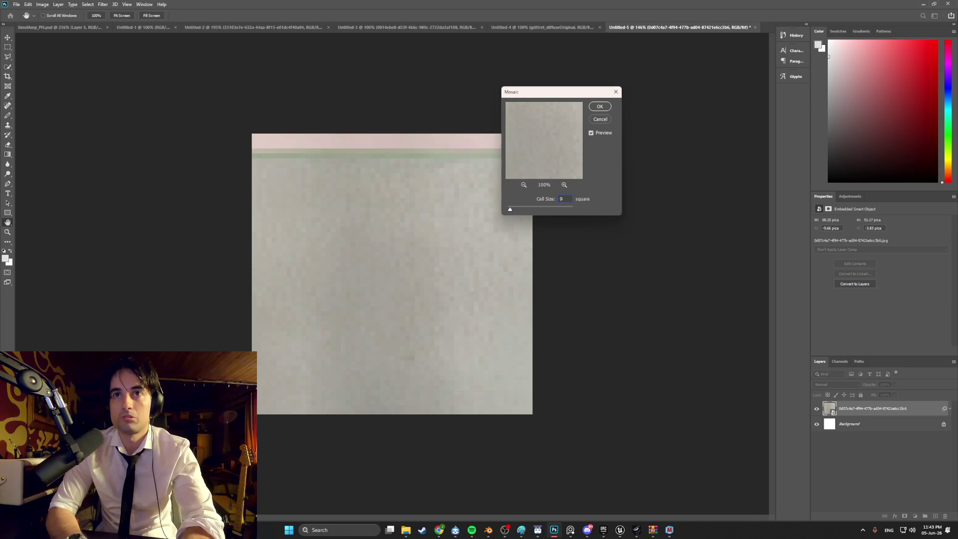
key(Down)
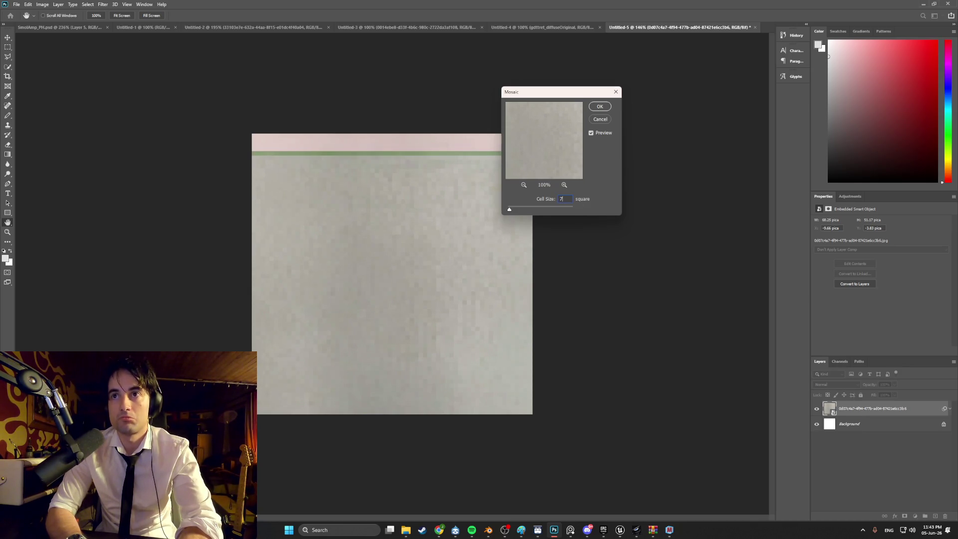
key(Down)
key(Down)
key(Down)
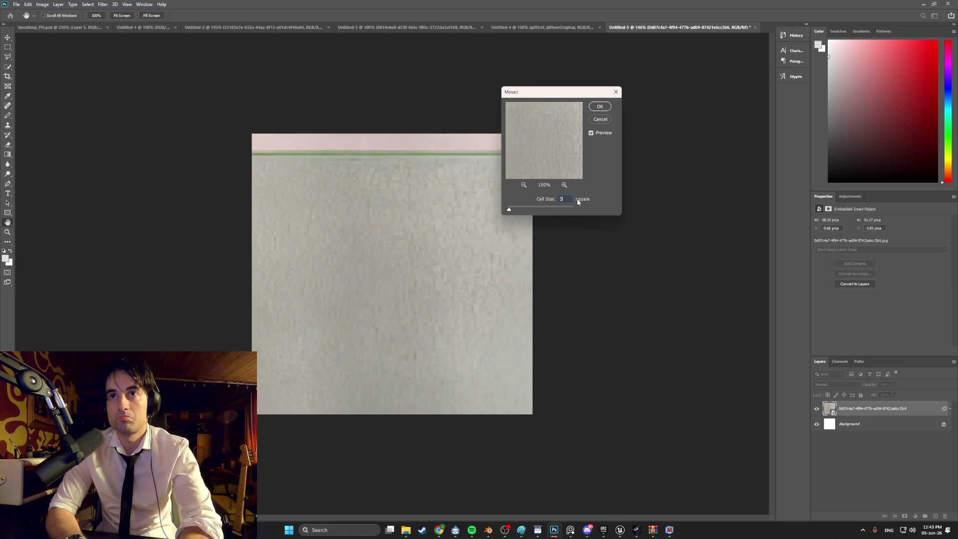
key(Down)
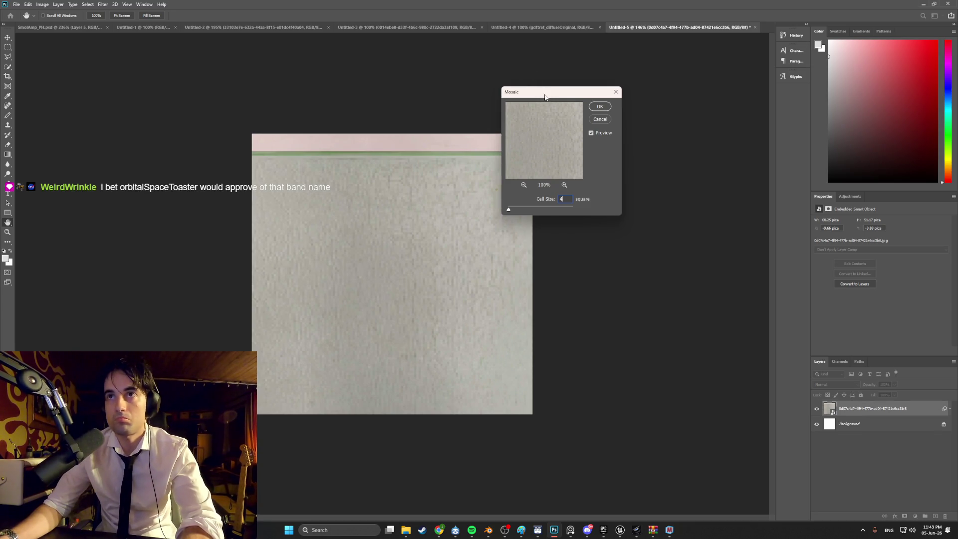
drag(545, 97, 616, 111)
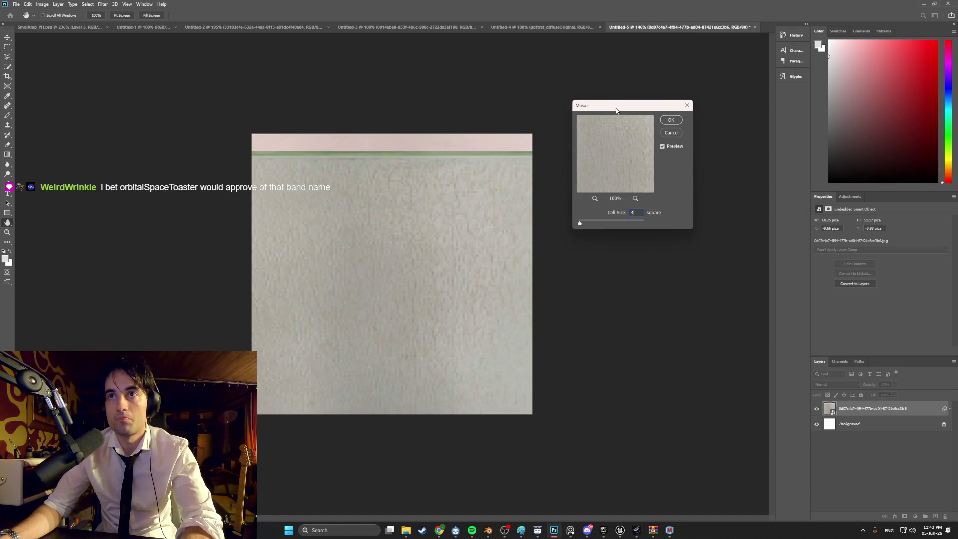
click(675, 122)
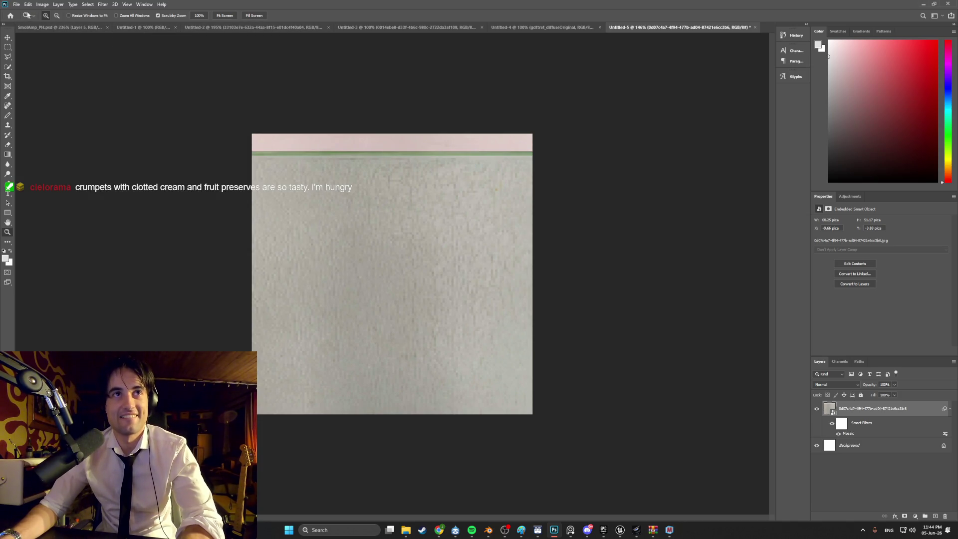
click(18, 6)
Quick Export as PNG into Desktop > Developin folders > WEEDMAN > PhotoshopFiles > Textures.
mouse_move(60, 115)
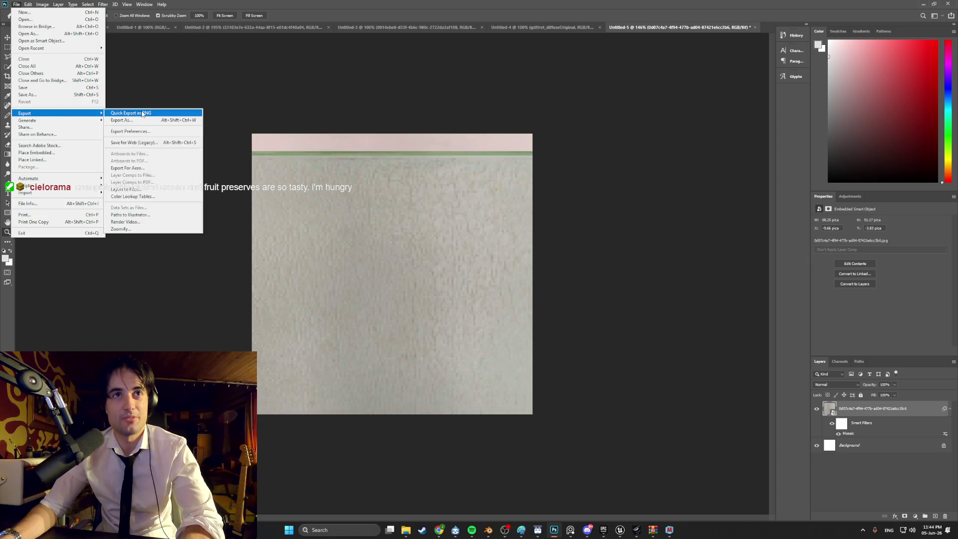
click(181, 128)
click(31, 74)
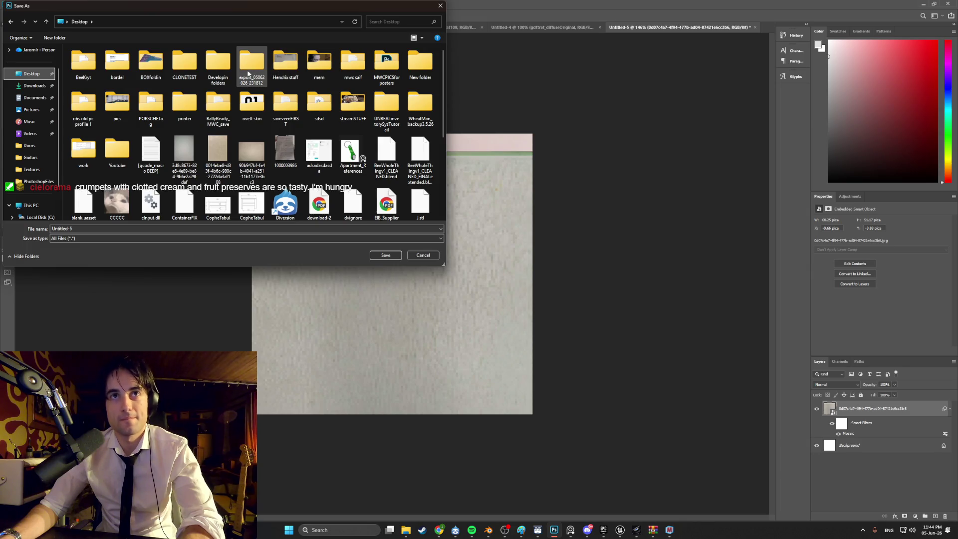
click(265, 74)
double_click(218, 63)
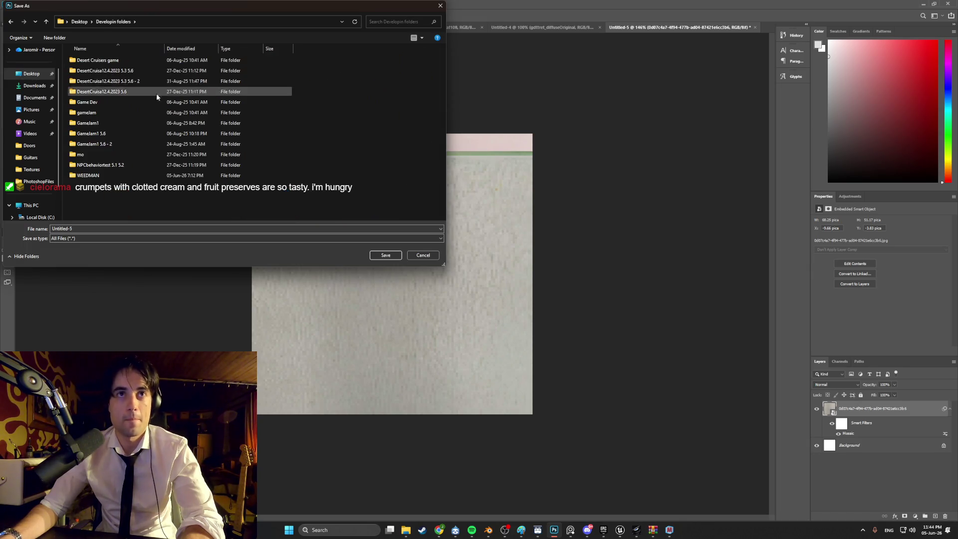
double_click(116, 179)
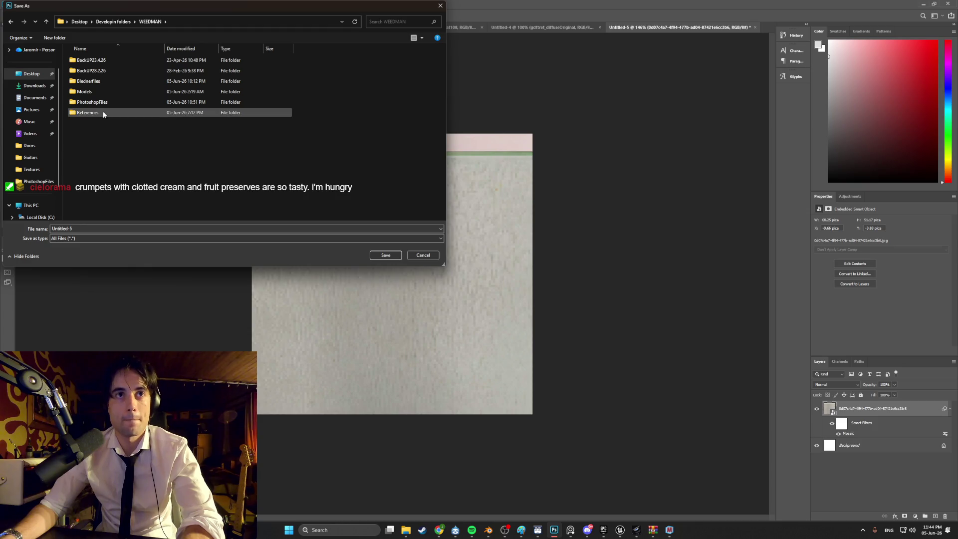
double_click(106, 105)
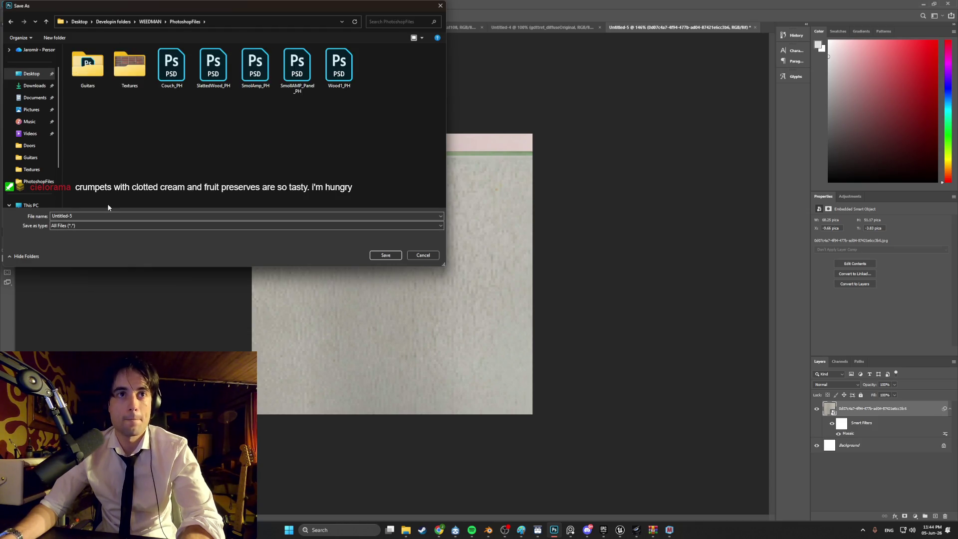
double_click(129, 65)
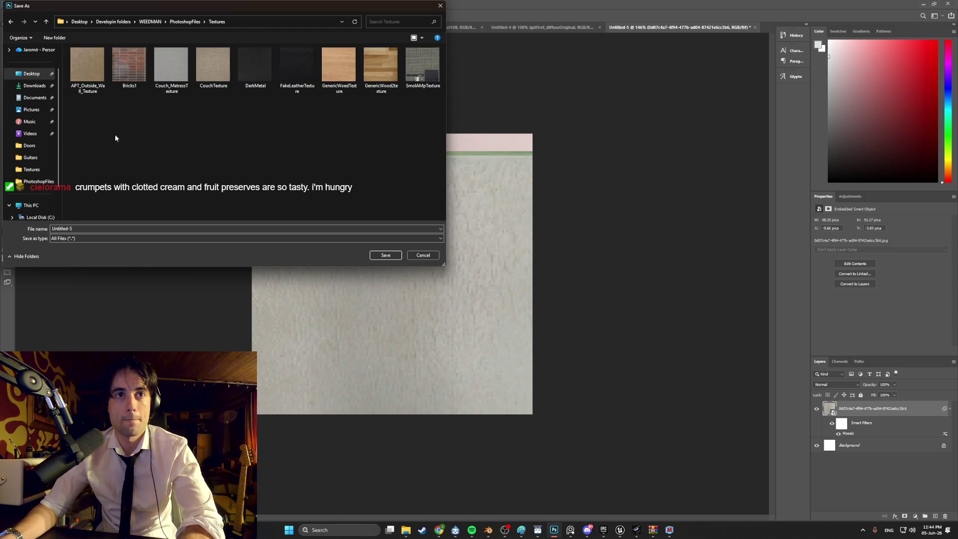
Name the exported file APT_Inside_Wall_Texture and save it.
click(104, 228)
text(APT_)
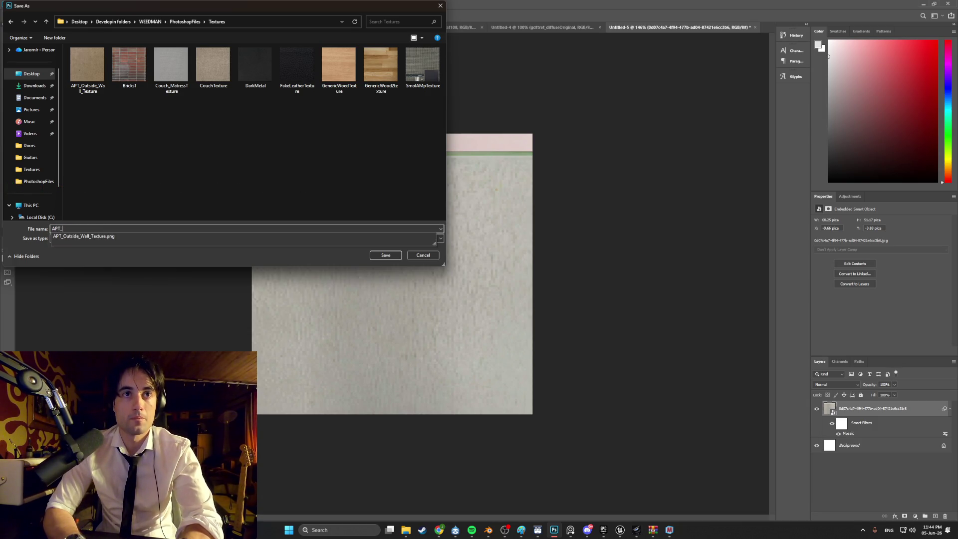
click(105, 228)
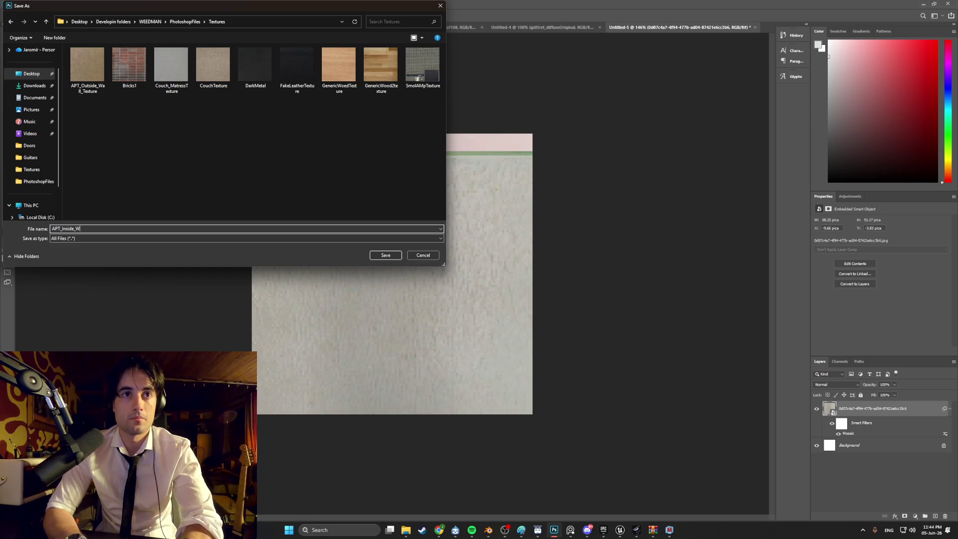
text(all_Te)
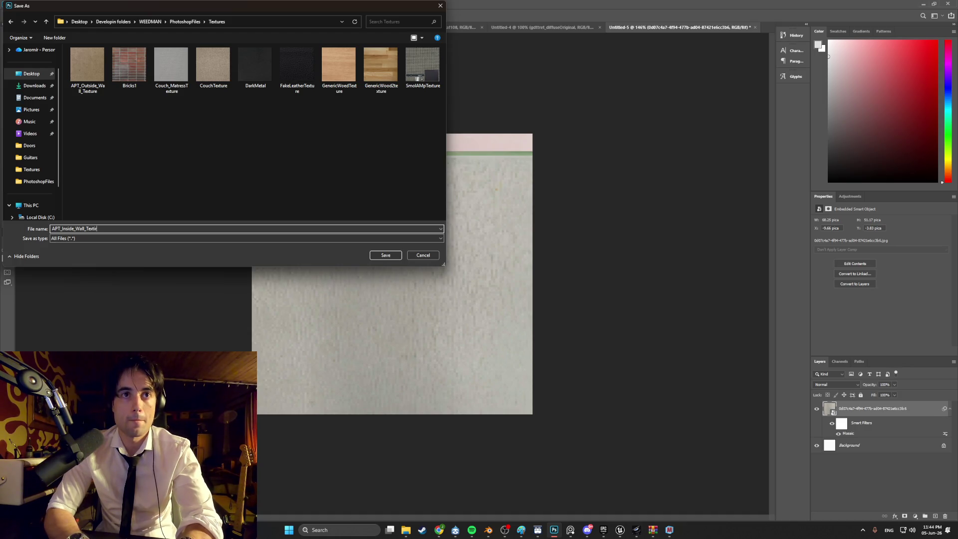
text(xture)
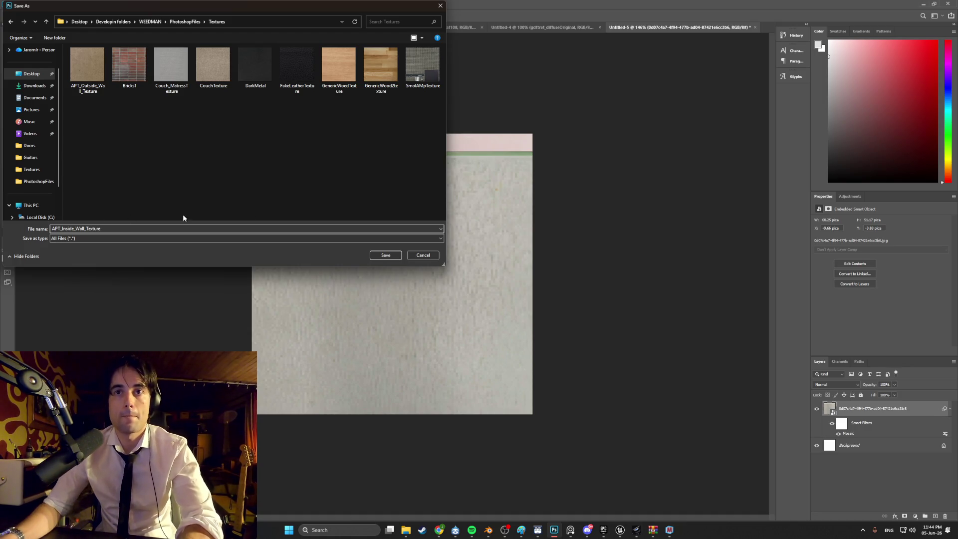
click(389, 255)
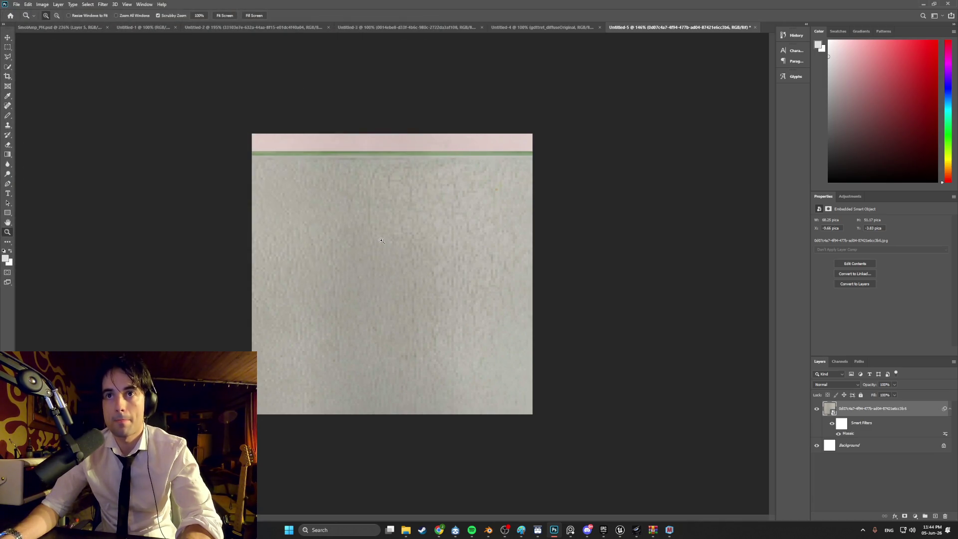
Try a Brightness/Contrast adjustment on the texture, then cancel it.
click(58, 4)
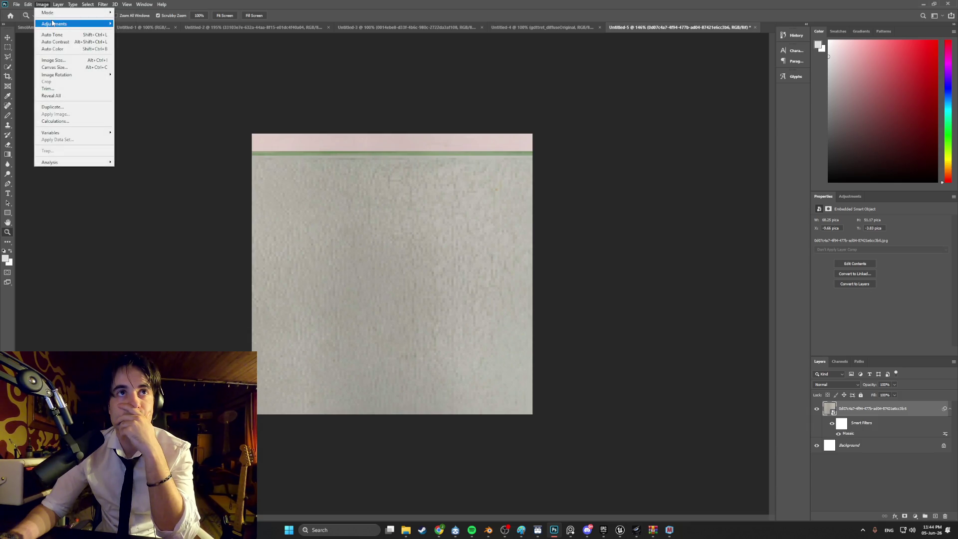
mouse_move(65, 24)
click(139, 25)
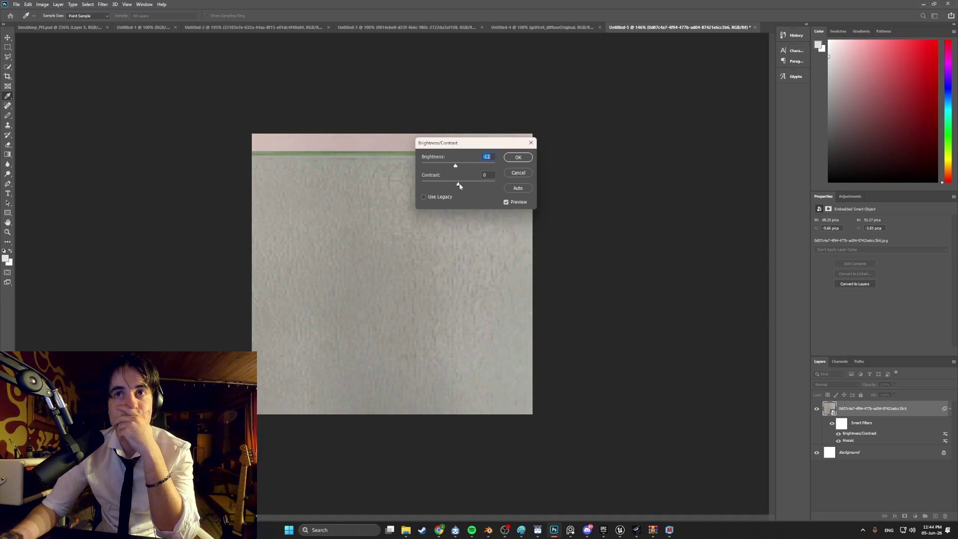
drag(458, 185, 460, 185)
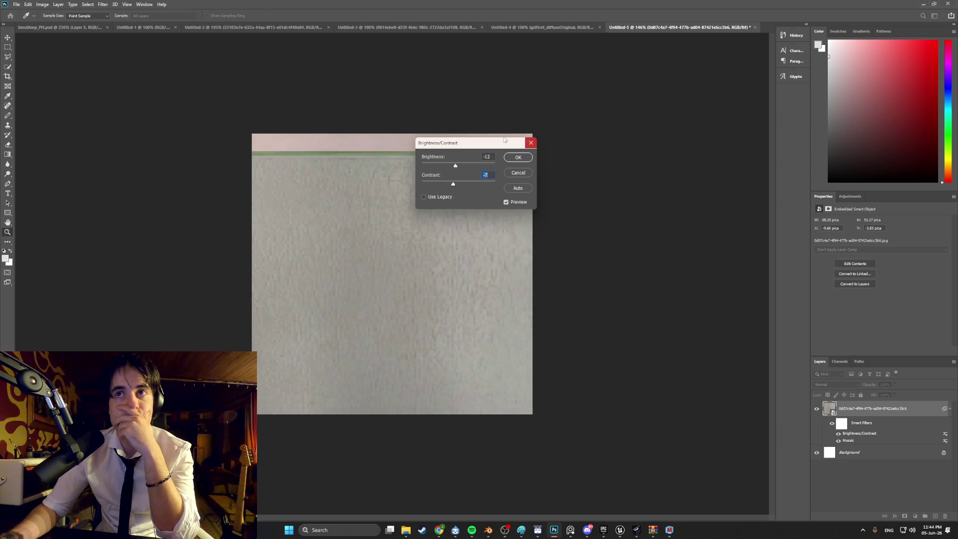
click(531, 143)
key(z)
Apply Levels to the texture with midtones 0.79 and output white 234.
click(43, 4)
mouse_move(65, 23)
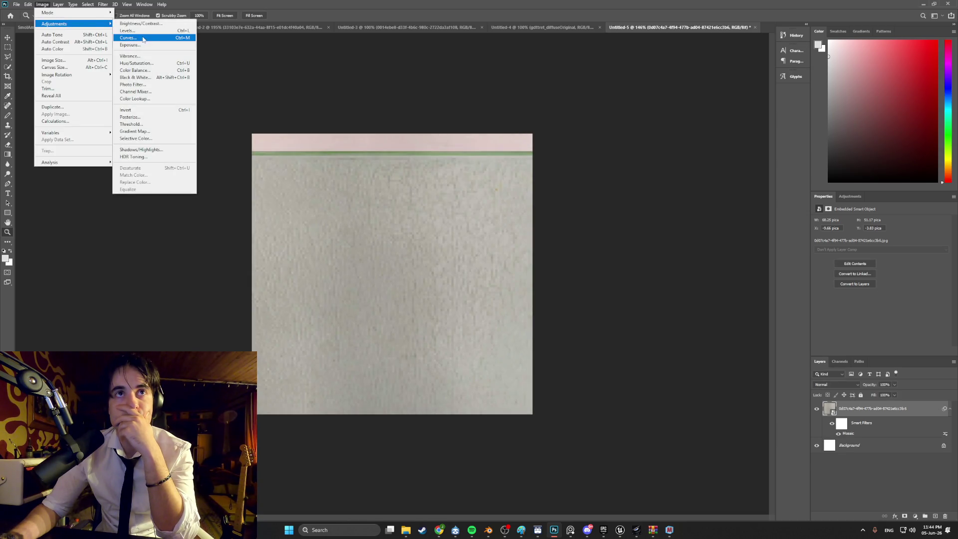
click(144, 32)
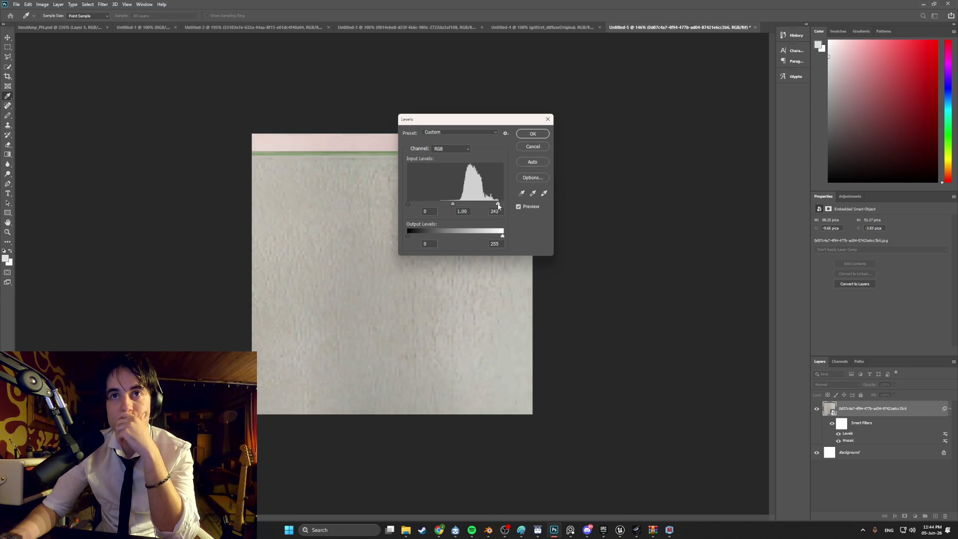
drag(502, 204, 461, 205)
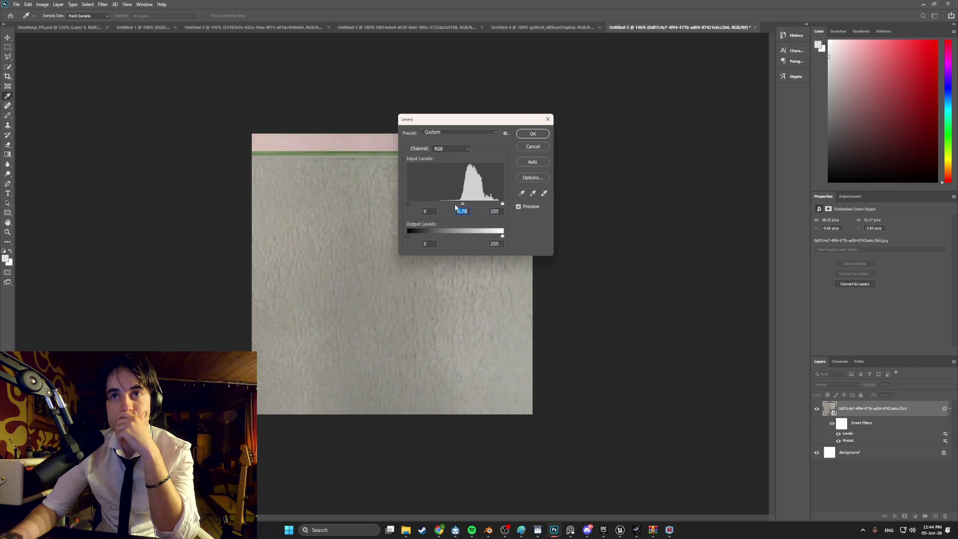
drag(502, 235, 495, 236)
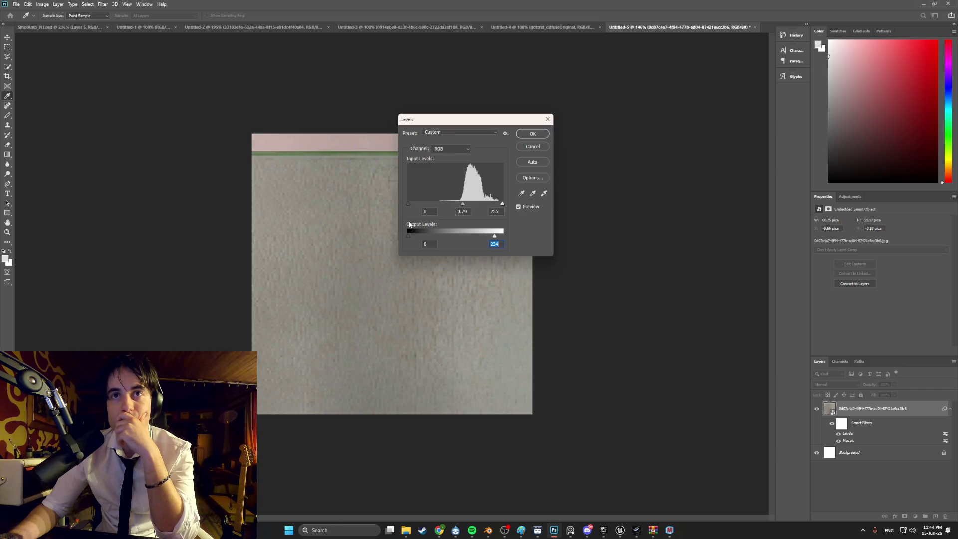
click(524, 136)
key(z)
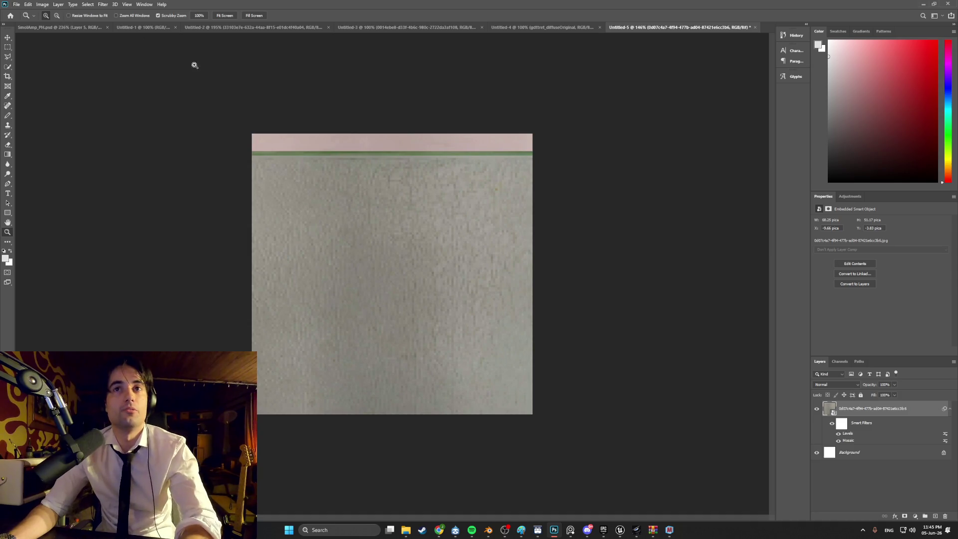
click(43, 4)
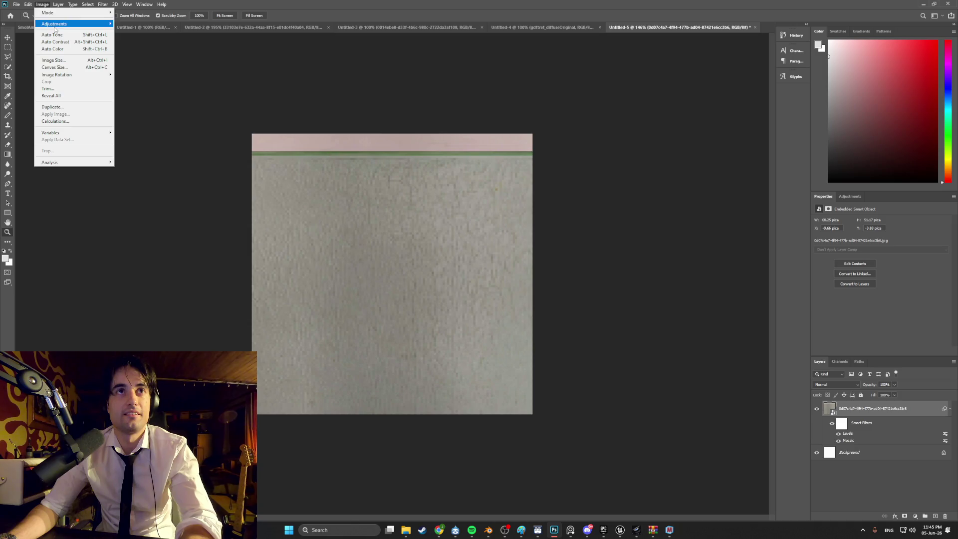
Apply a Curves adjustment to the texture, leaving the curve essentially straight.
mouse_move(56, 25)
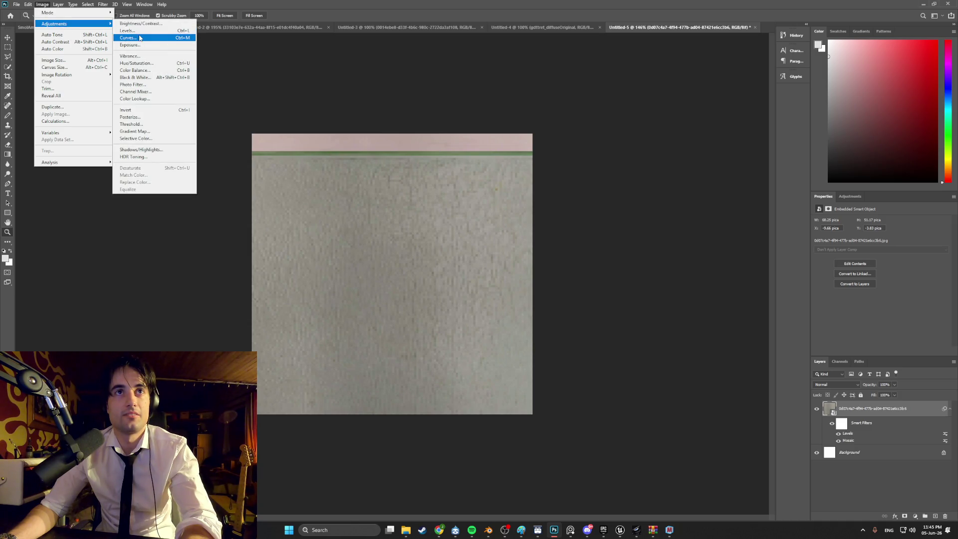
click(131, 38)
drag(397, 235, 395, 231)
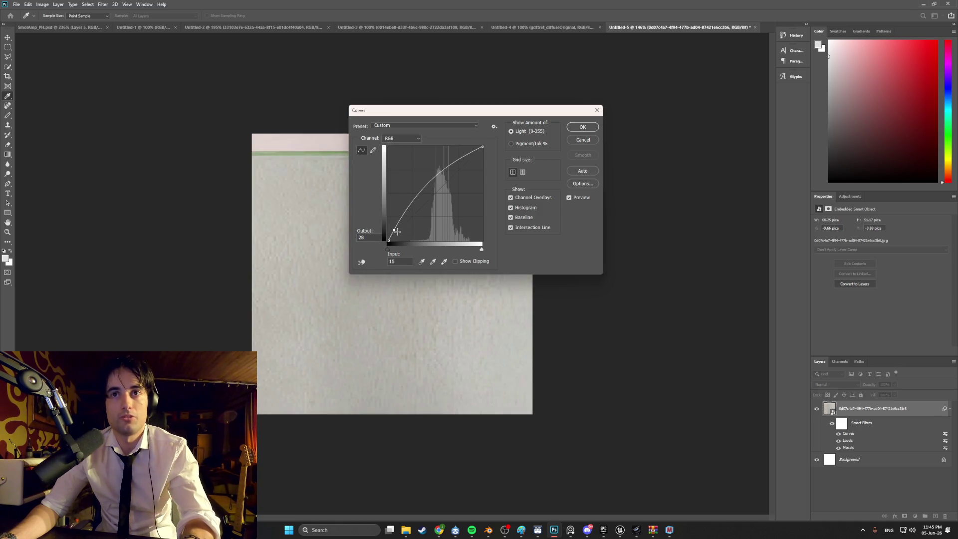
drag(397, 234, 398, 232)
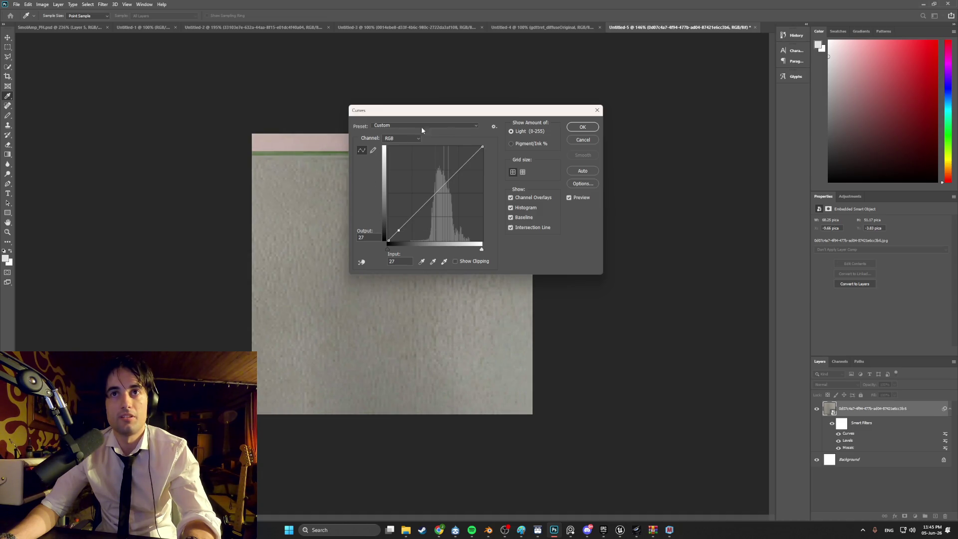
click(582, 128)
Apply a Color Balance adjustment that tints the texture slightly toward cyan.
click(42, 4)
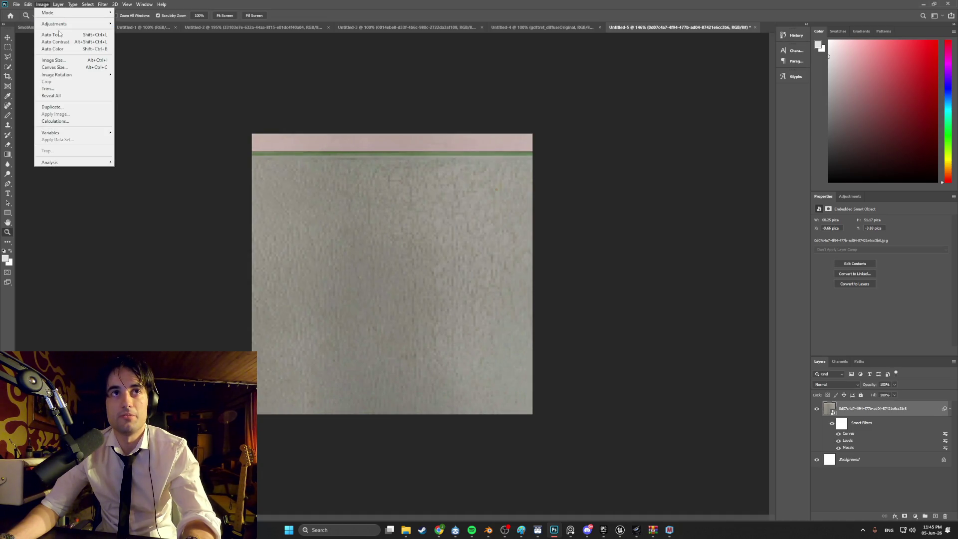
mouse_move(72, 23)
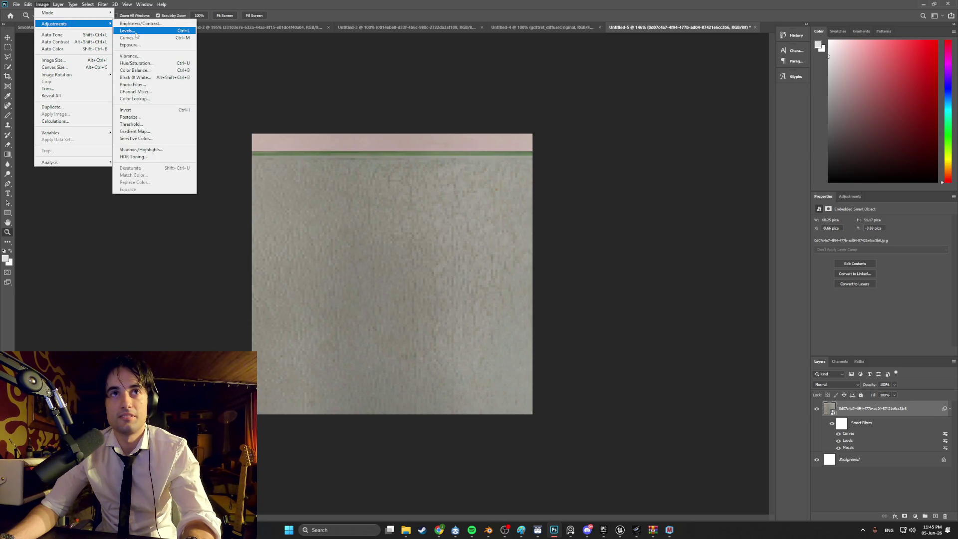
click(135, 70)
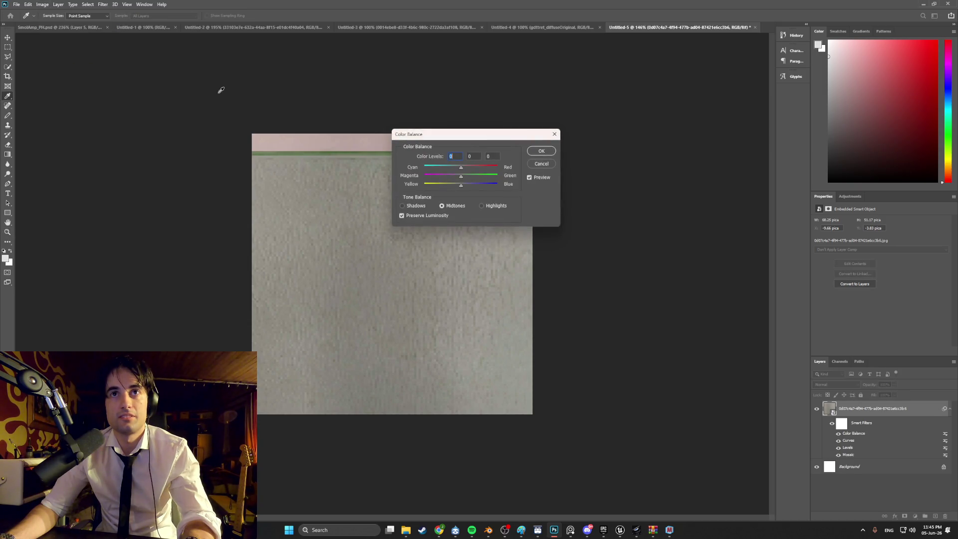
drag(474, 134, 537, 163)
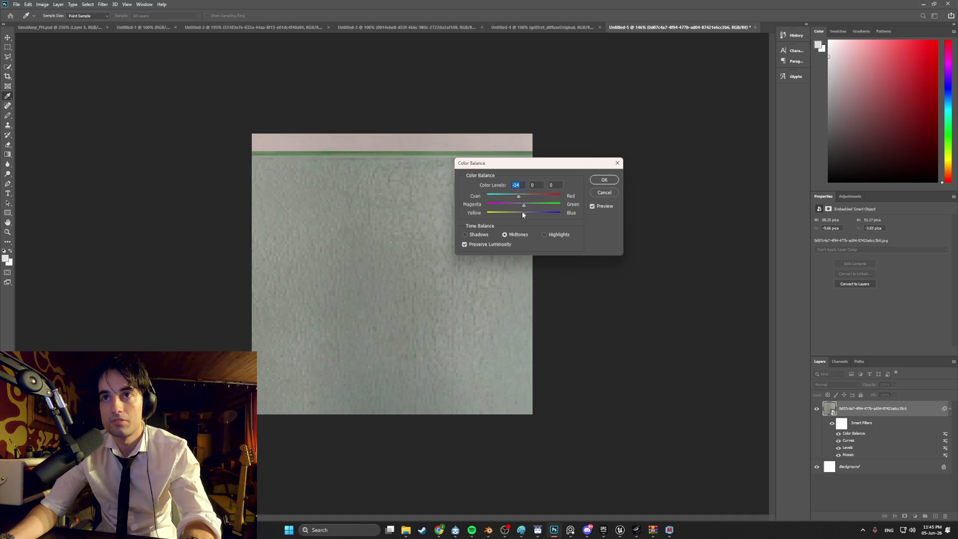
drag(522, 213, 523, 217)
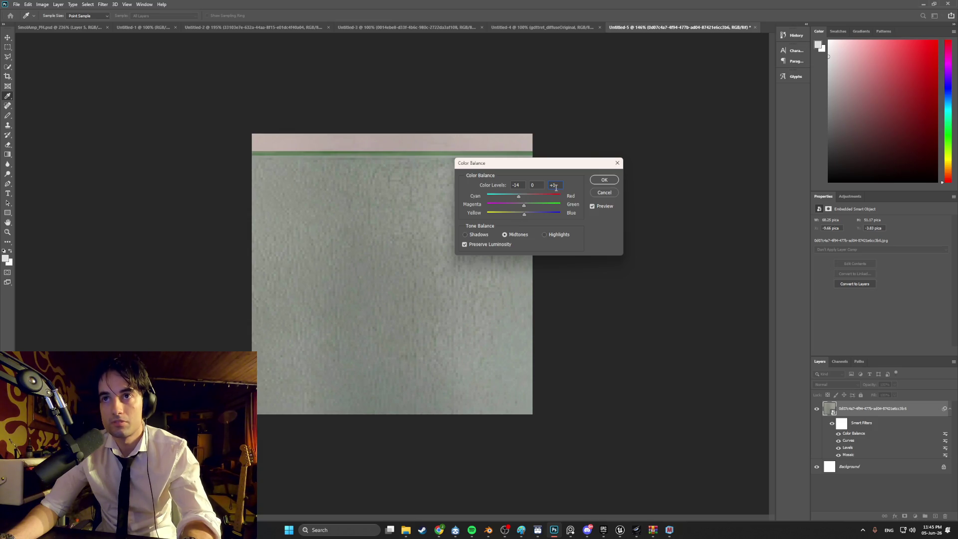
key(Down)
key(Return)
key(z)
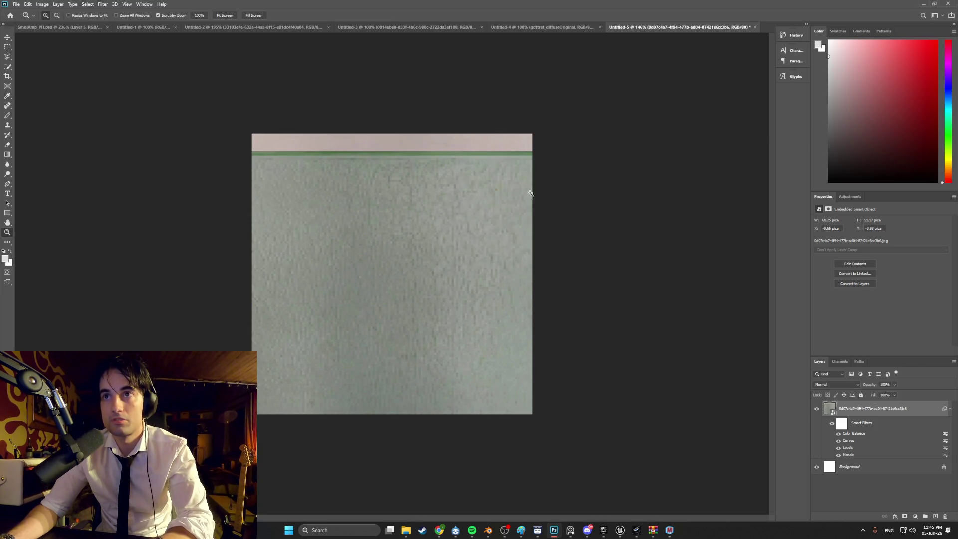
Try a Black & White conversion on the texture, then cancel it.
click(43, 5)
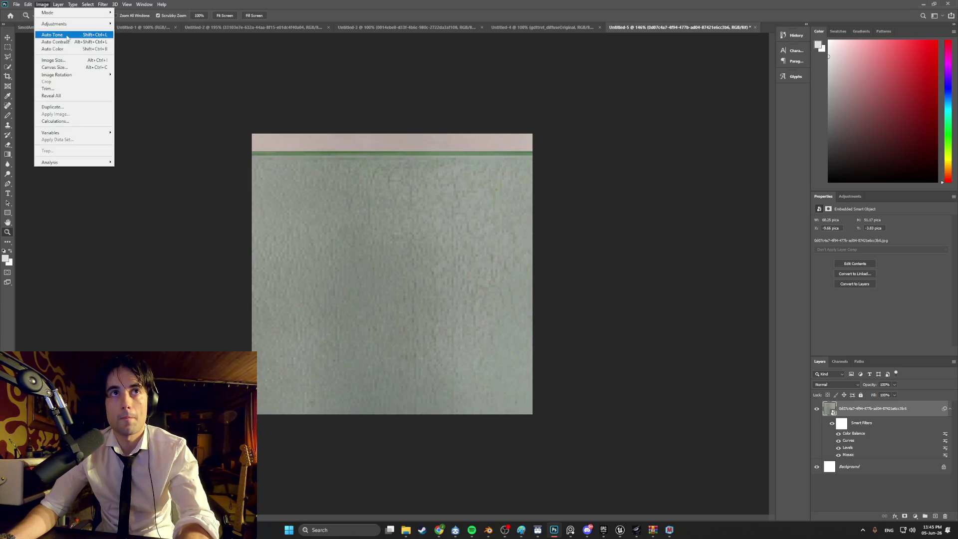
mouse_move(72, 28)
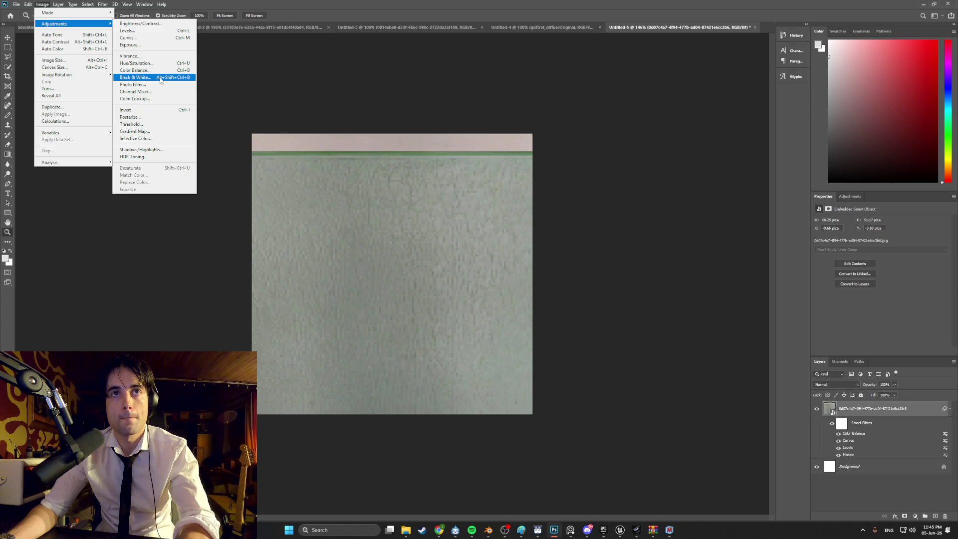
click(161, 79)
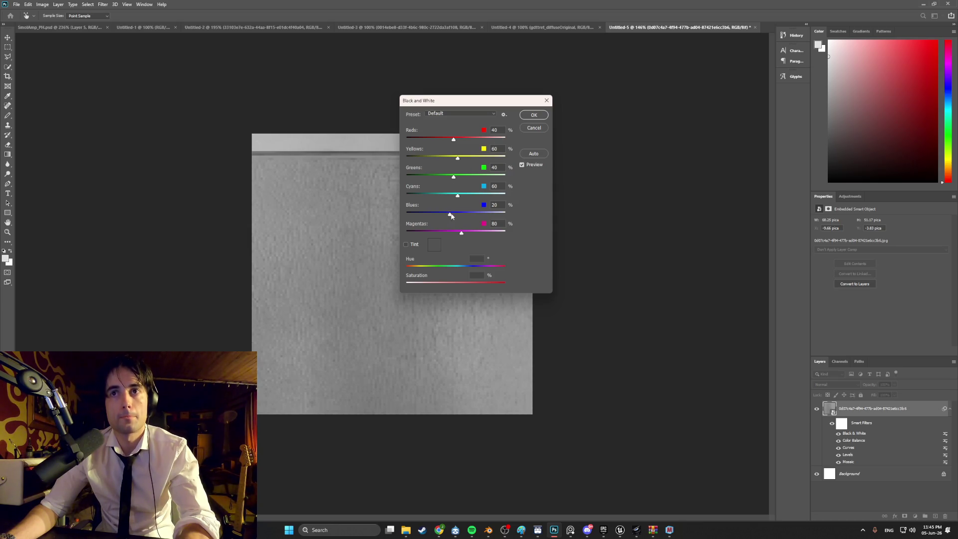
click(533, 115)
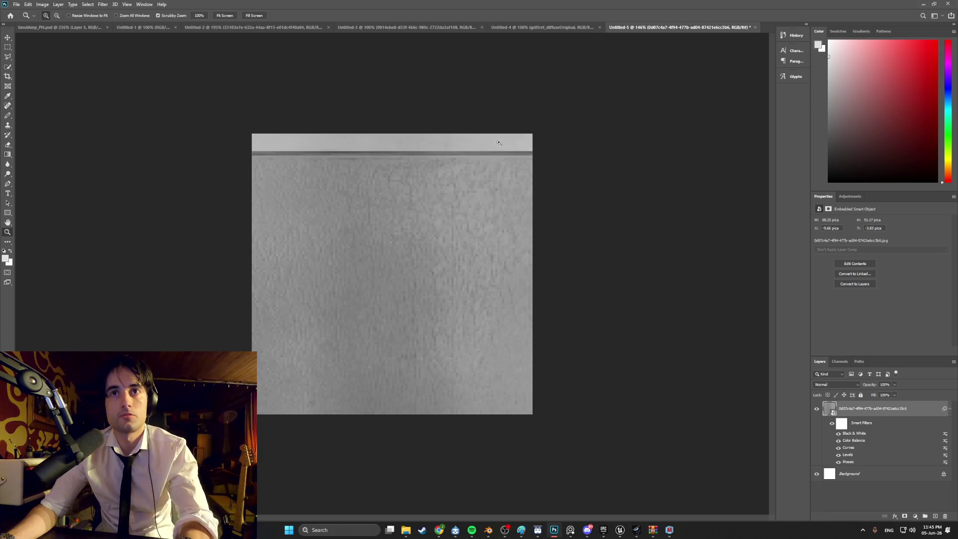
key(ctrl+z)
Boost the texture's vibrance and saturation with a Vibrance adjustment.
click(42, 4)
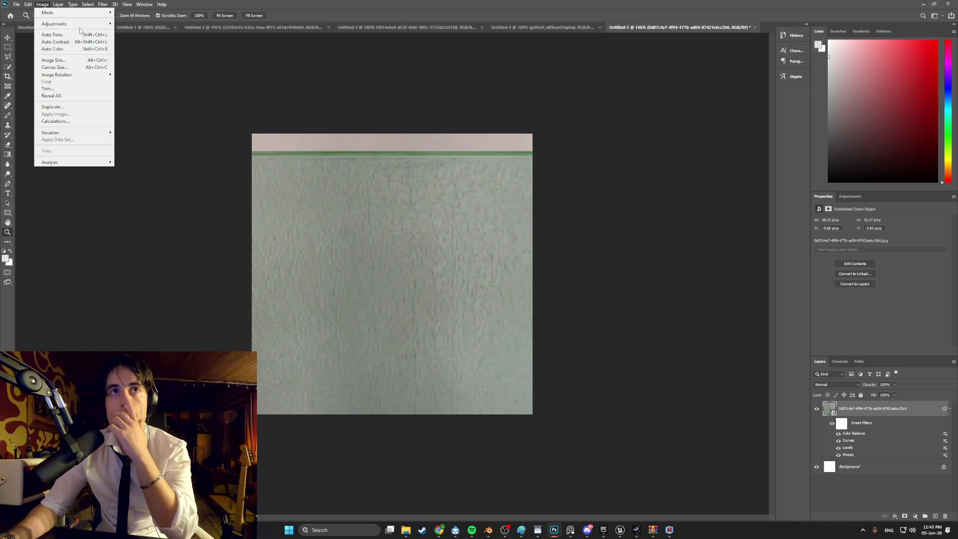
mouse_move(95, 23)
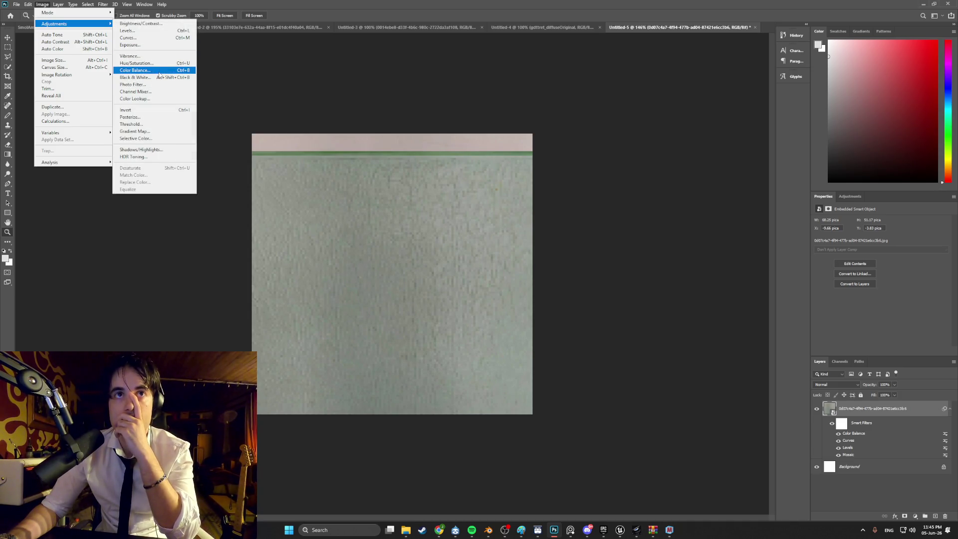
click(162, 58)
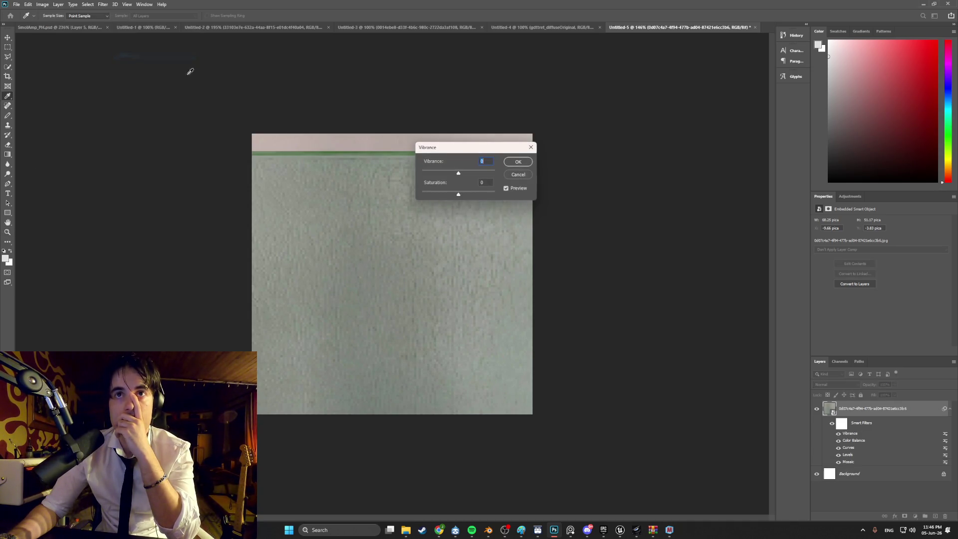
mouse_move(457, 174)
mouse_down()
mouse_move(479, 175)
mouse_move(447, 195)
mouse_move(467, 195)
mouse_up()
click(511, 164)
key(z)
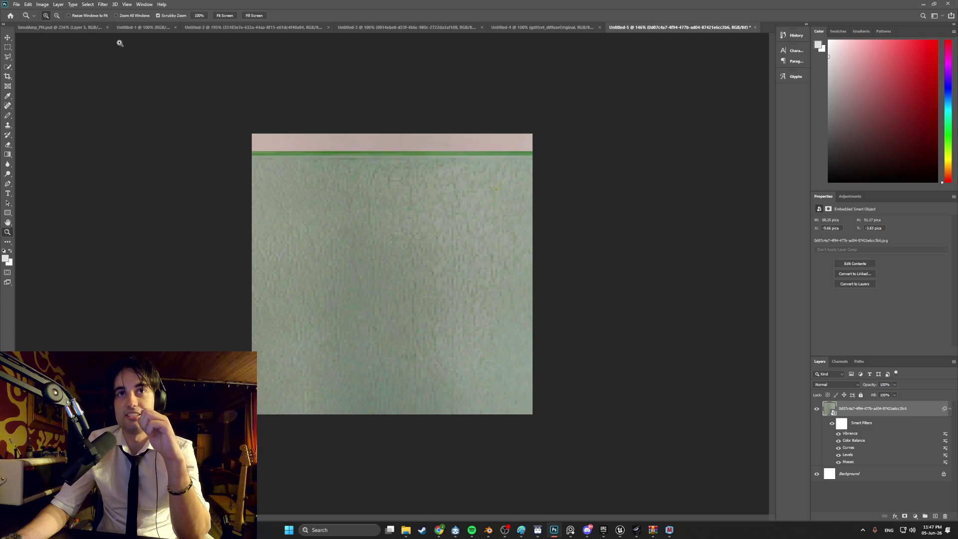
click(17, 6)
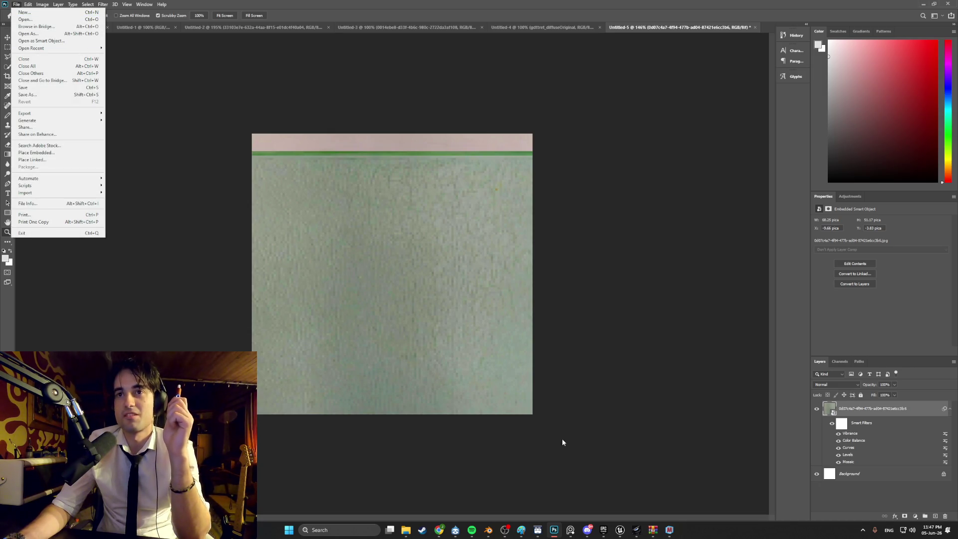
click(405, 530)
click(413, 492)
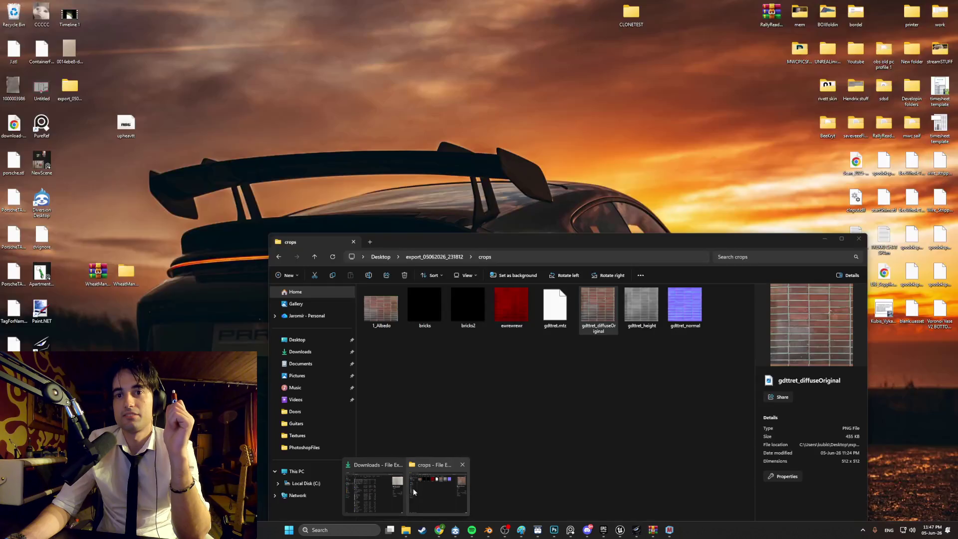
click(387, 492)
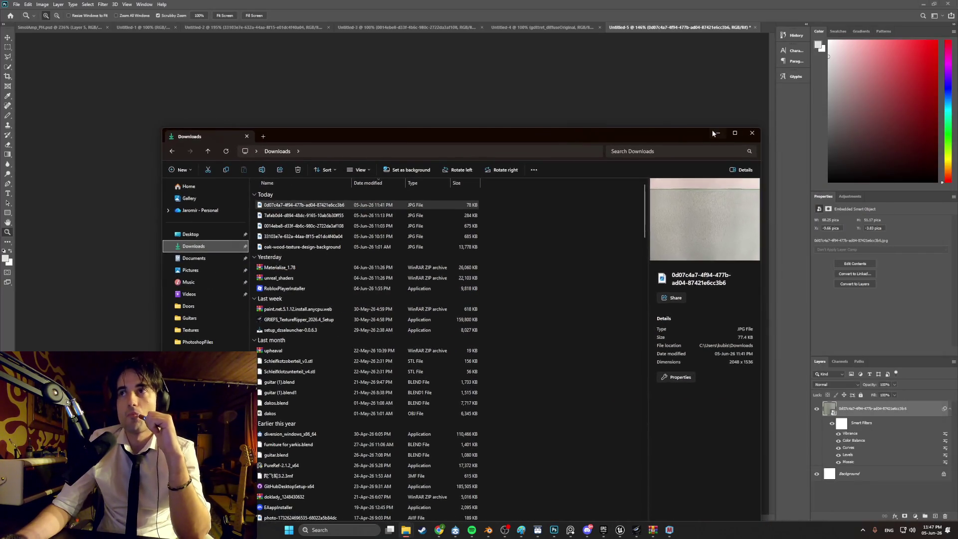
click(156, 58)
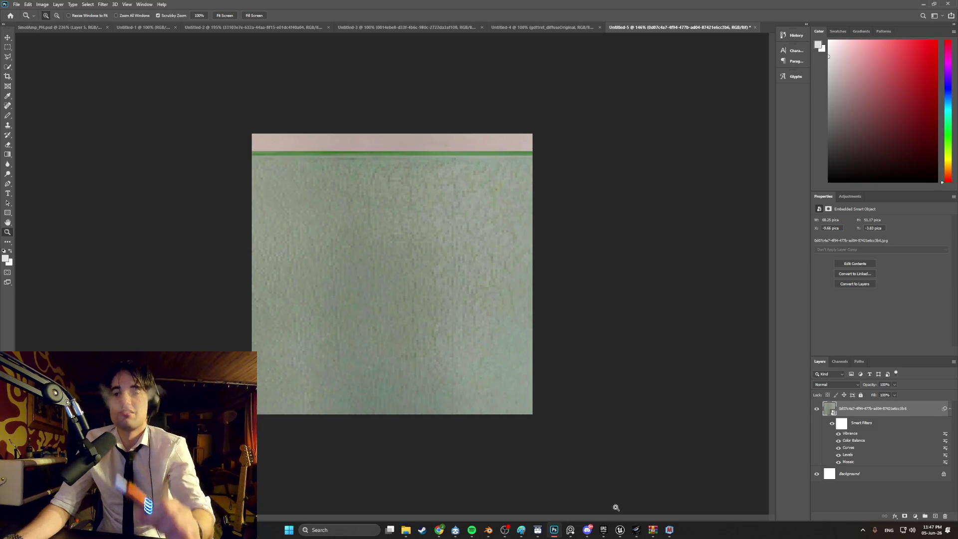
click(489, 528)
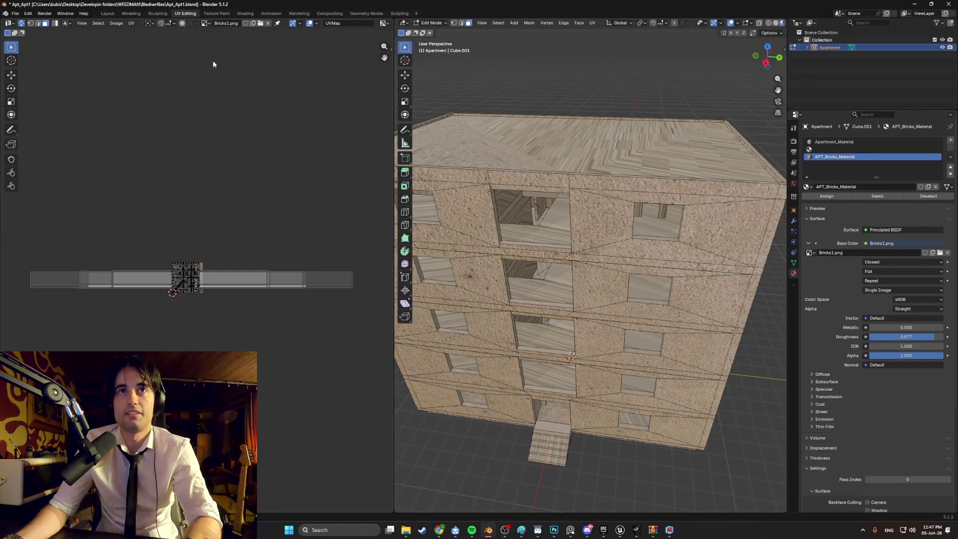
Zoom into the corridor and select an interior wall face of the apartment.
scroll(619, 238, up, 10)
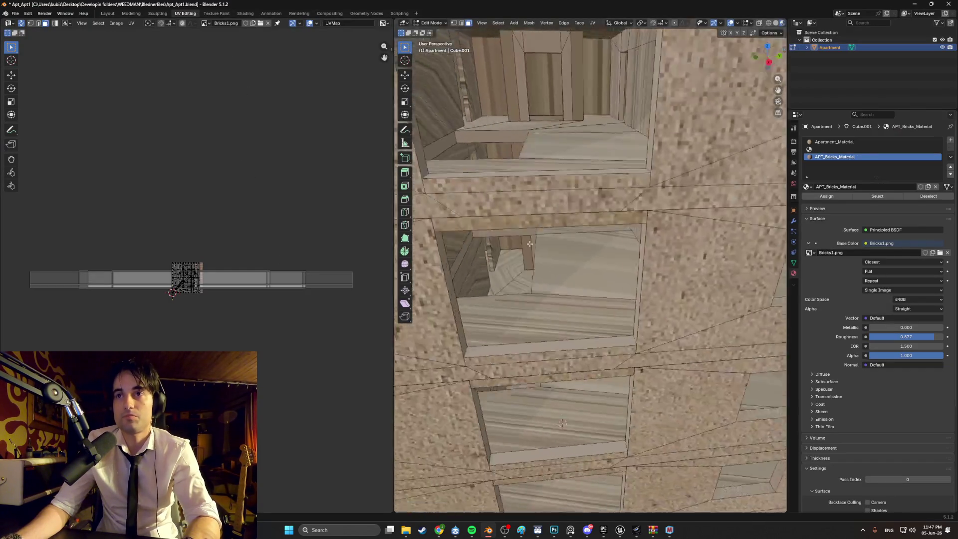
scroll(620, 237, down, 5)
scroll(510, 258, up, 10)
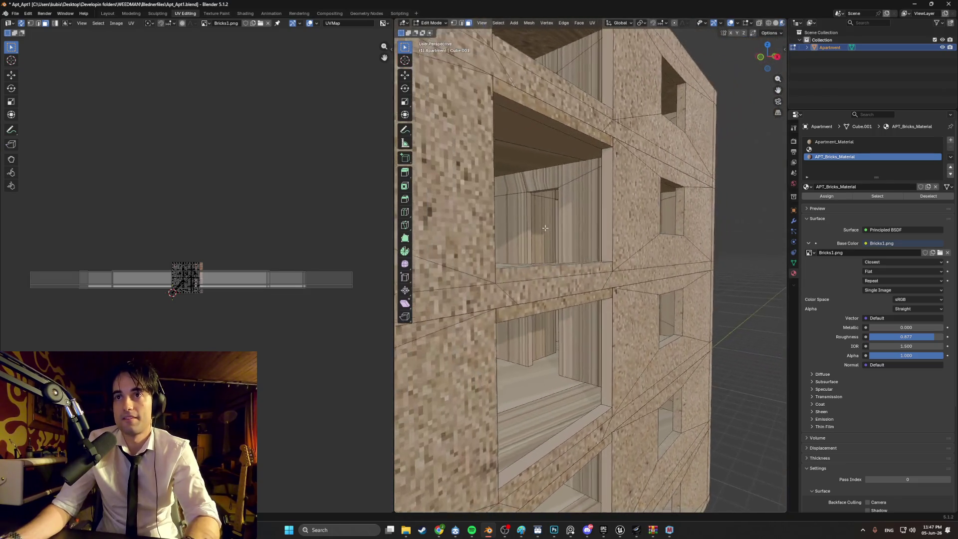
scroll(510, 258, up, 5)
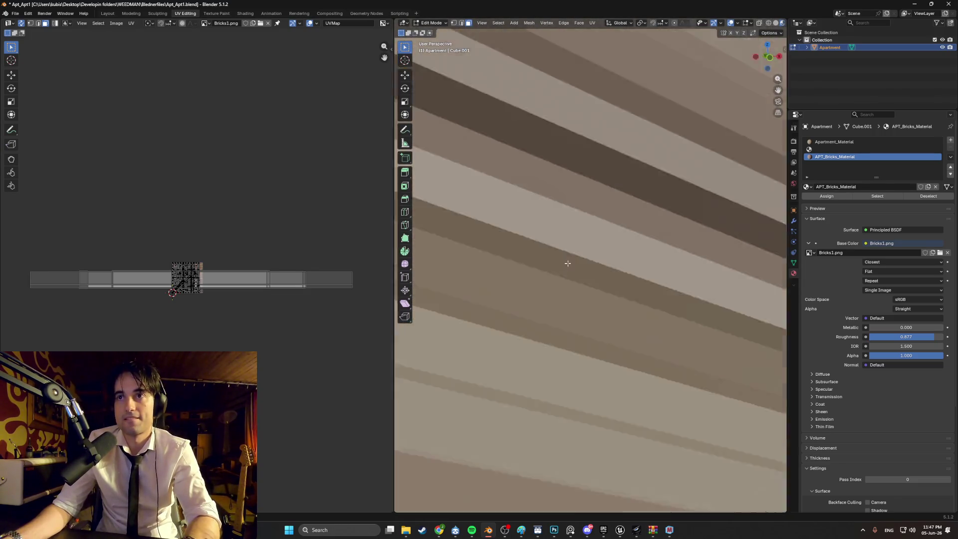
scroll(545, 226, up, 10)
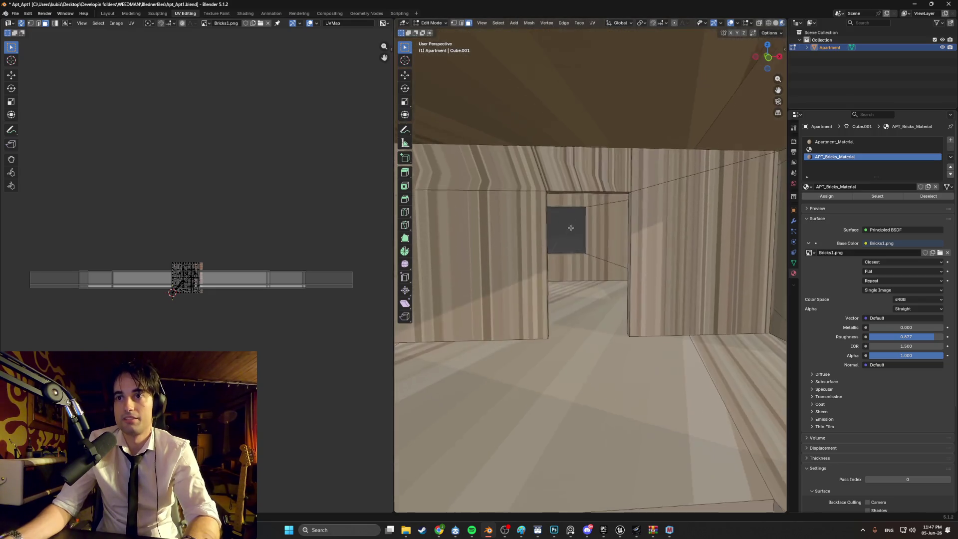
scroll(580, 293, up, 10)
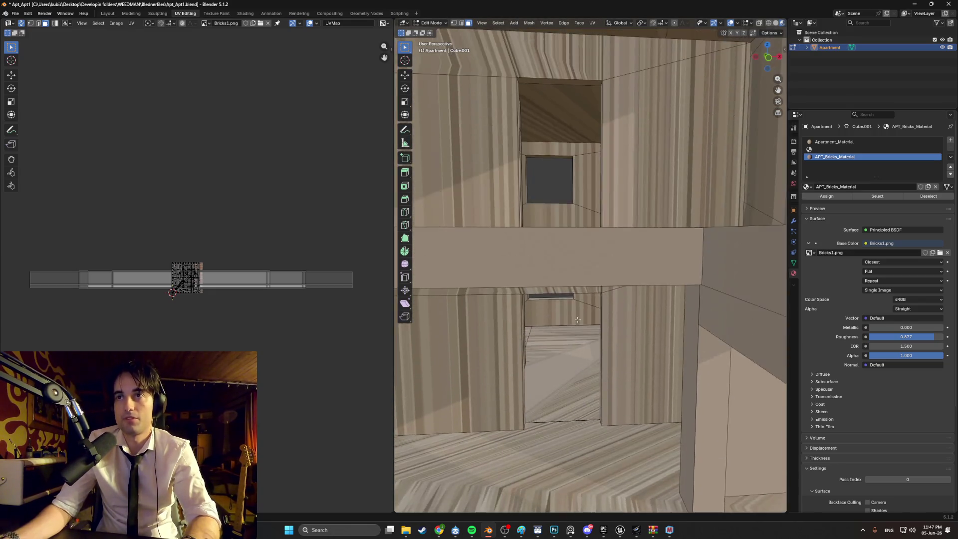
click(641, 242)
Add the upper beam face and the small beam face above the opening to the selection.
scroll(641, 257, up, 3)
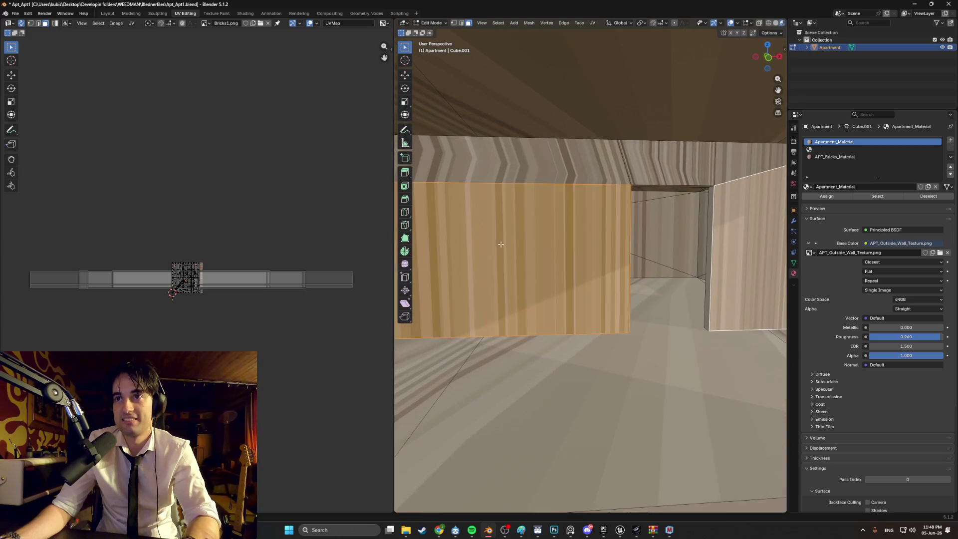
mouse_move(501, 244)
mouse_down()
mouse_move(610, 253)
mouse_move(582, 259)
mouse_move(659, 254)
mouse_up()
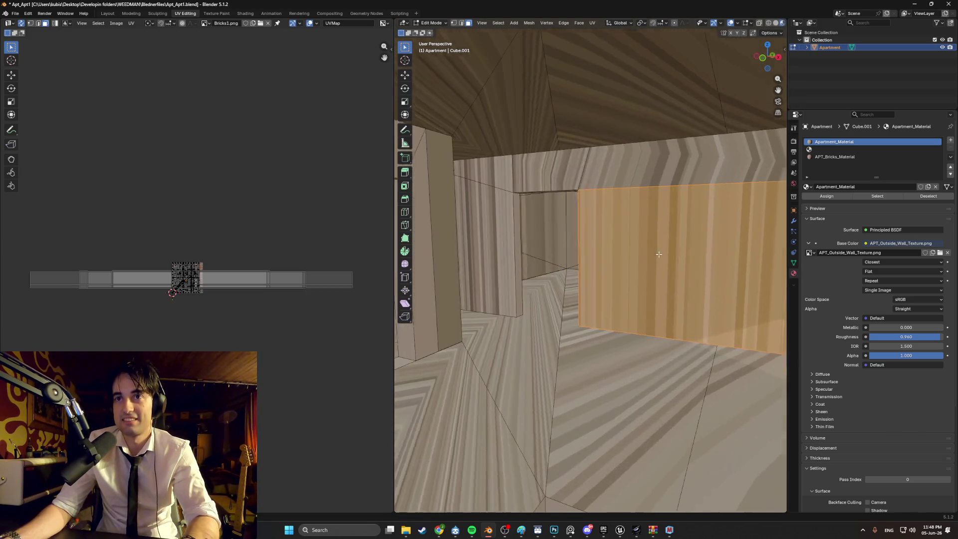
scroll(659, 254, up, 4)
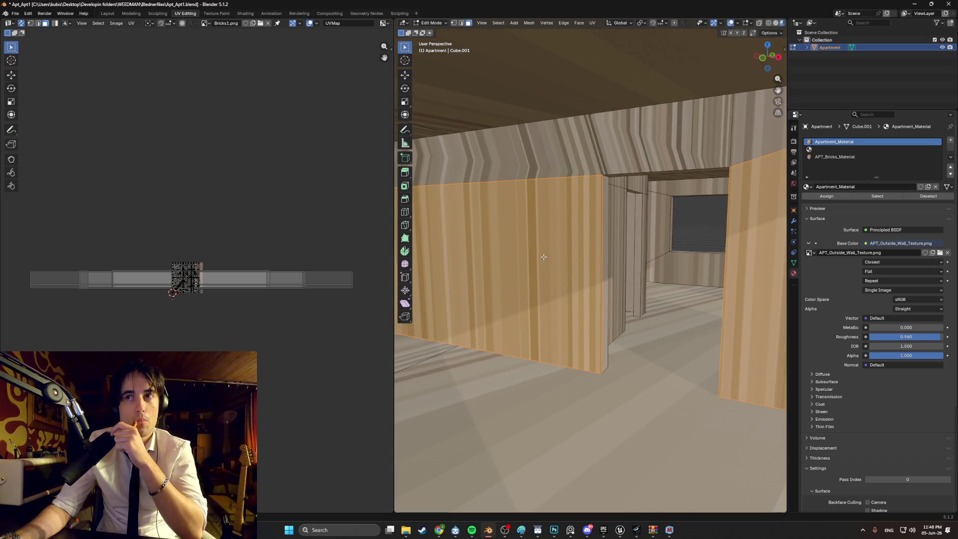
shift+click(578, 164)
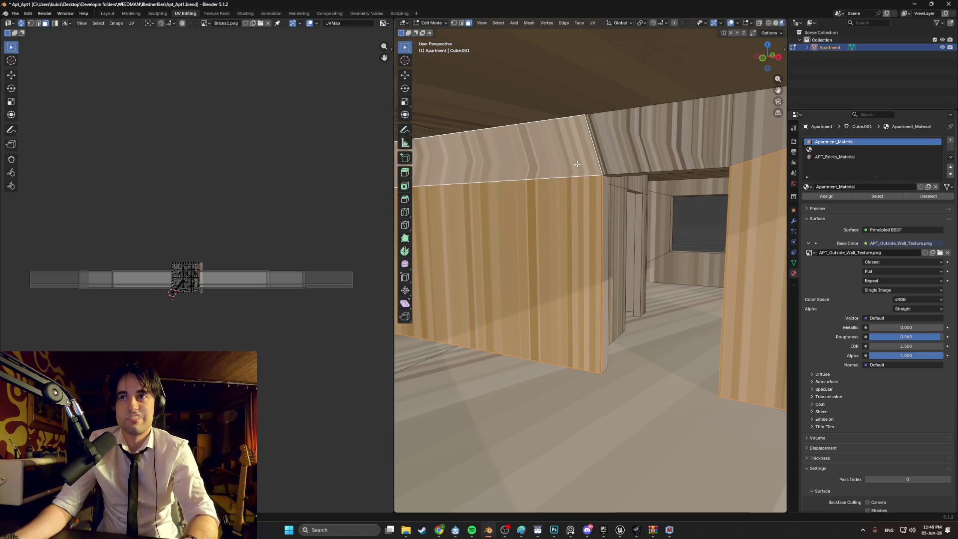
scroll(632, 155, up, 6)
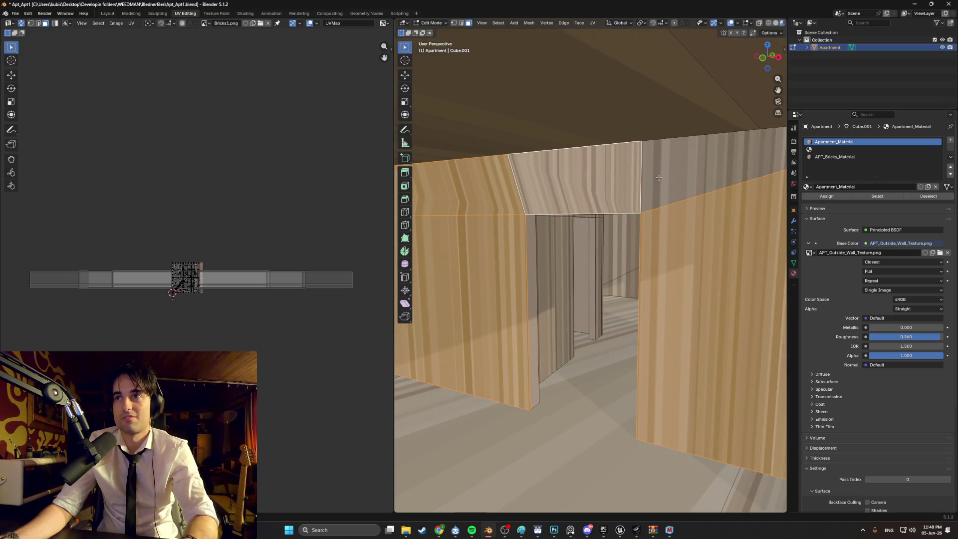
scroll(702, 232, down, 3)
shift+click(489, 189)
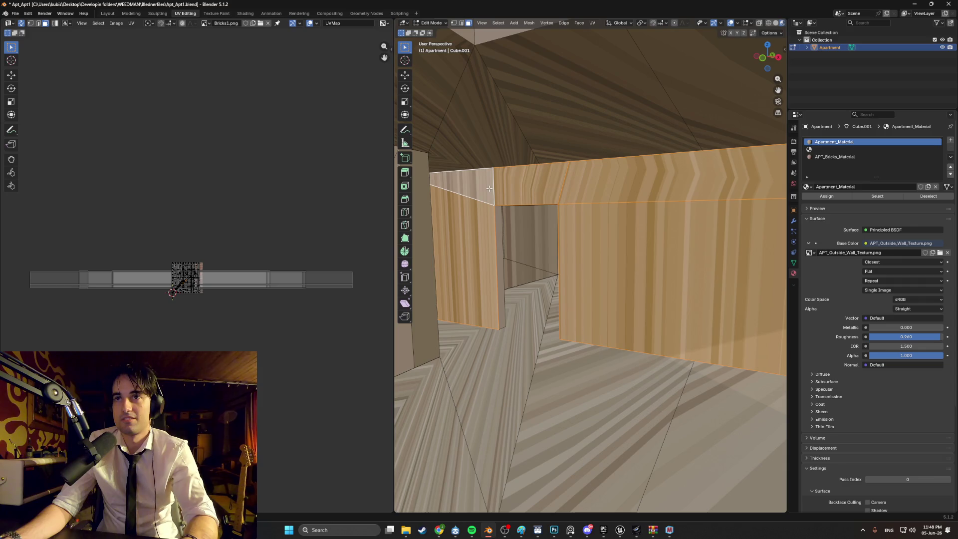
Load APT_Inside_Wall_Texture.png into the UV editor.
click(260, 23)
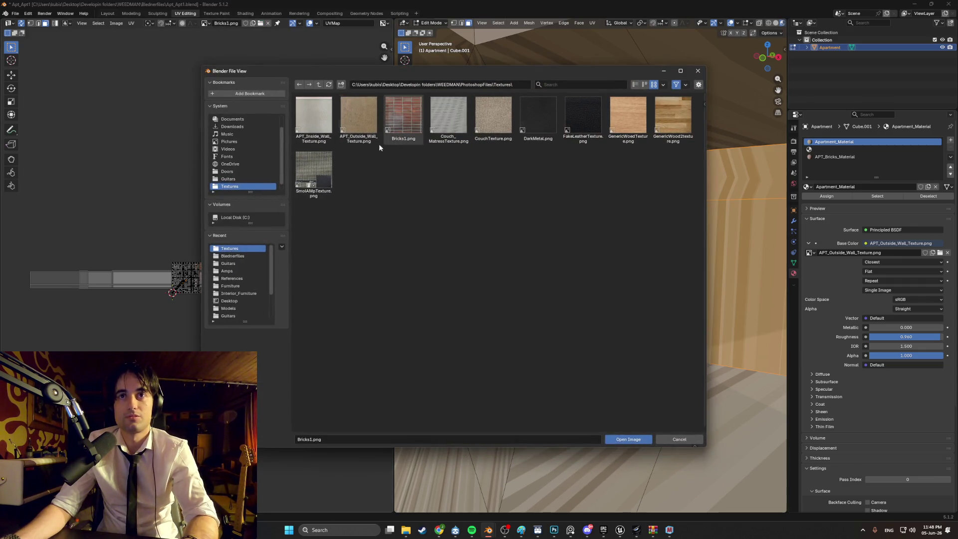
double_click(314, 120)
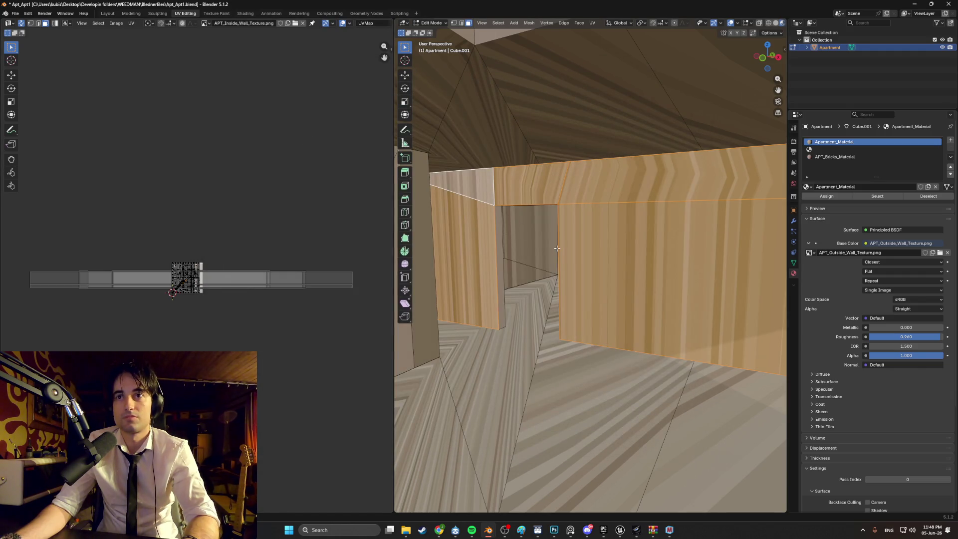
scroll(191, 275, up, 8)
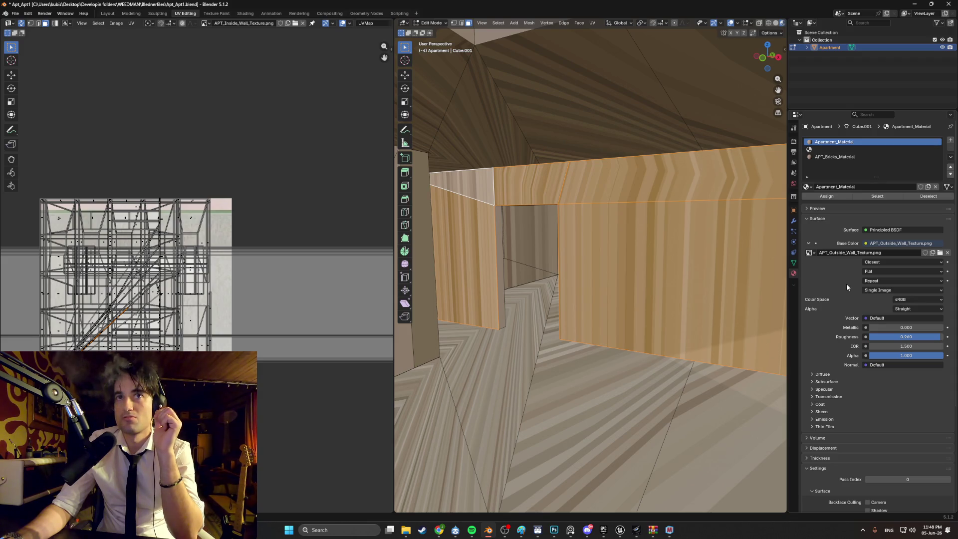
Assign the current material to the selected faces and select the empty second material slot.
click(940, 253)
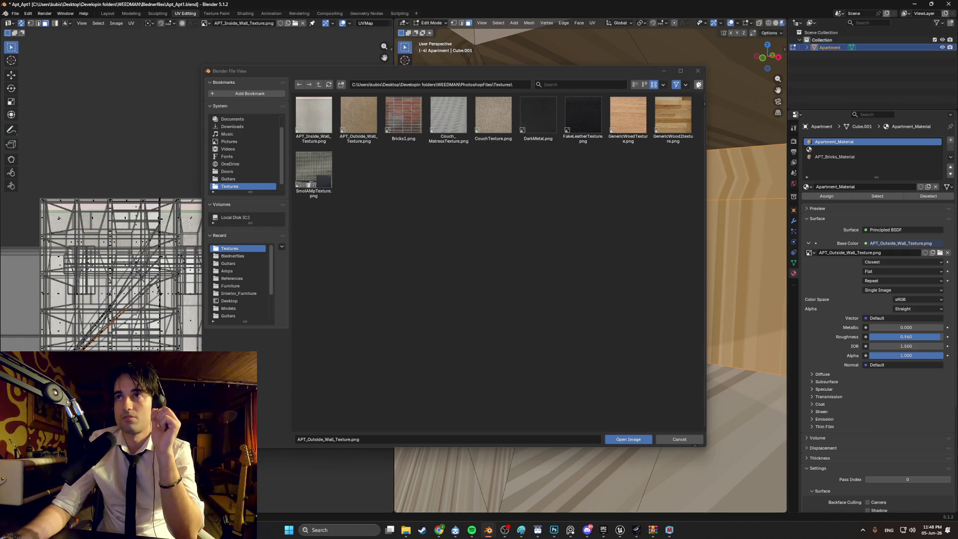
click(697, 73)
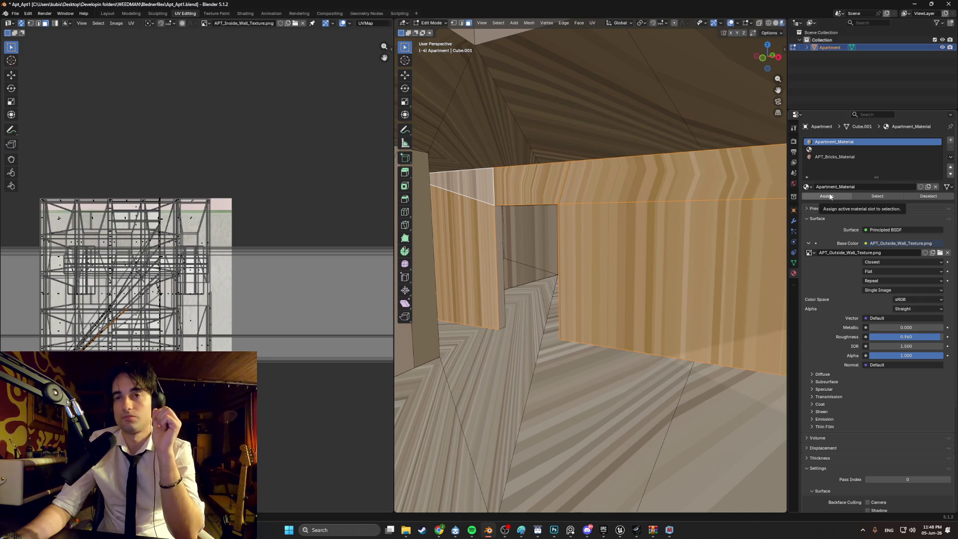
click(830, 197)
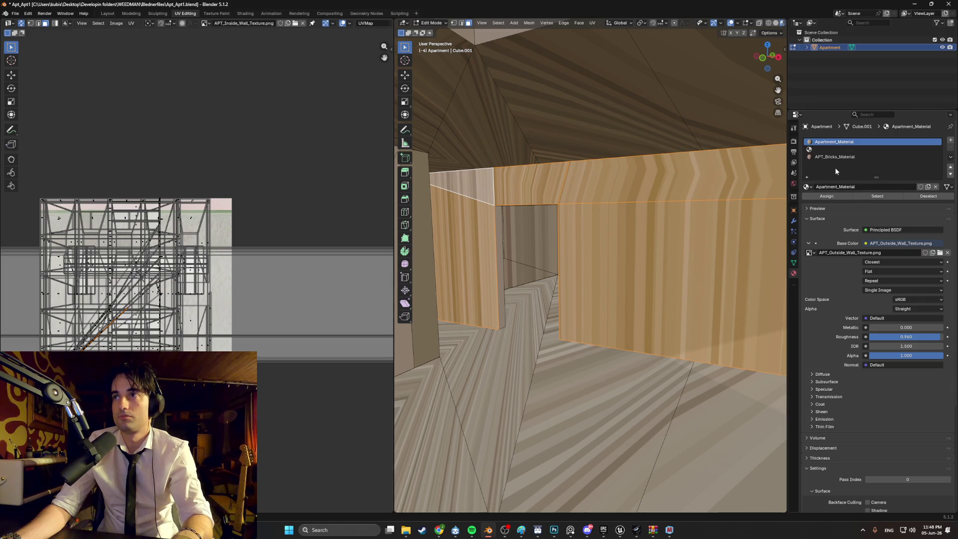
click(827, 150)
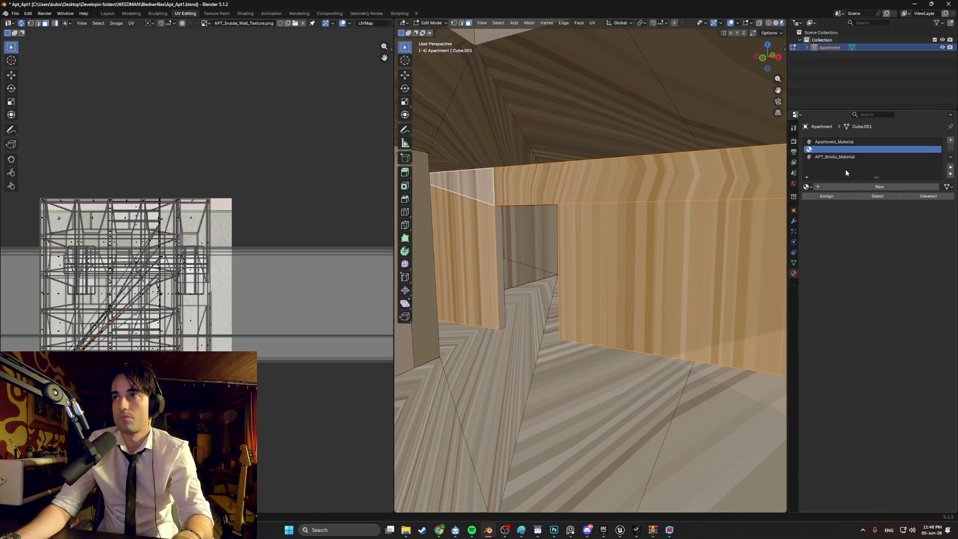
Create a new material in the empty slot named APT_Interior_Walls1.
click(835, 185)
click(836, 185)
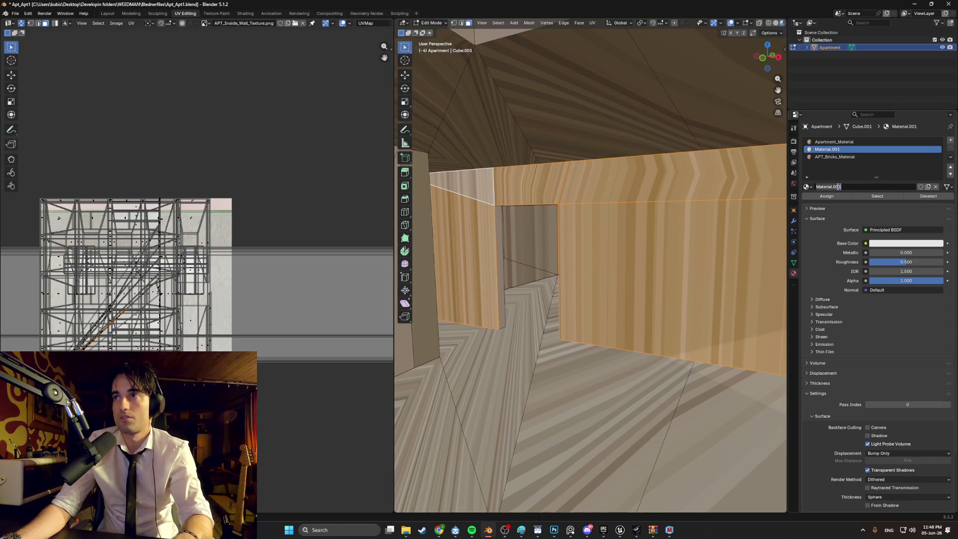
text(APT_Interior_W)
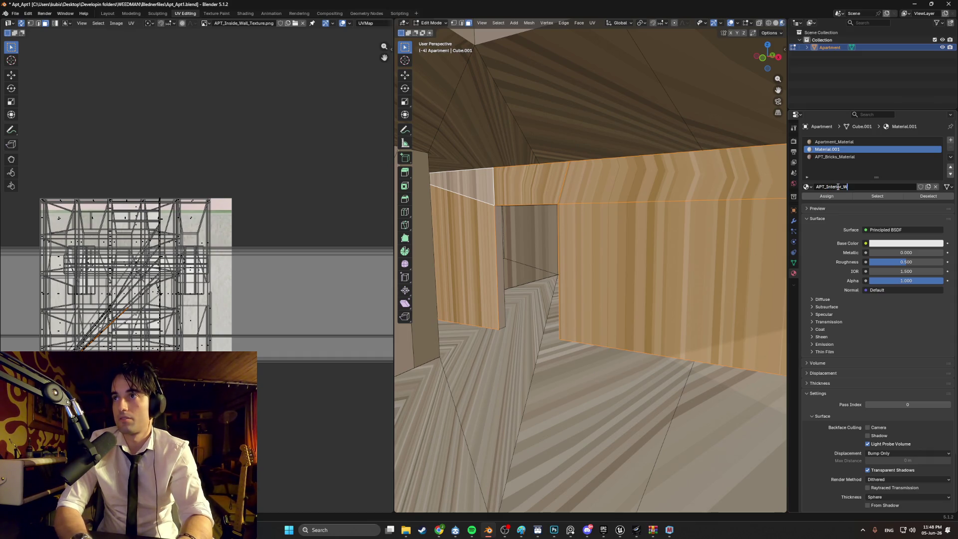
text(alls1)
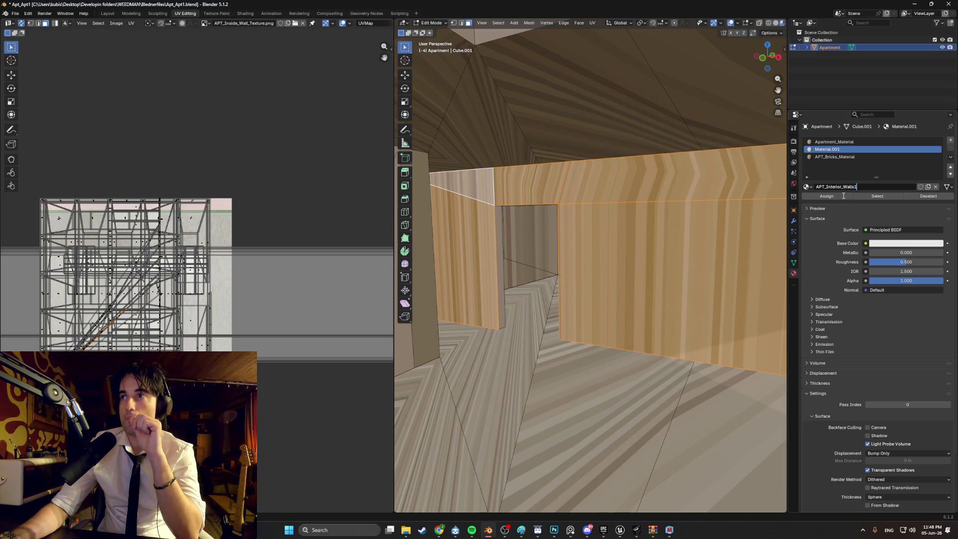
key(Return)
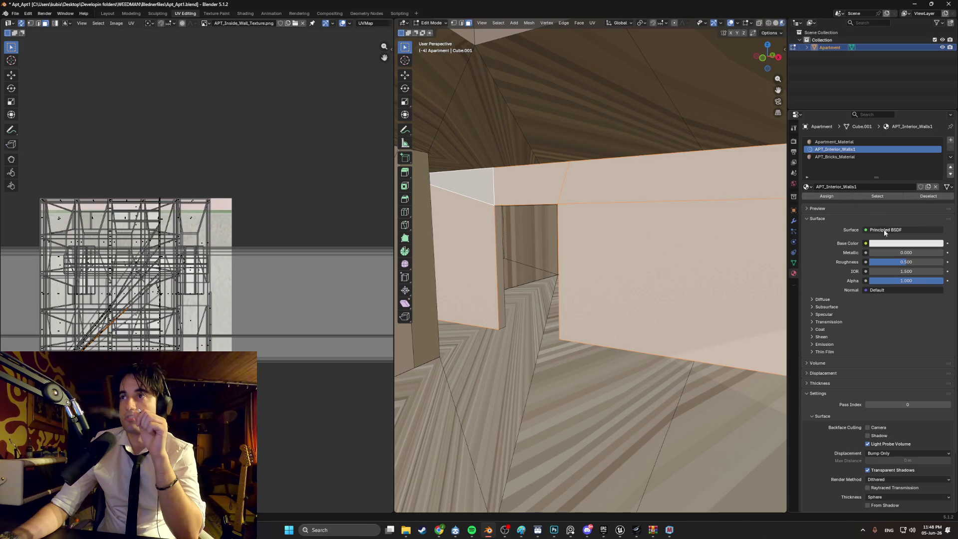
Set its Base Color to an Image Texture using APT_Inside_Wall_Texture.png from Textures.
click(866, 243)
click(714, 294)
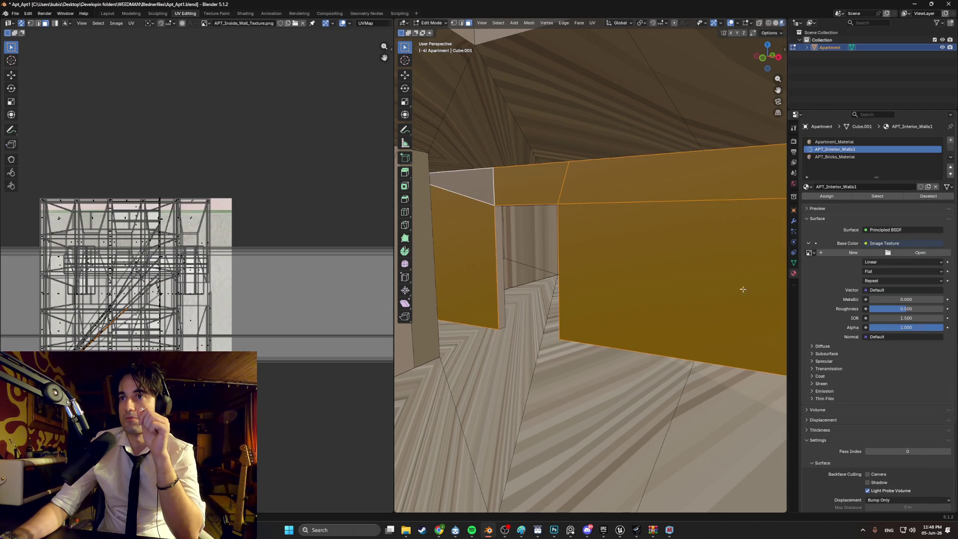
click(920, 253)
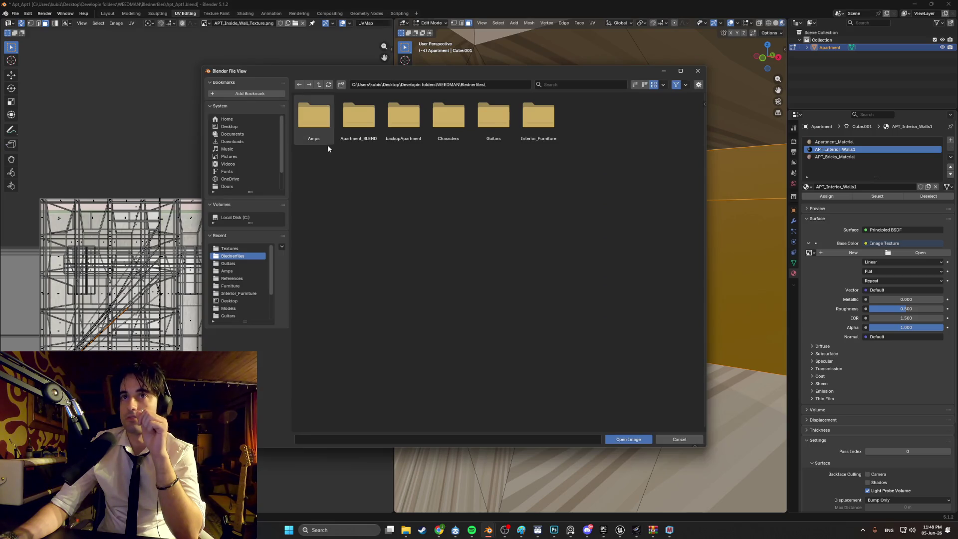
click(231, 249)
double_click(313, 118)
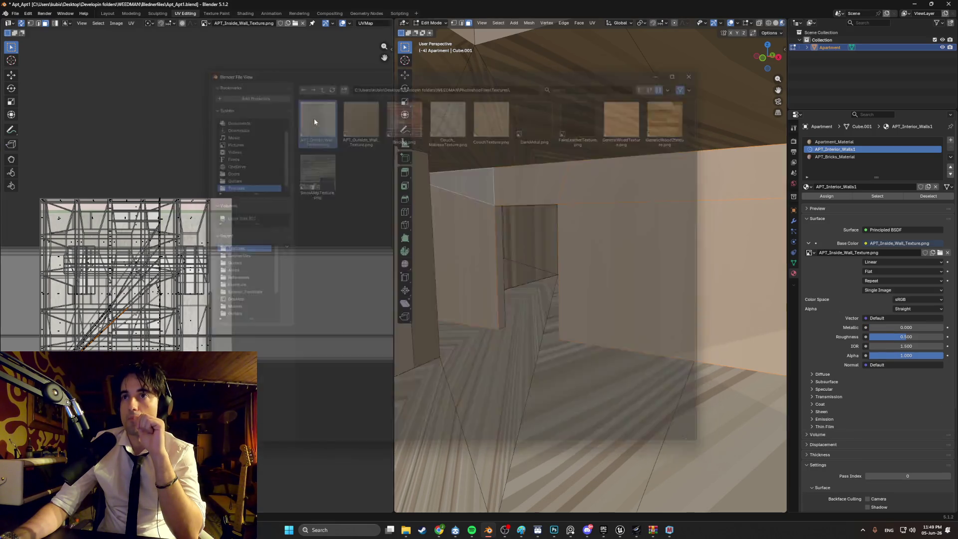
key(shift+grave)
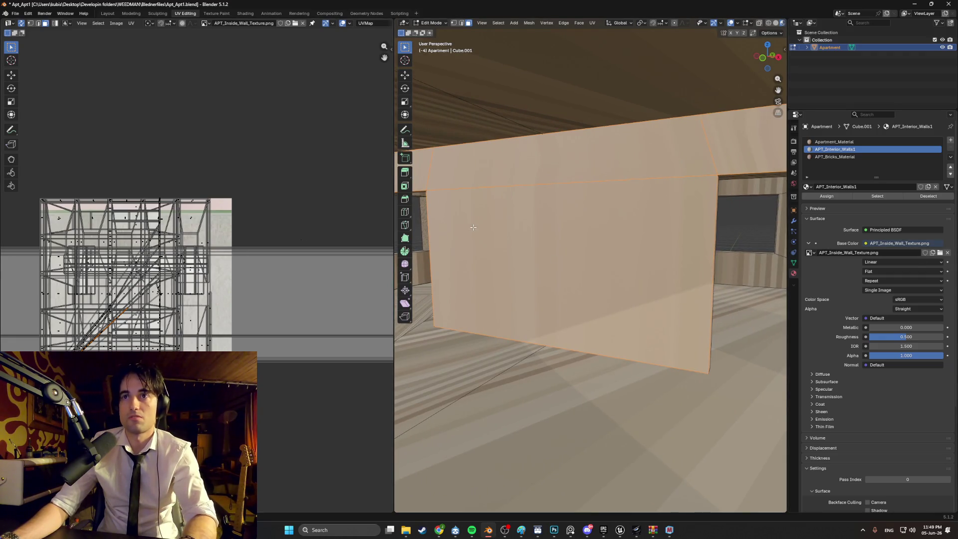
Smart UV Project the interior wall faces and rotate their UVs by -90 degrees.
key(u)
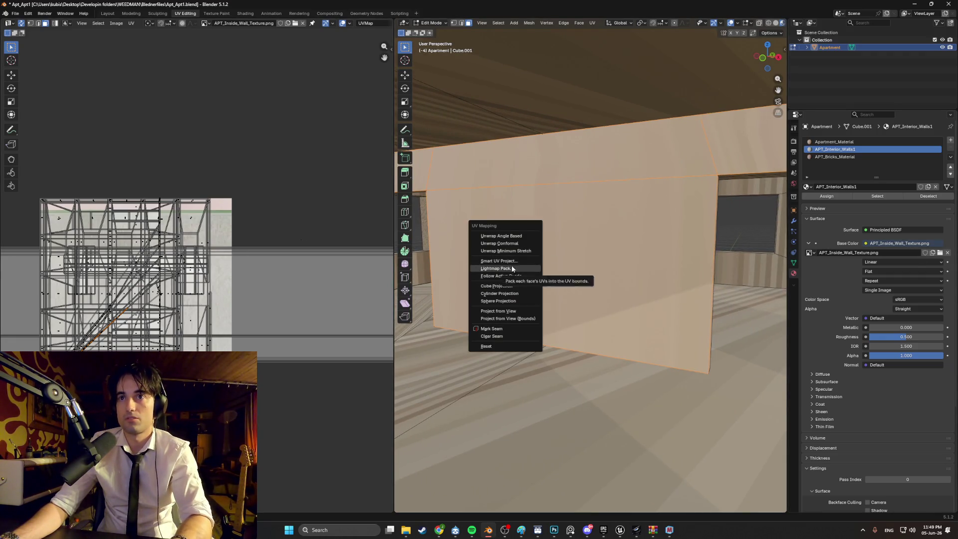
click(514, 272)
click(509, 334)
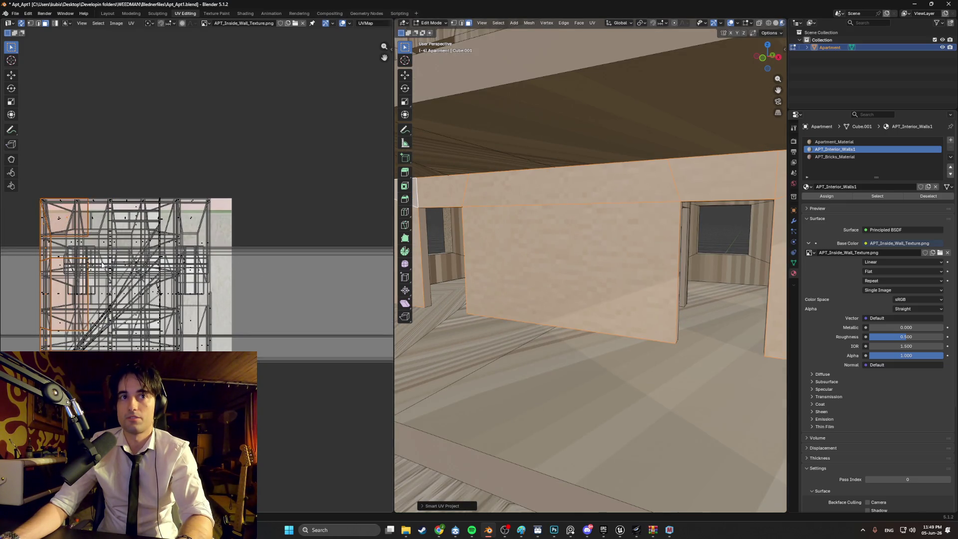
key(r)
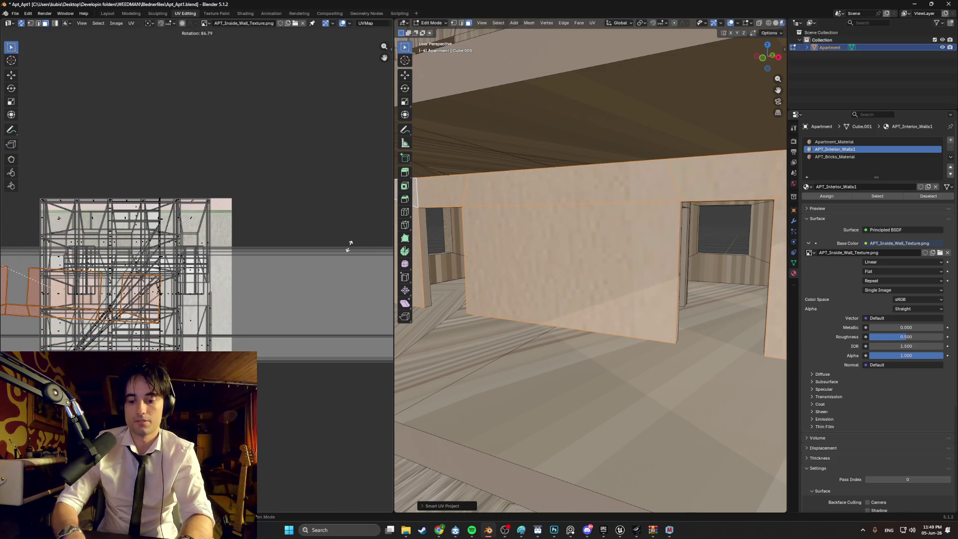
text(-90)
key(Return)
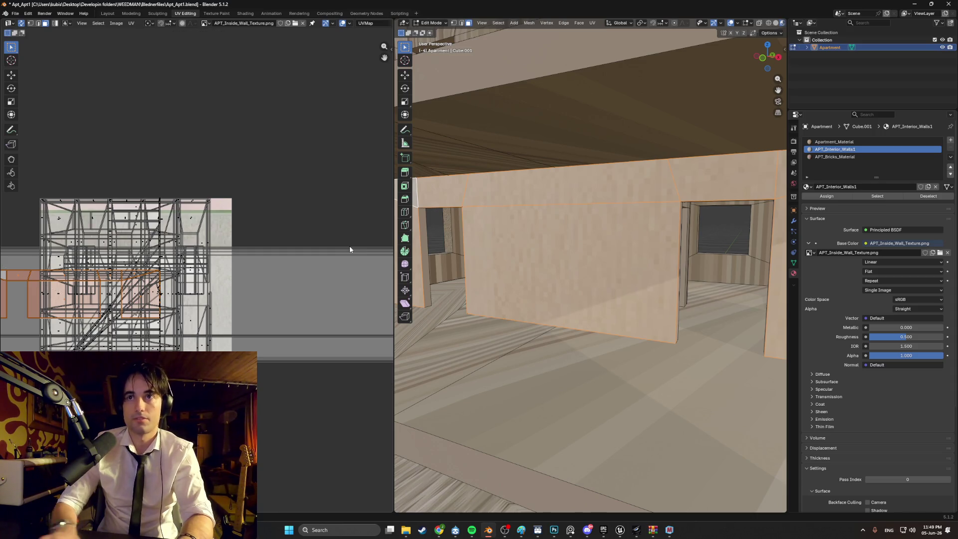
Scale up and reposition the wall UV islands to fit across APT_Inside_Wall_Texture.png.
key(g)
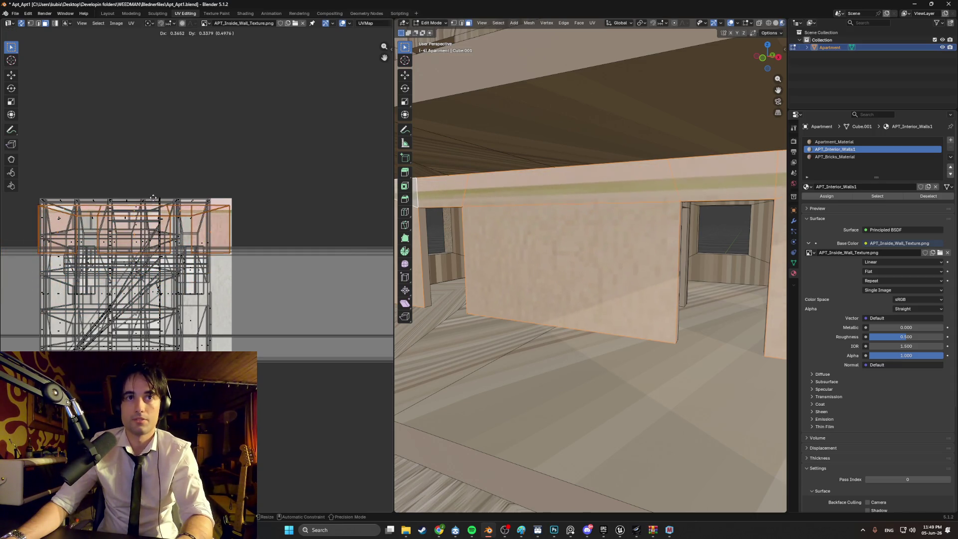
mouse_move(154, 196)
key(s)
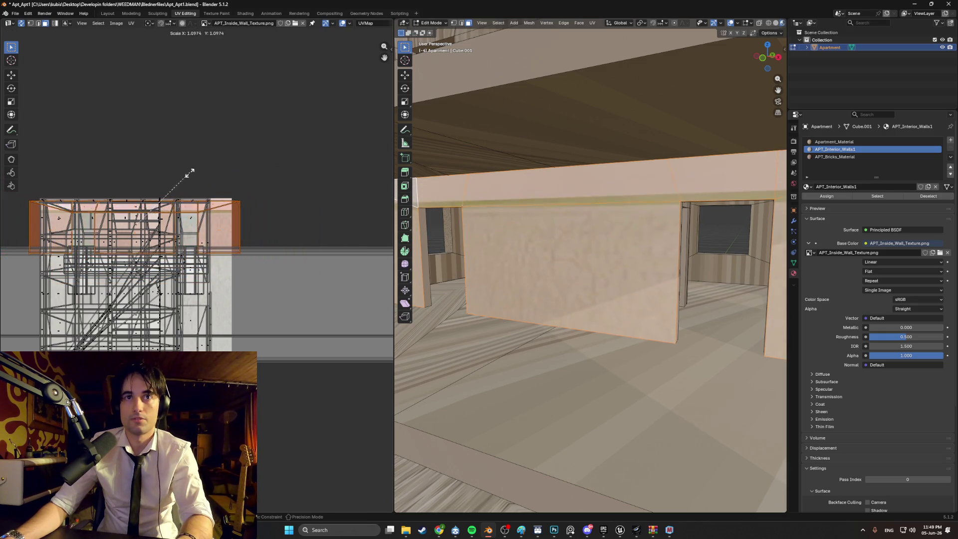
click(203, 190)
key(g)
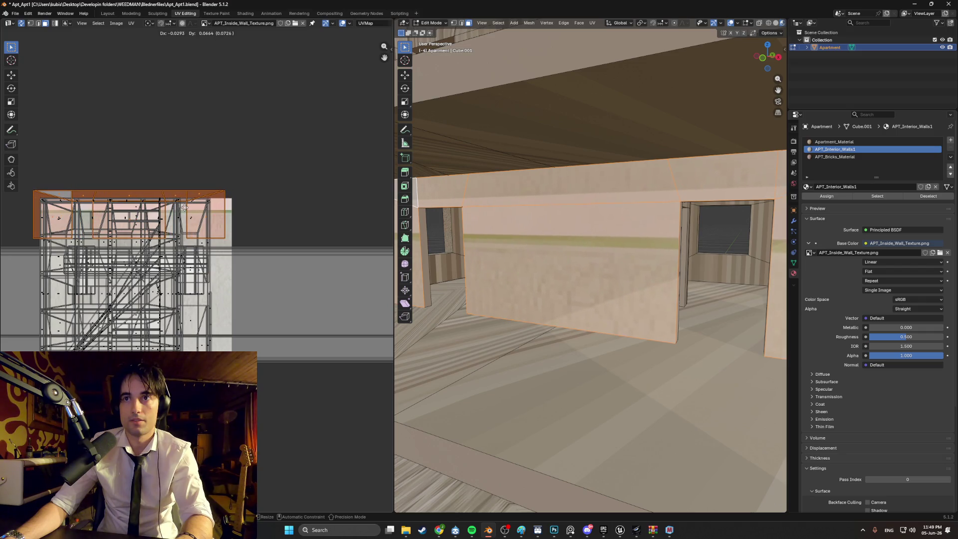
click(185, 207)
key(s)
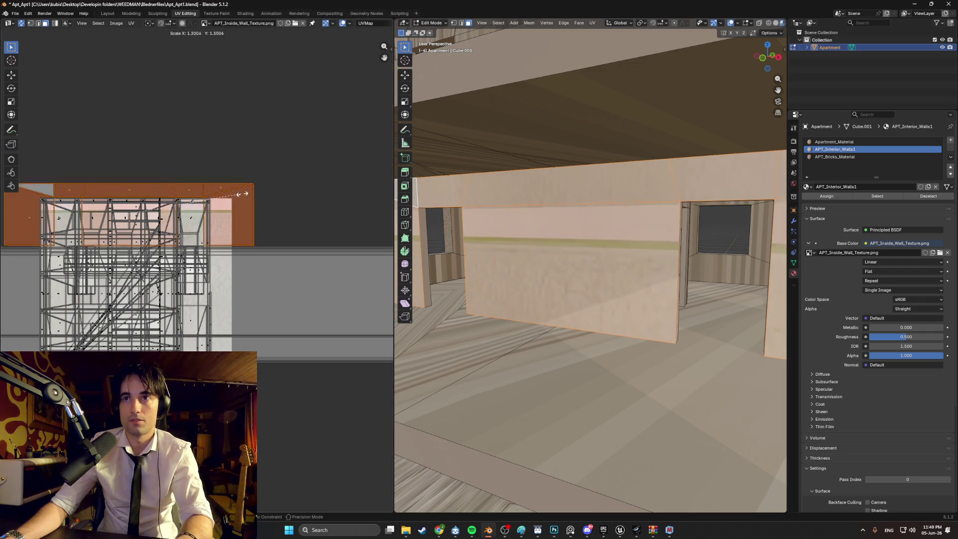
click(293, 200)
key(g)
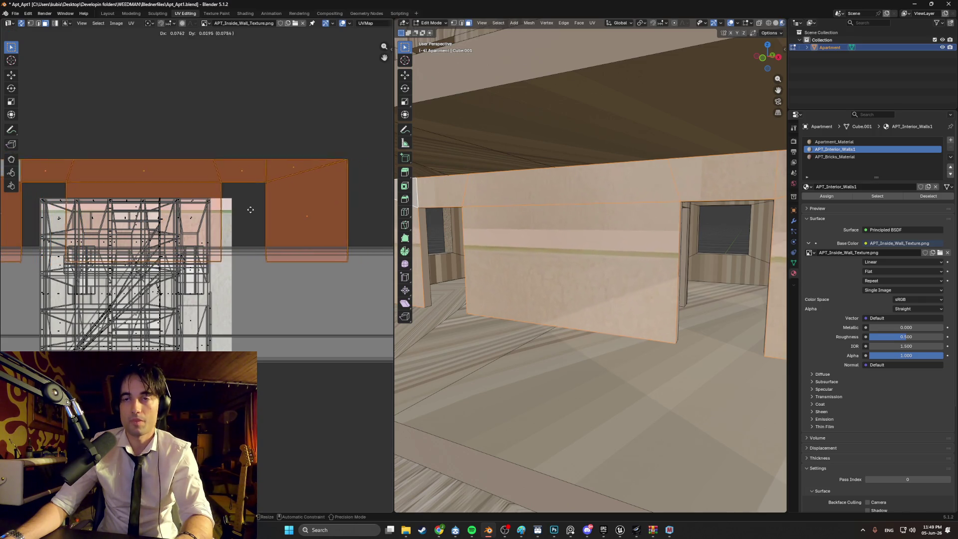
click(221, 212)
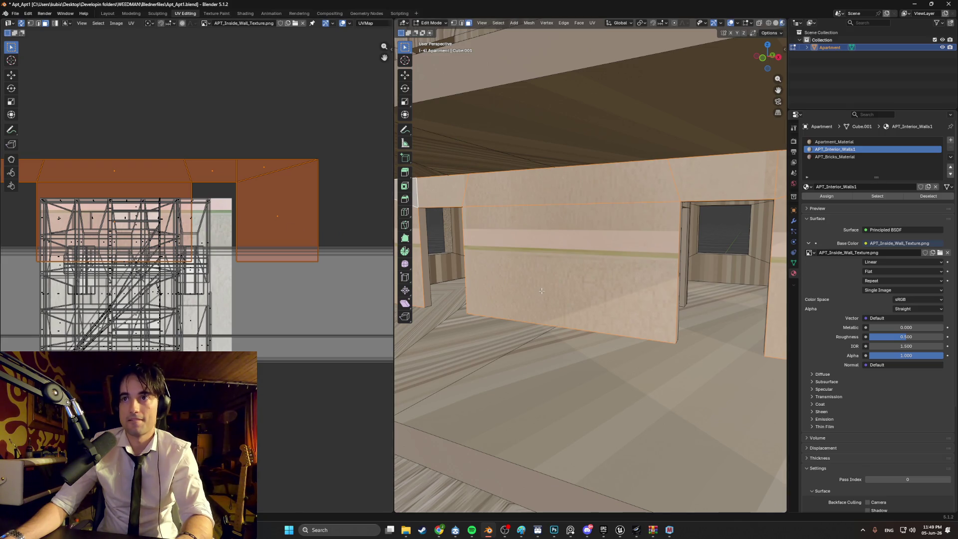
key(alt+z)
key(alt+z)
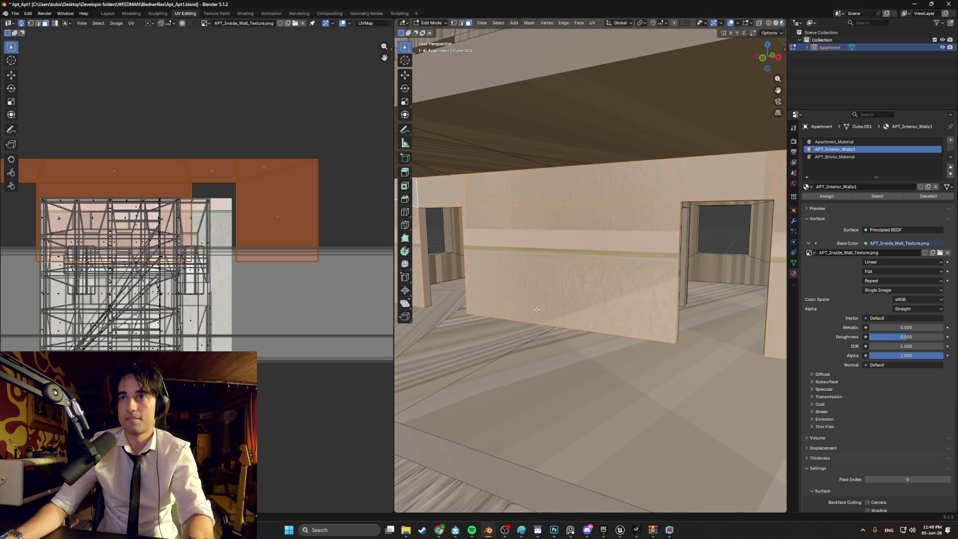
scroll(536, 310, up, 5)
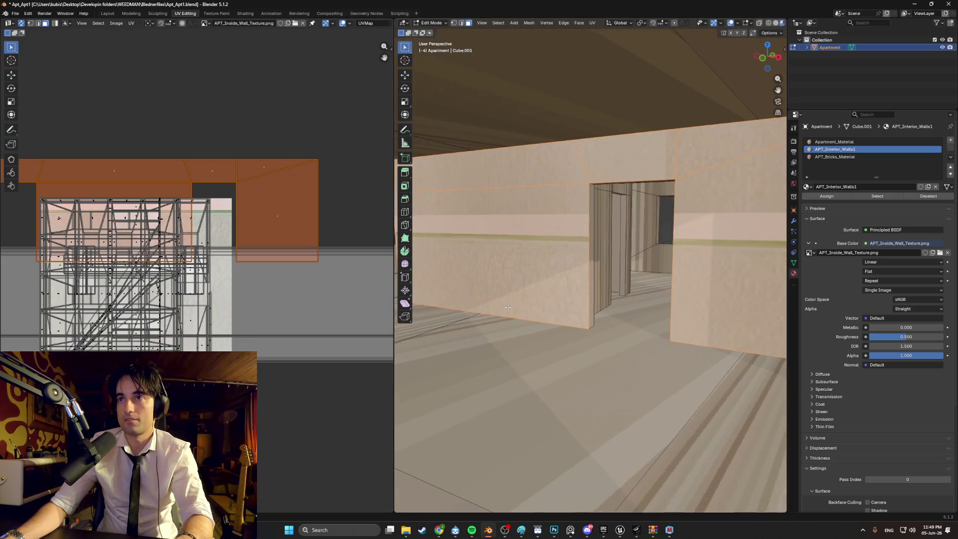
With Apartment_Material active, select all UVs and scale them up by about 1.5.
mouse_move(508, 307)
mouse_down()
mouse_move(638, 324)
mouse_move(588, 341)
mouse_up()
click(588, 341)
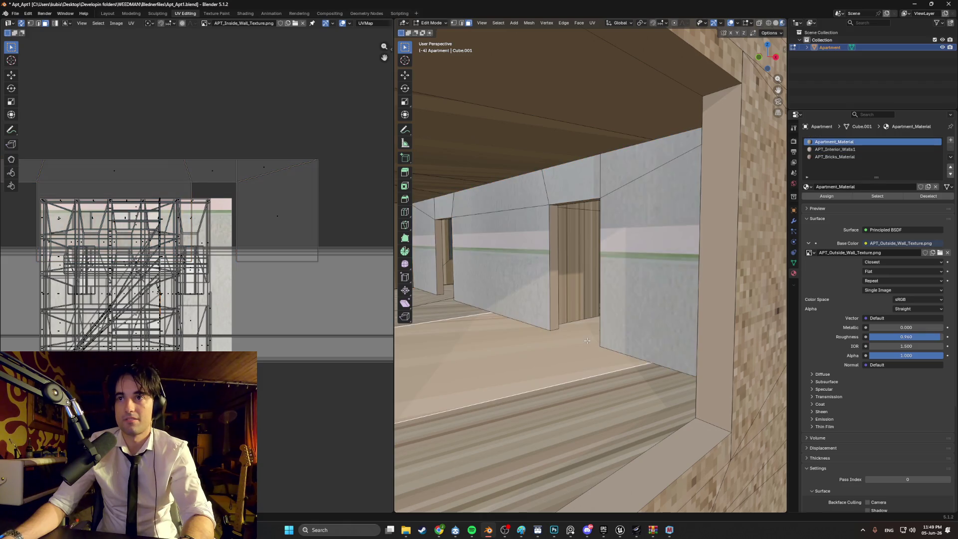
scroll(587, 337, up, 5)
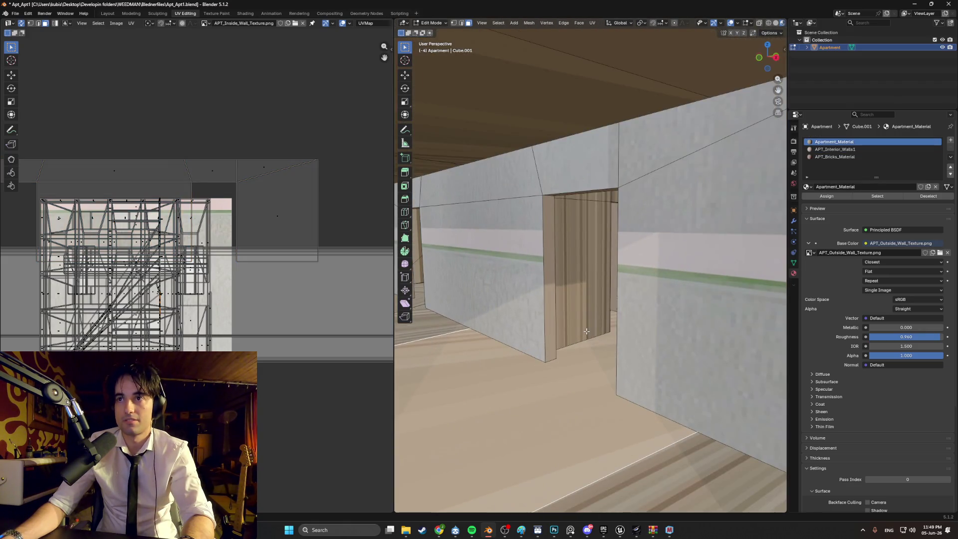
key(a)
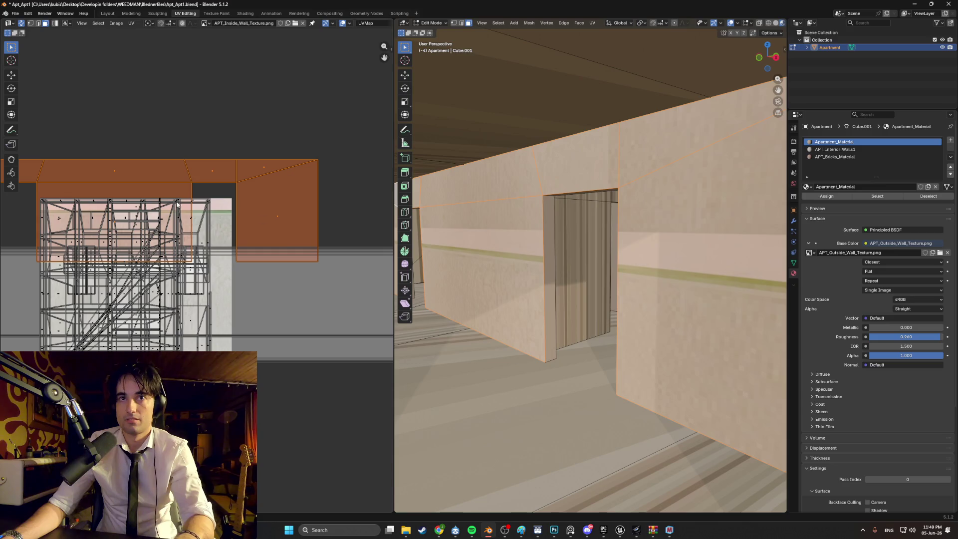
key(s)
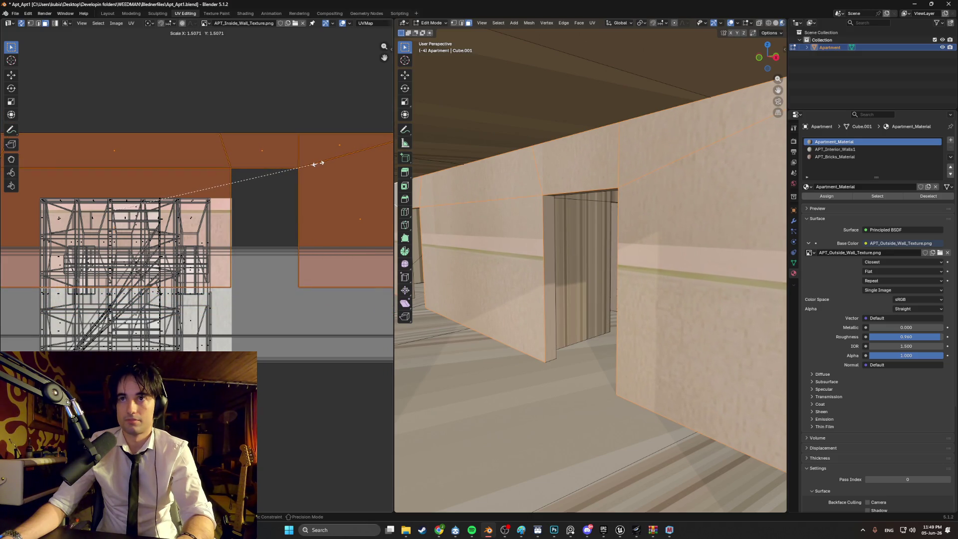
click(320, 162)
Select the right and then the left hallway wall faces to check the texture.
click(640, 394)
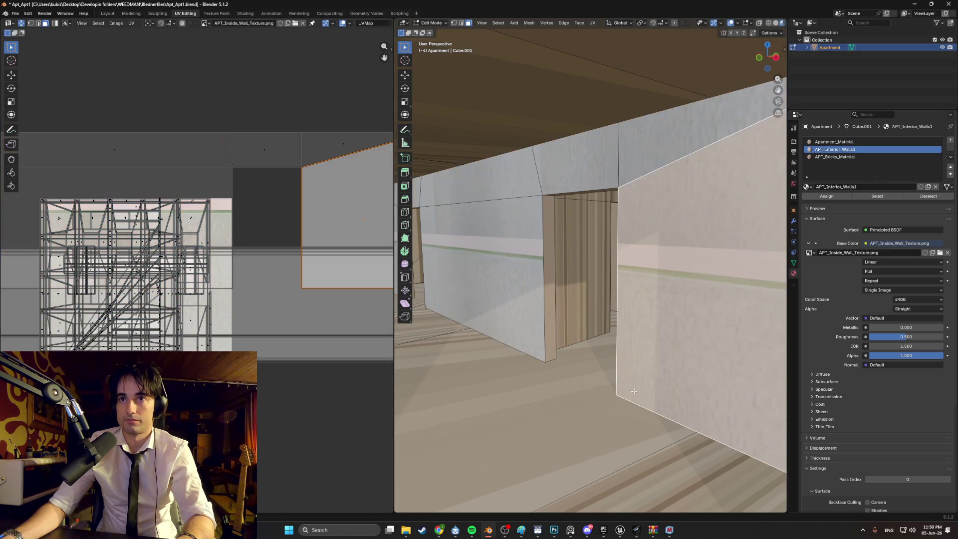
scroll(641, 394, up, 4)
mouse_move(640, 393)
mouse_down()
mouse_move(594, 394)
mouse_move(607, 395)
mouse_up()
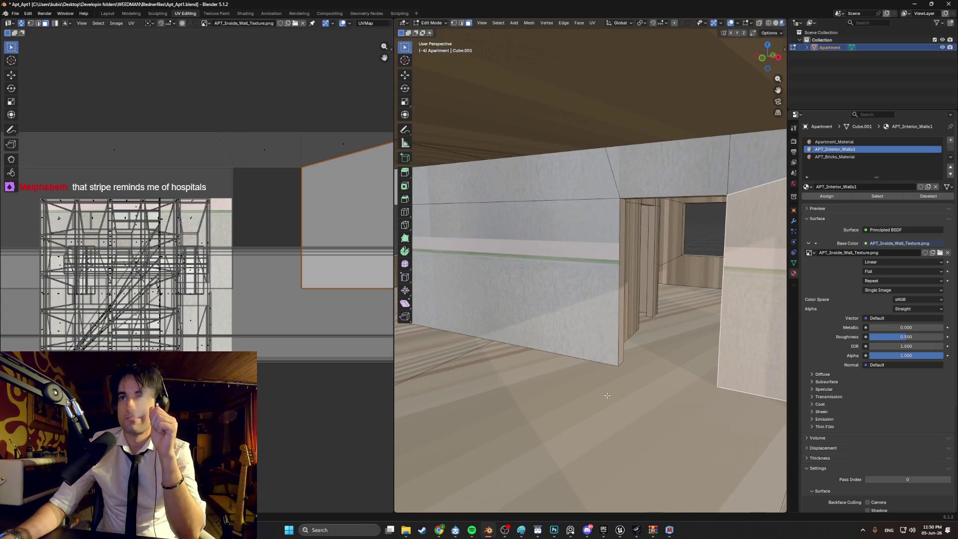
click(548, 231)
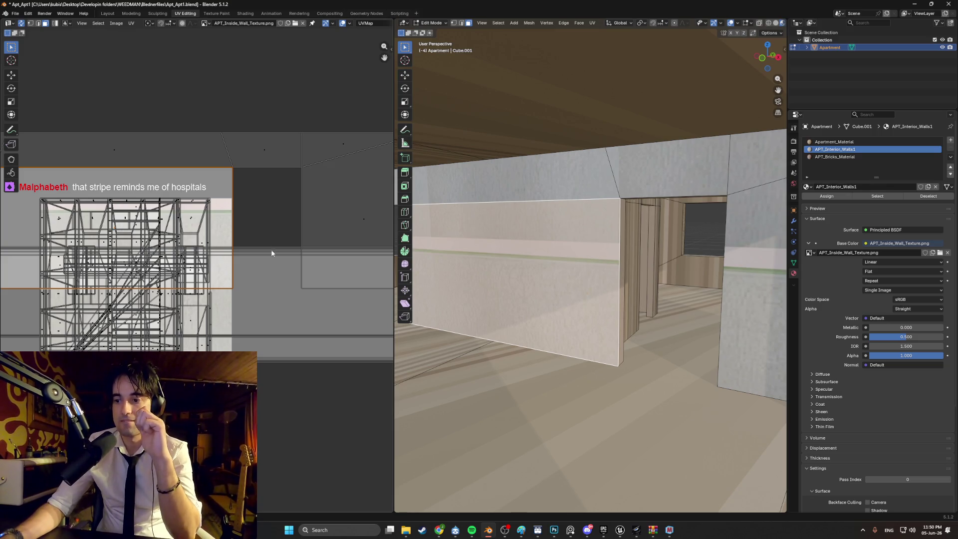
drag(436, 303, 522, 302)
scroll(522, 303, down, 10)
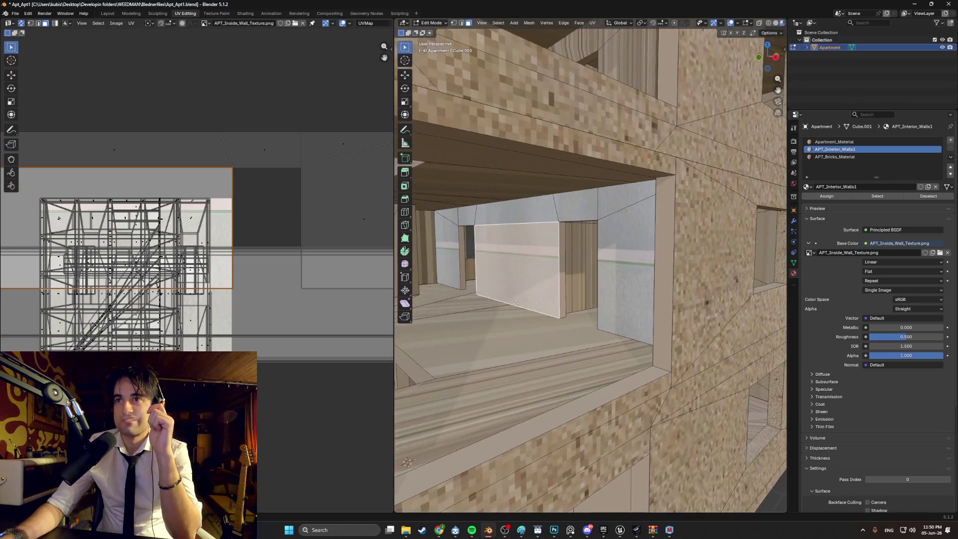
scroll(514, 303, down, 3)
scroll(518, 298, up, 5)
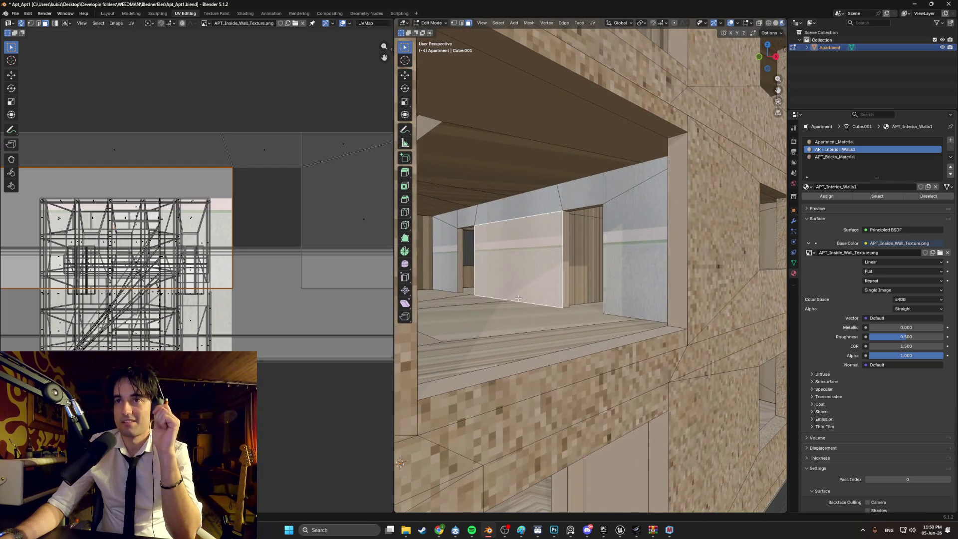
scroll(518, 298, up, 5)
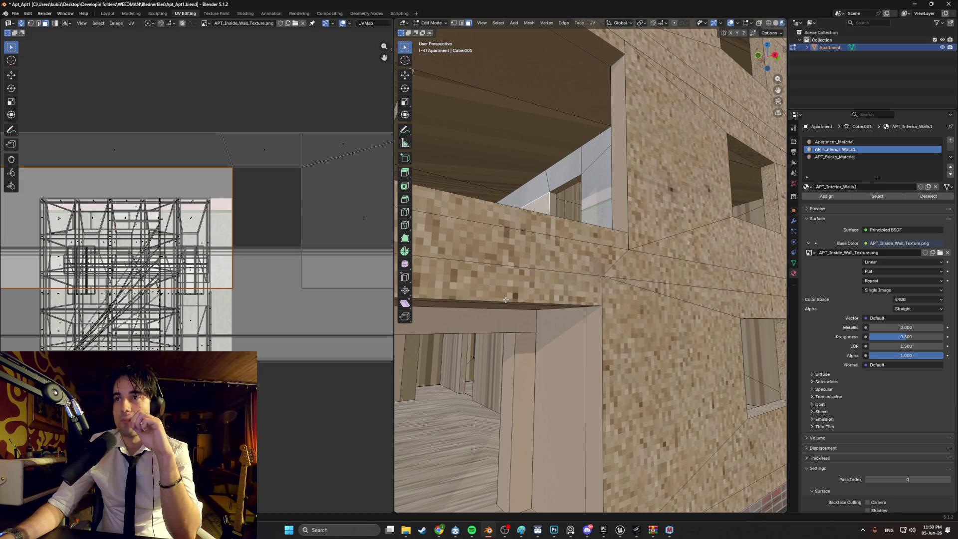
scroll(506, 299, down, 10)
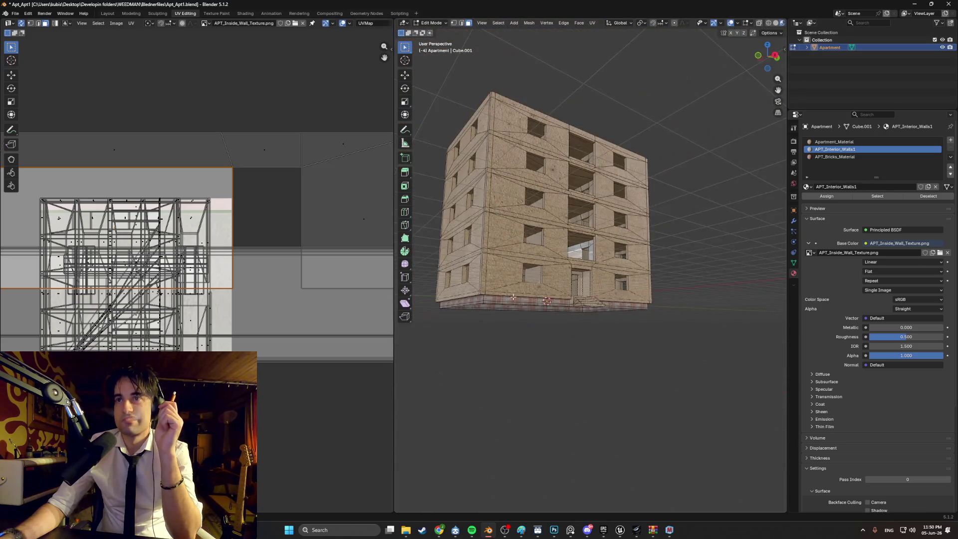
scroll(600, 299, up, 8)
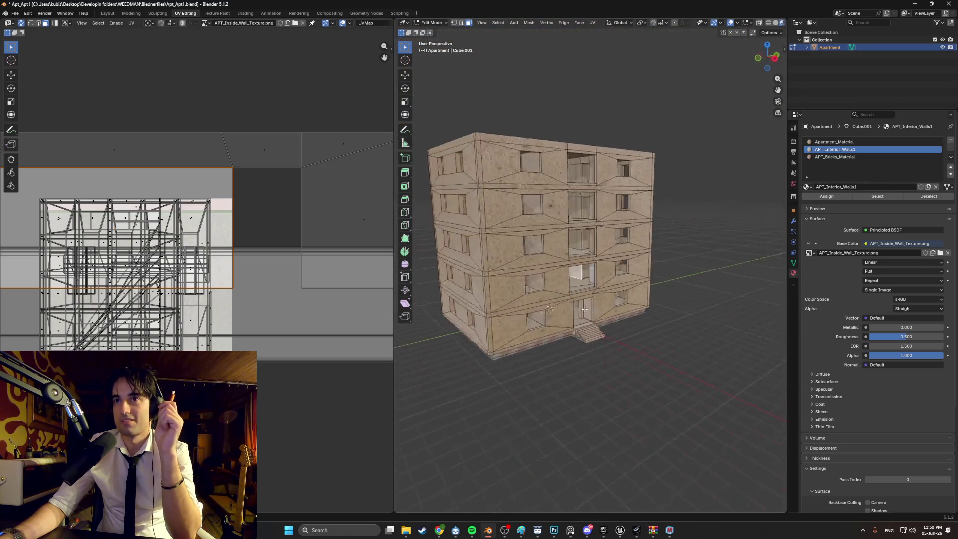
scroll(600, 298, up, 6)
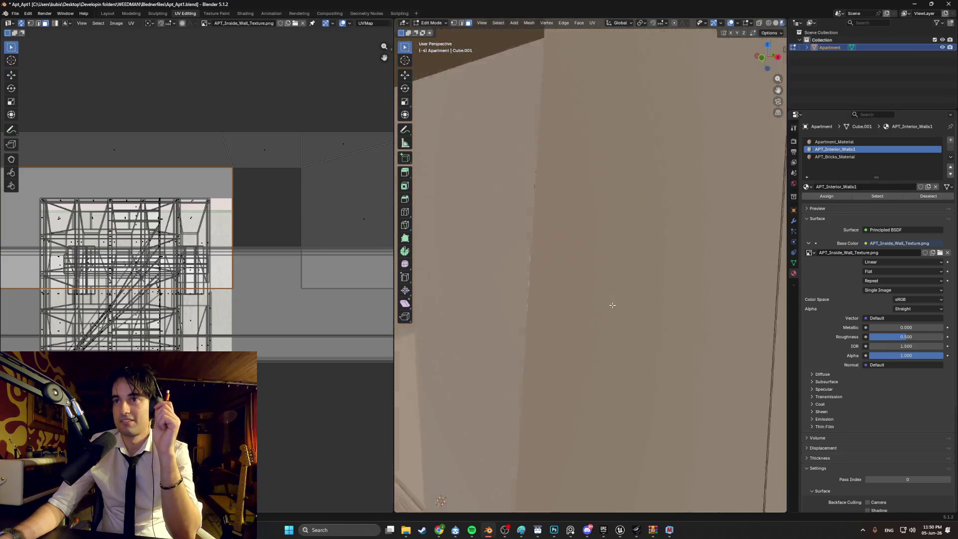
scroll(600, 305, down, 2)
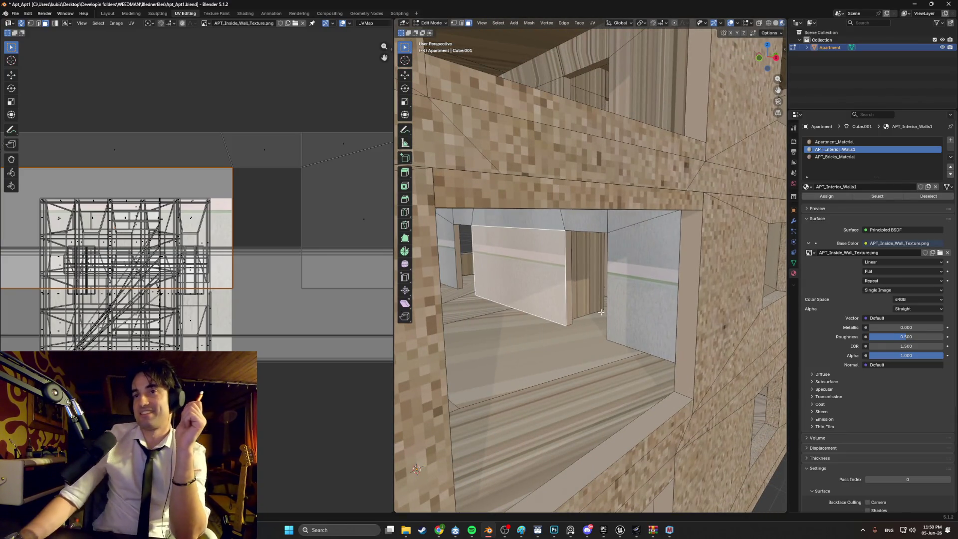
scroll(566, 324, up, 3)
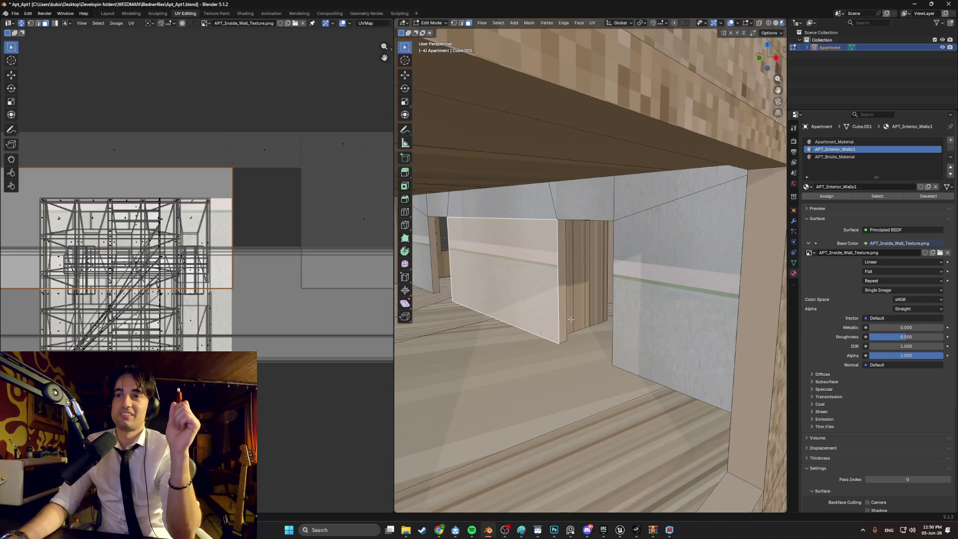
scroll(649, 322, up, 1)
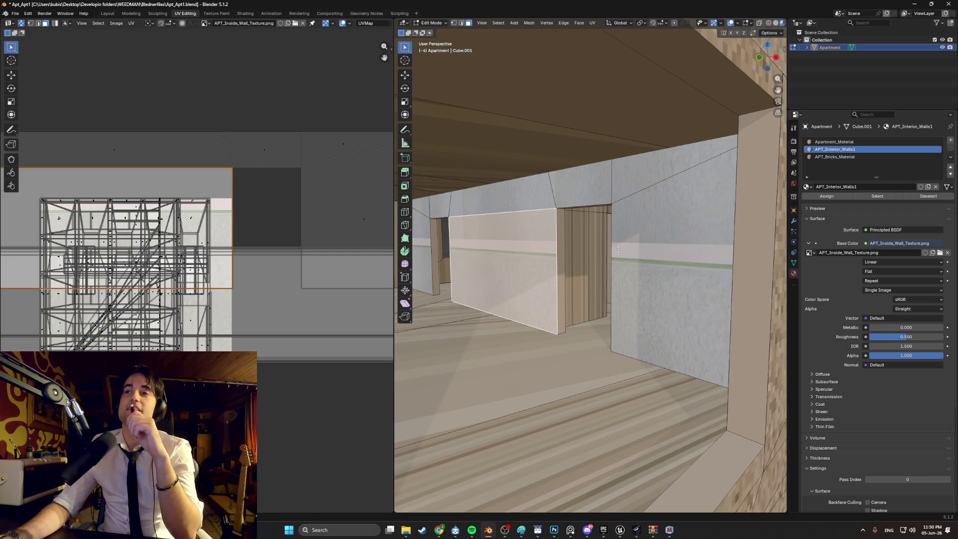
Select the right, left and small side wall faces, starting then cancelling an edge loop.
click(628, 217)
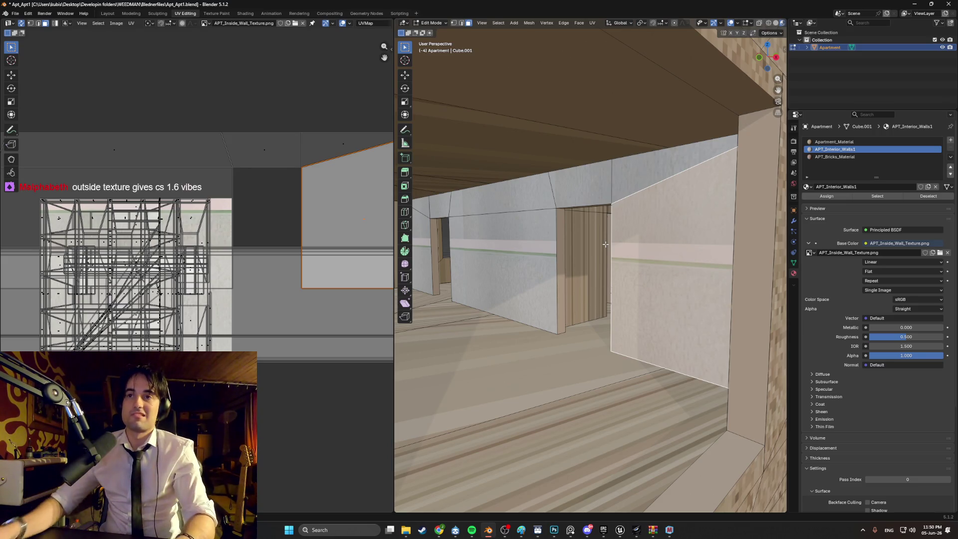
shift+click(524, 231)
shift+click(432, 238)
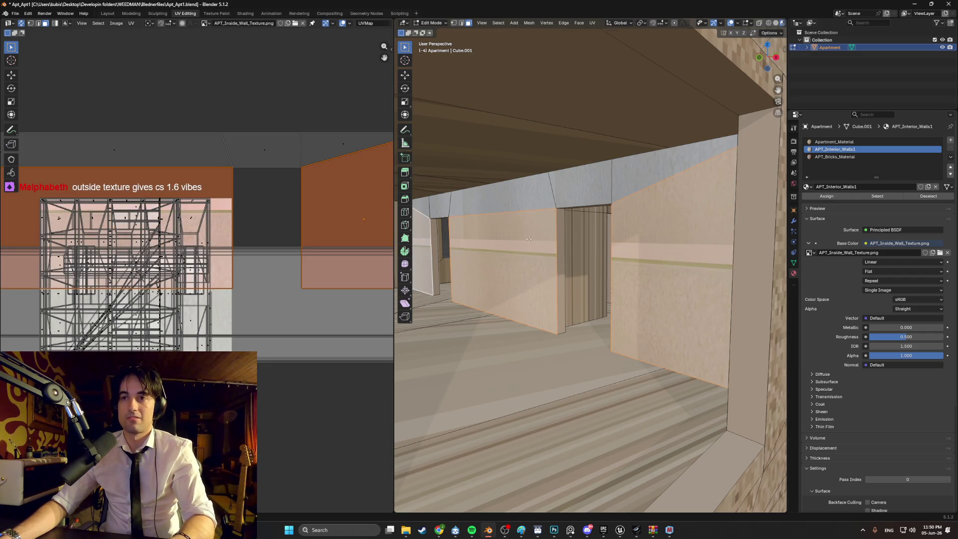
key(ctrl+r)
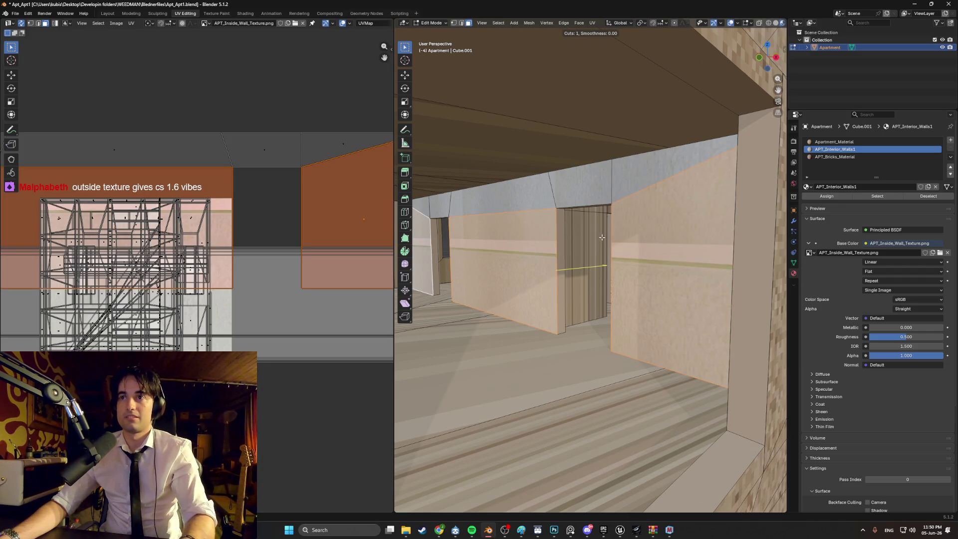
key(Escape)
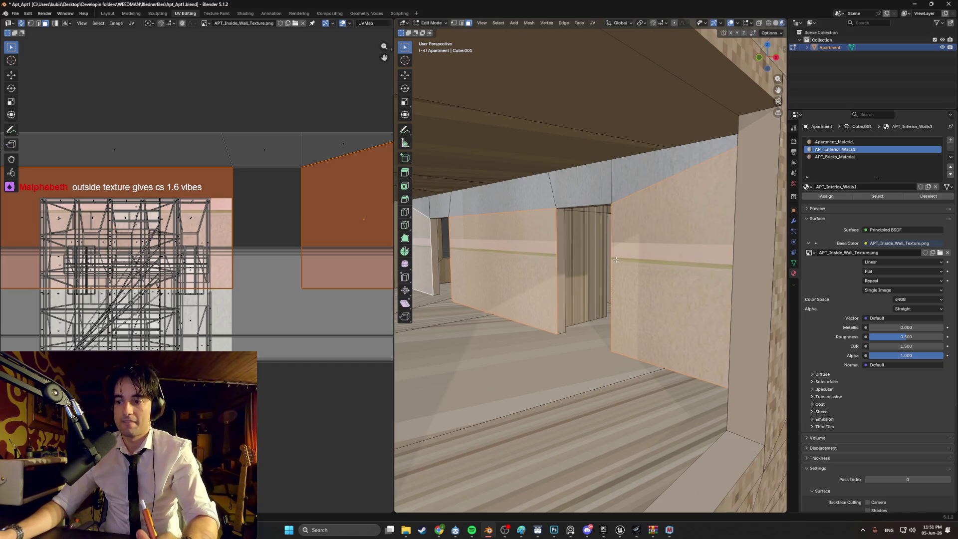
Look over the outer walls from a head-on view, then bring Photoshop forward.
scroll(589, 285, down, 10)
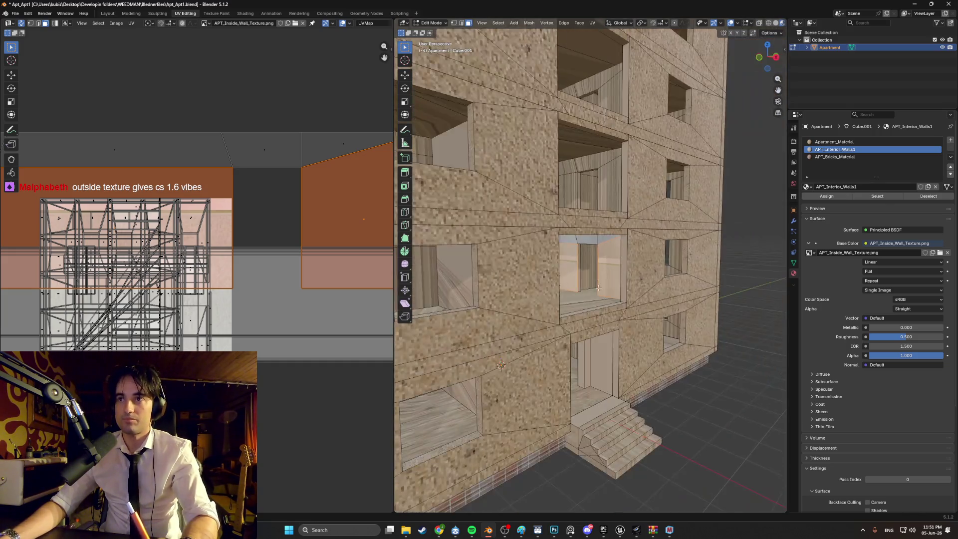
scroll(566, 301, up, 8)
scroll(566, 301, down, 3)
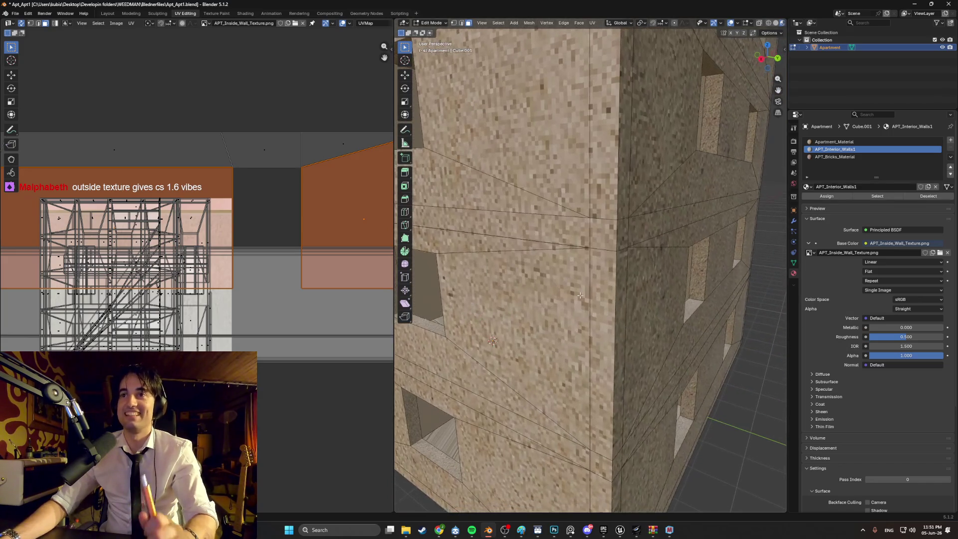
scroll(609, 315, down, 3)
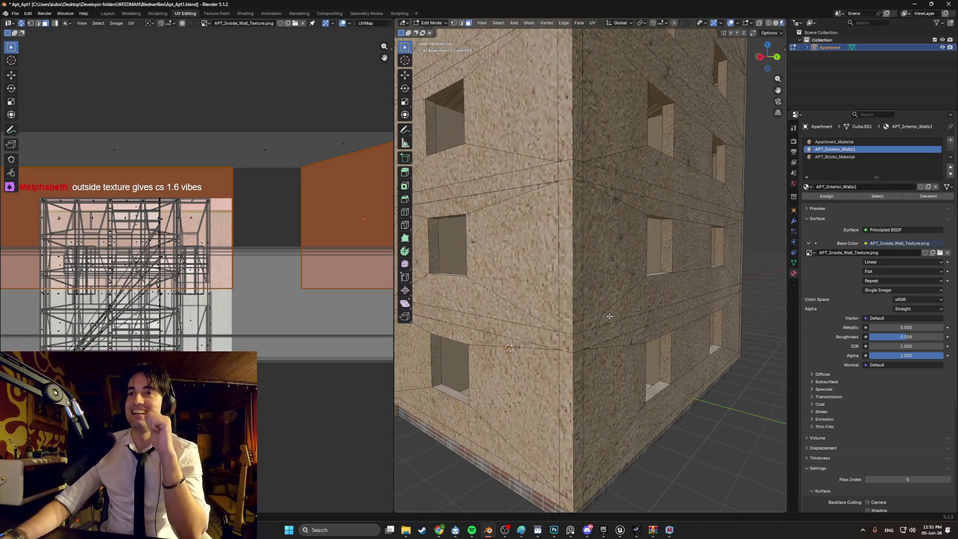
key(KP_4)
key(KP_4)
key(KP_4)
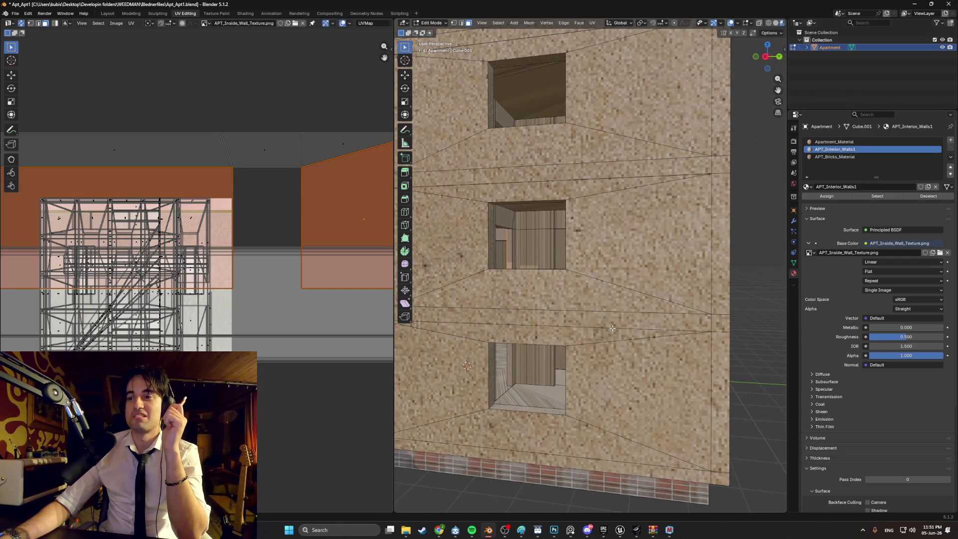
scroll(566, 387, down, 2)
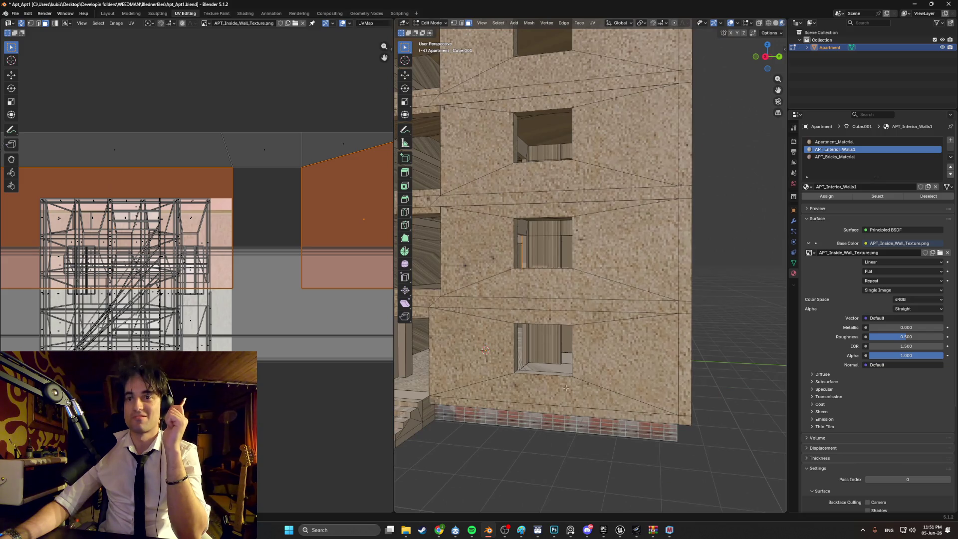
click(552, 530)
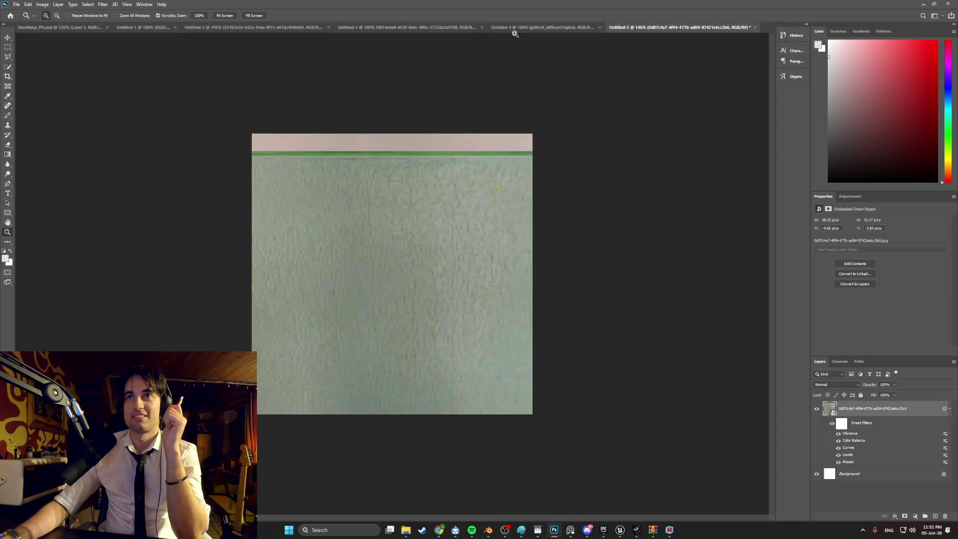
click(514, 30)
click(429, 28)
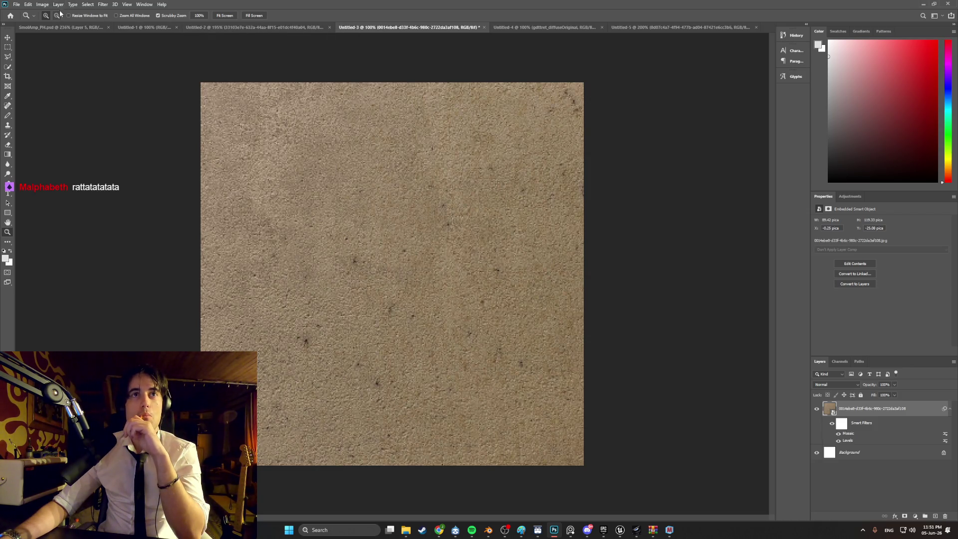
click(43, 5)
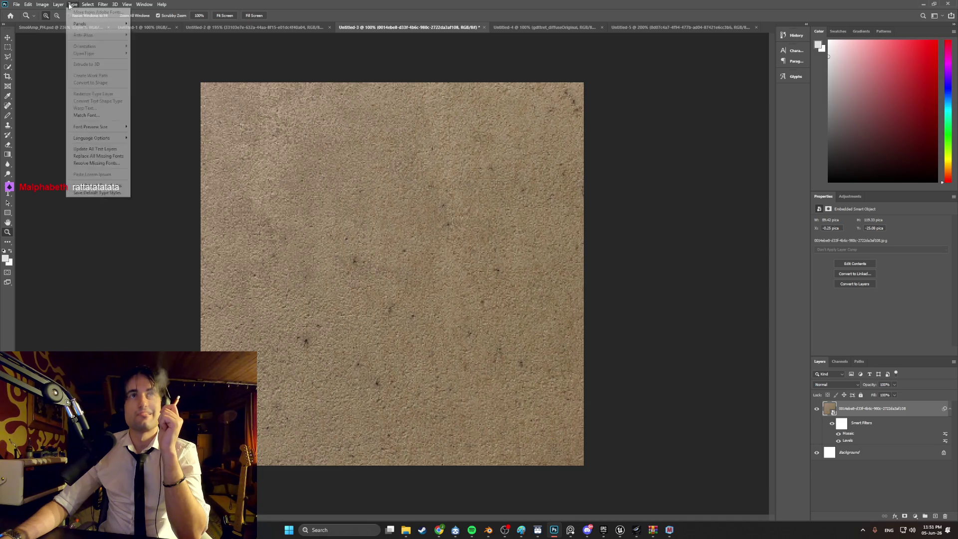
mouse_move(64, 24)
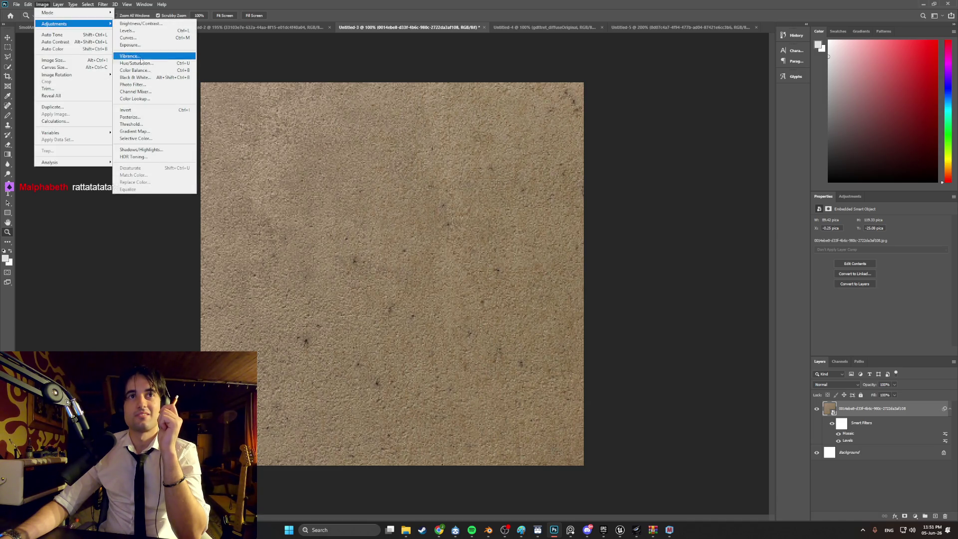
click(157, 72)
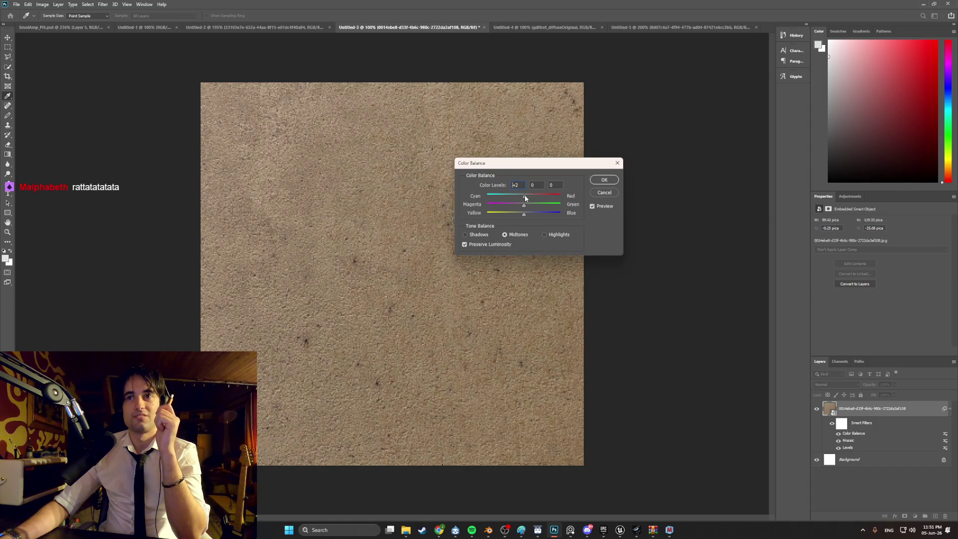
mouse_move(525, 204)
mouse_down()
mouse_move(537, 198)
mouse_move(481, 197)
mouse_move(487, 205)
mouse_move(467, 211)
mouse_move(564, 215)
mouse_up()
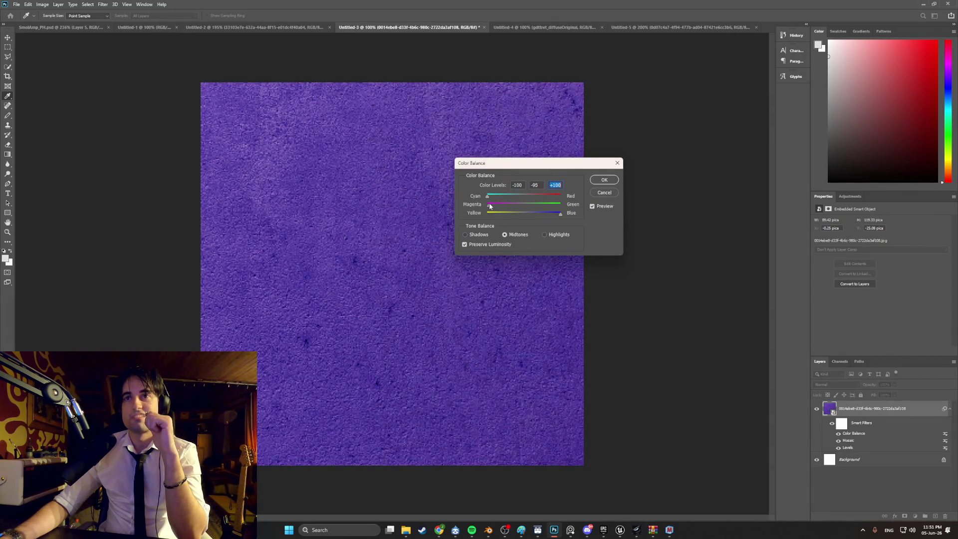
mouse_move(487, 205)
mouse_down()
mouse_move(564, 205)
mouse_move(558, 199)
mouse_move(613, 211)
mouse_up()
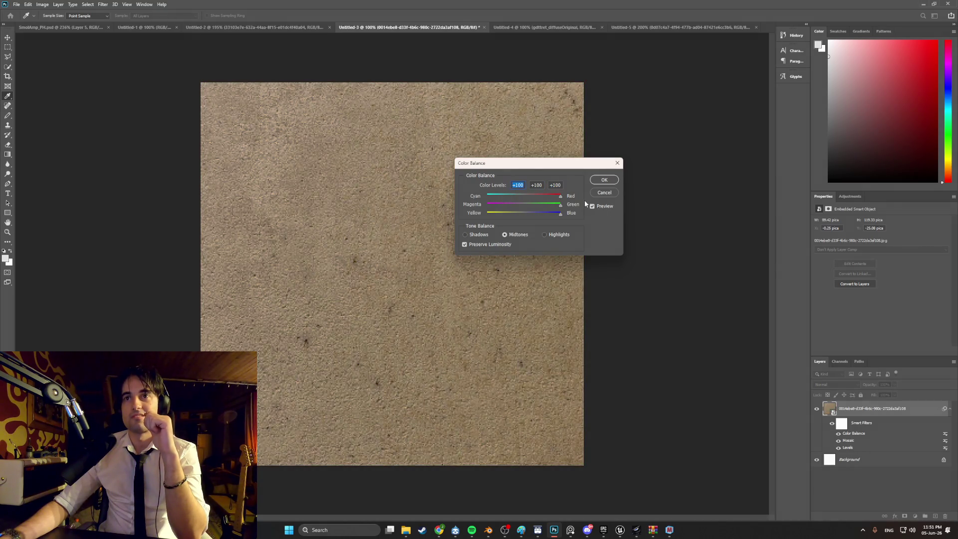
click(604, 193)
key(z)
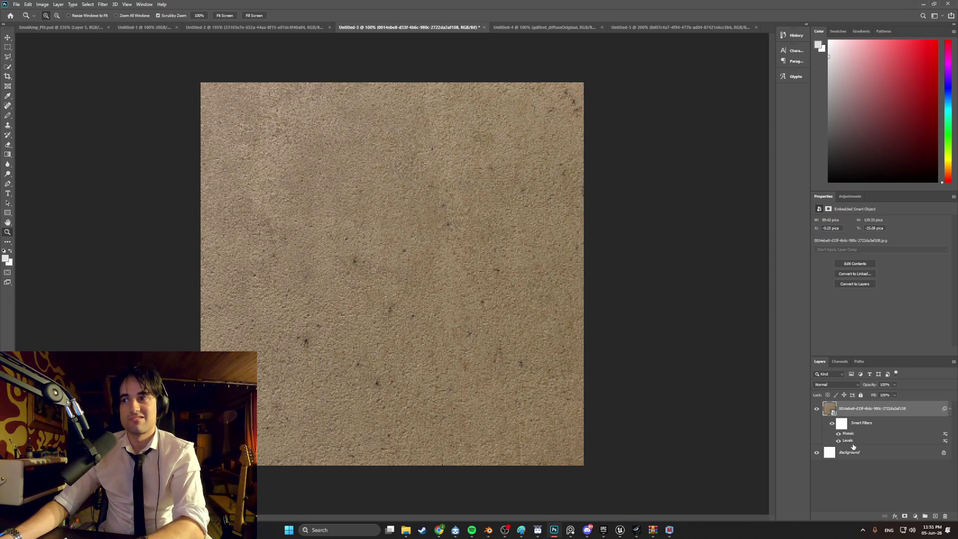
double_click(947, 442)
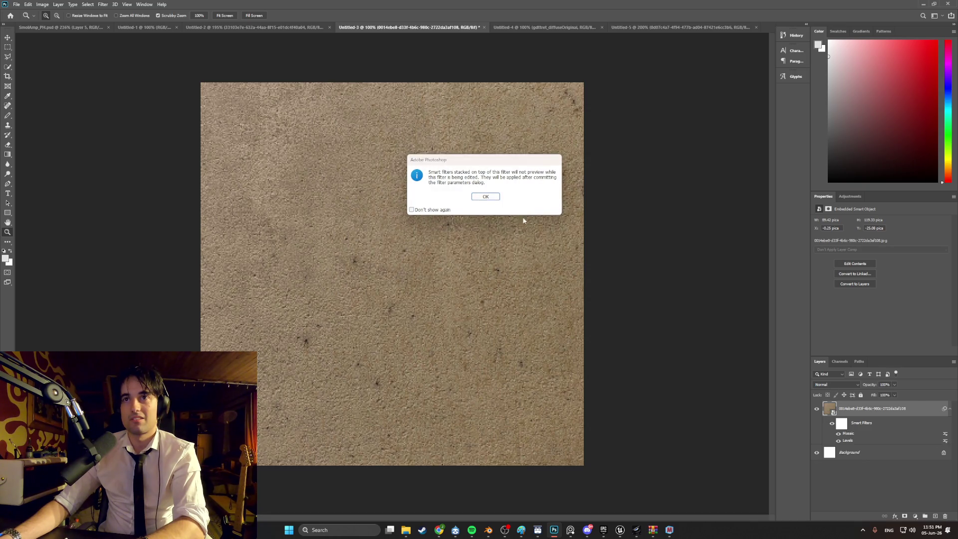
key(Return)
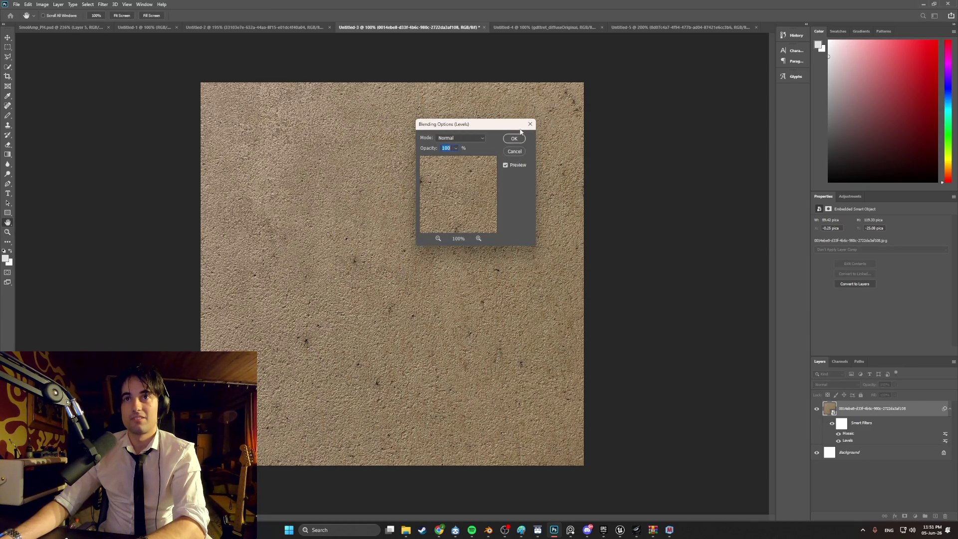
click(530, 124)
key(z)
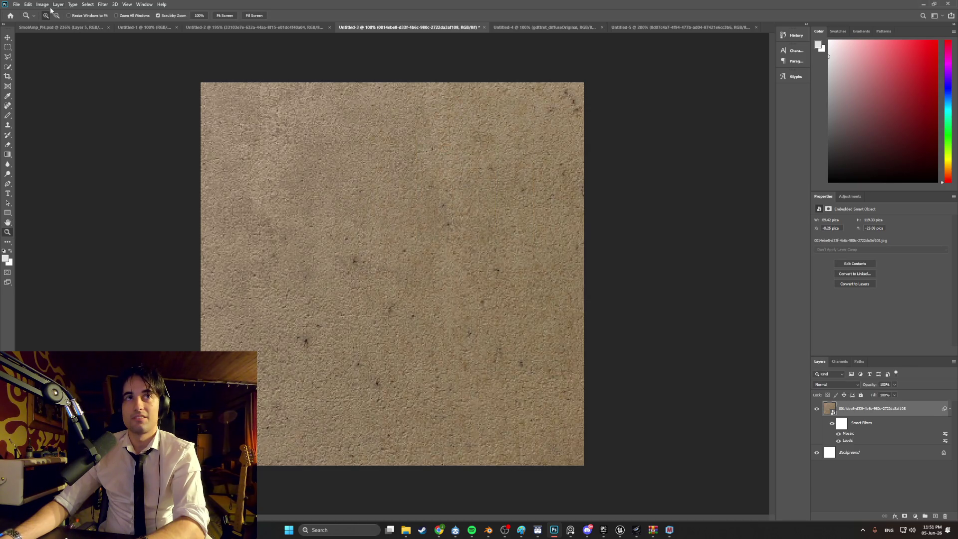
click(43, 4)
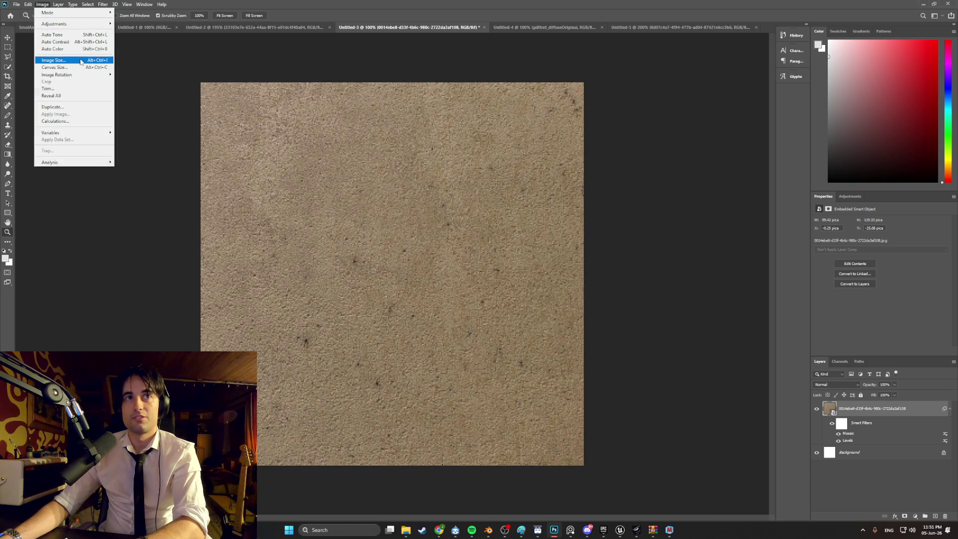
mouse_move(78, 23)
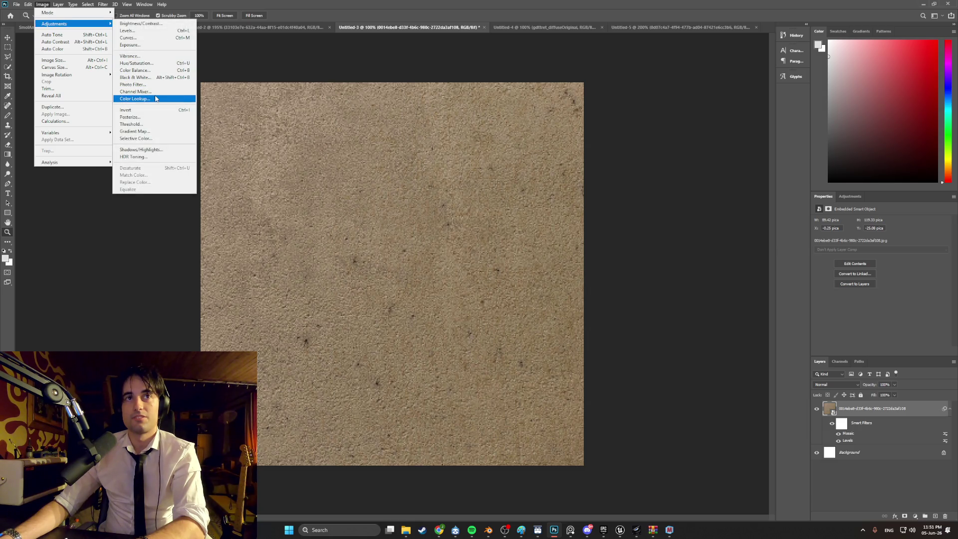
click(150, 70)
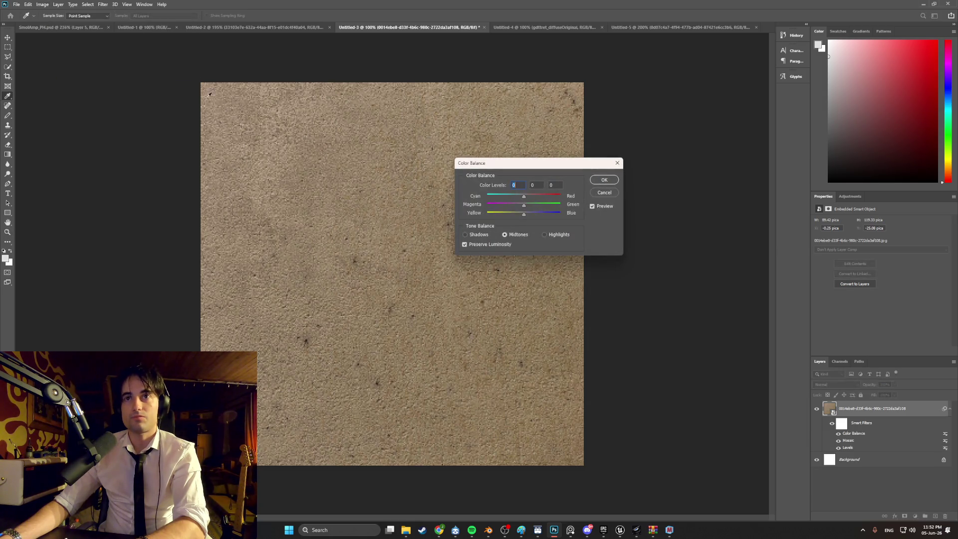
click(469, 235)
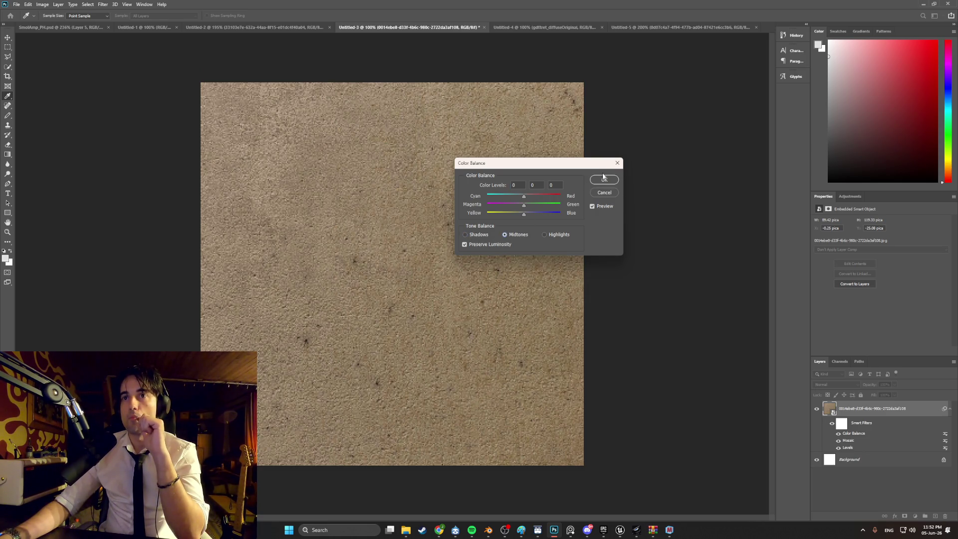
click(617, 164)
key(z)
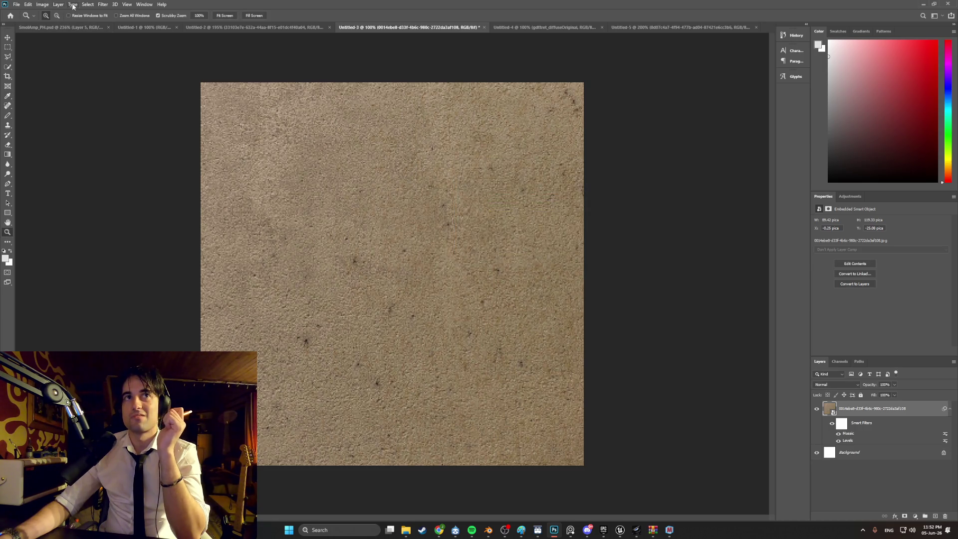
click(46, 6)
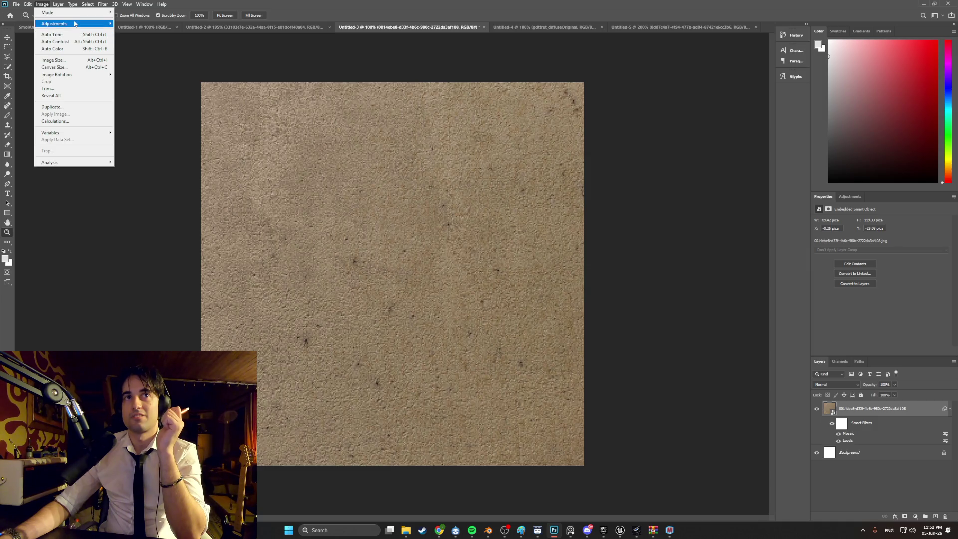
Apply a Black & White adjustment tinted with a dark grey-brown colour.
mouse_move(74, 24)
click(132, 77)
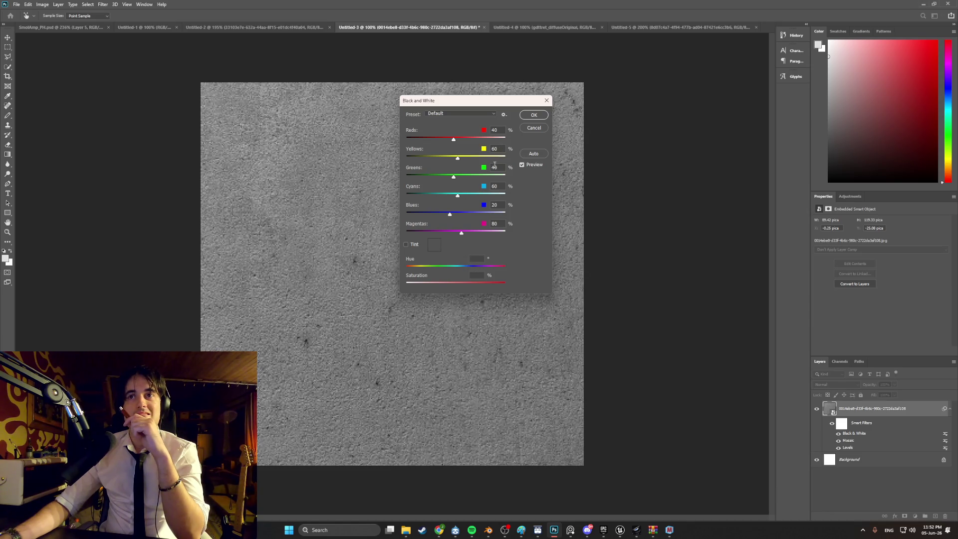
click(405, 245)
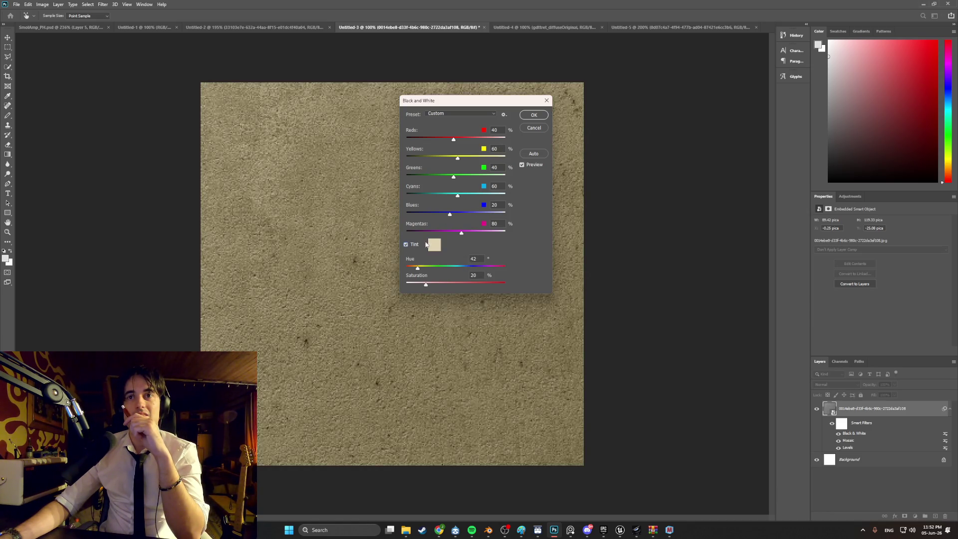
click(434, 244)
click(432, 178)
mouse_move(473, 172)
mouse_down()
mouse_move(462, 182)
mouse_move(400, 135)
mouse_move(368, 136)
mouse_up()
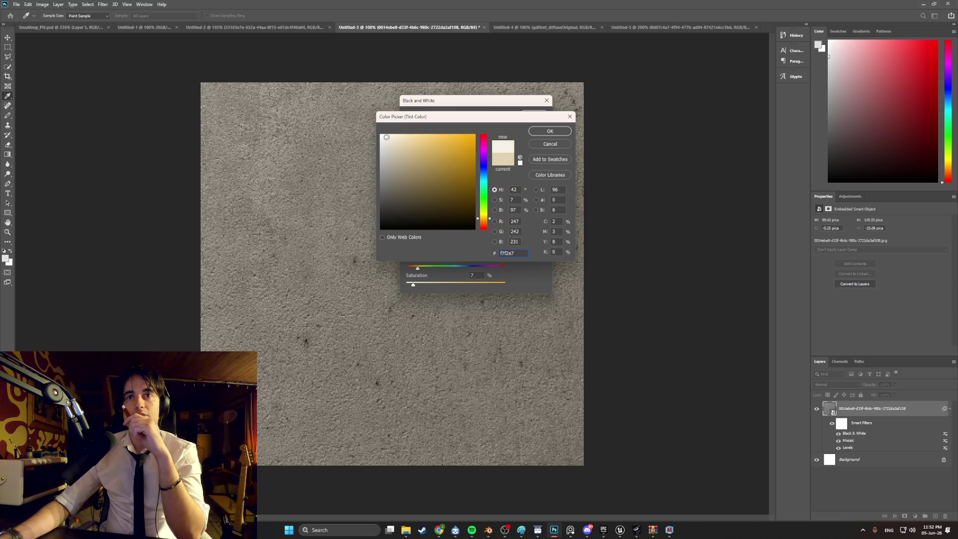
mouse_move(387, 137)
mouse_down()
mouse_move(388, 198)
mouse_move(396, 199)
mouse_up()
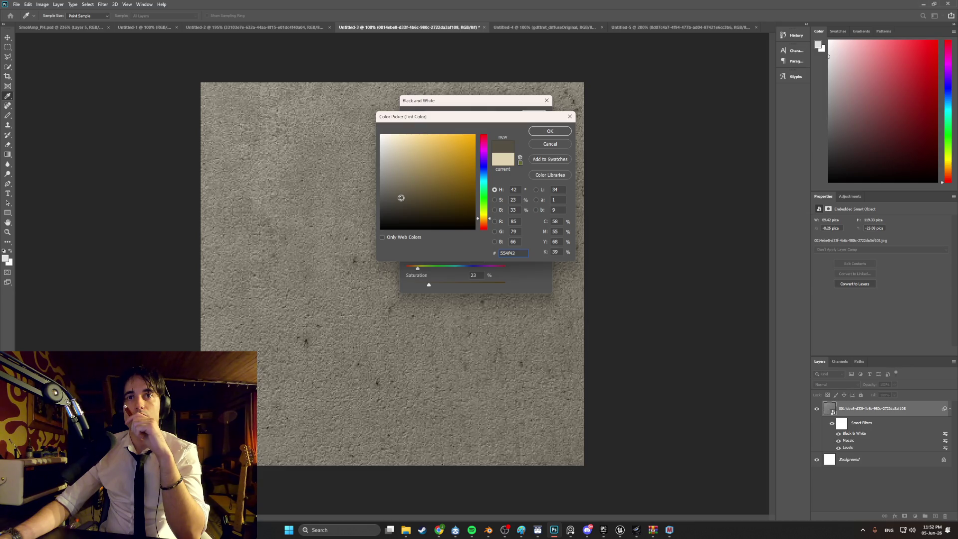
click(541, 132)
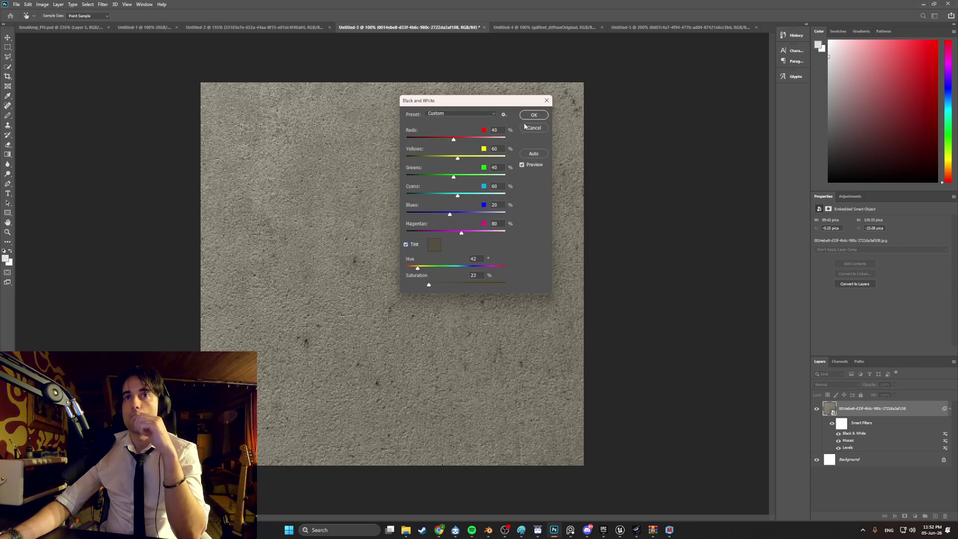
click(526, 114)
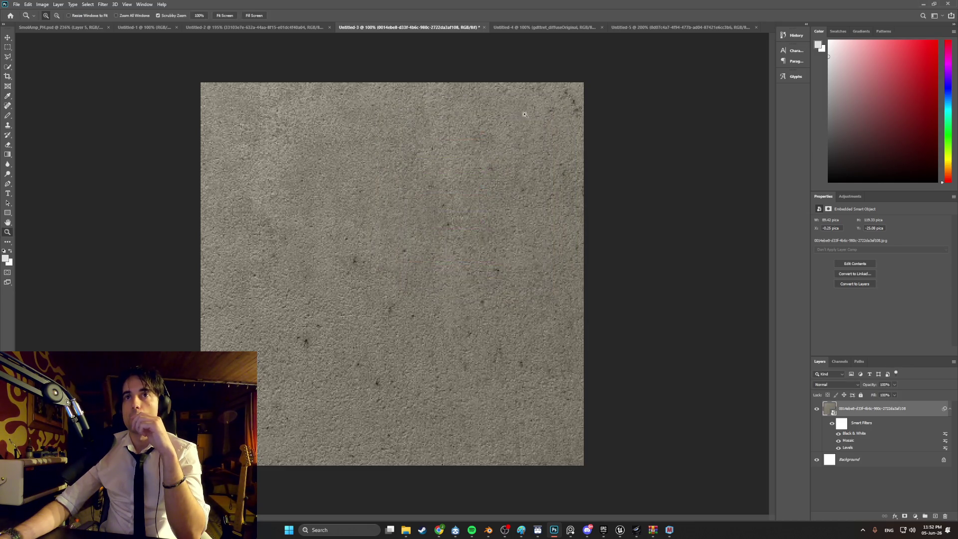
Quick Export the texture as PNG, overwriting APT_Outside_Wall_Texture.png.
click(18, 5)
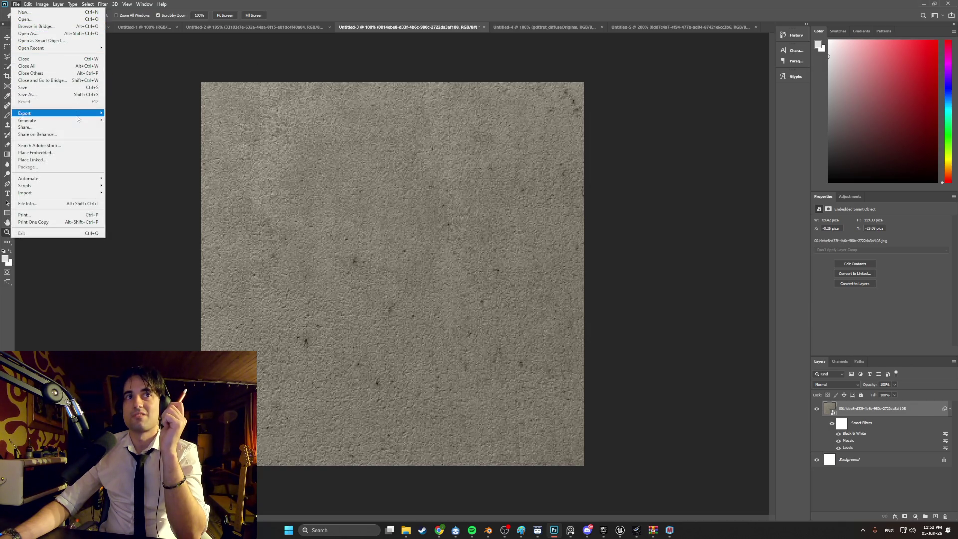
mouse_move(79, 119)
click(127, 113)
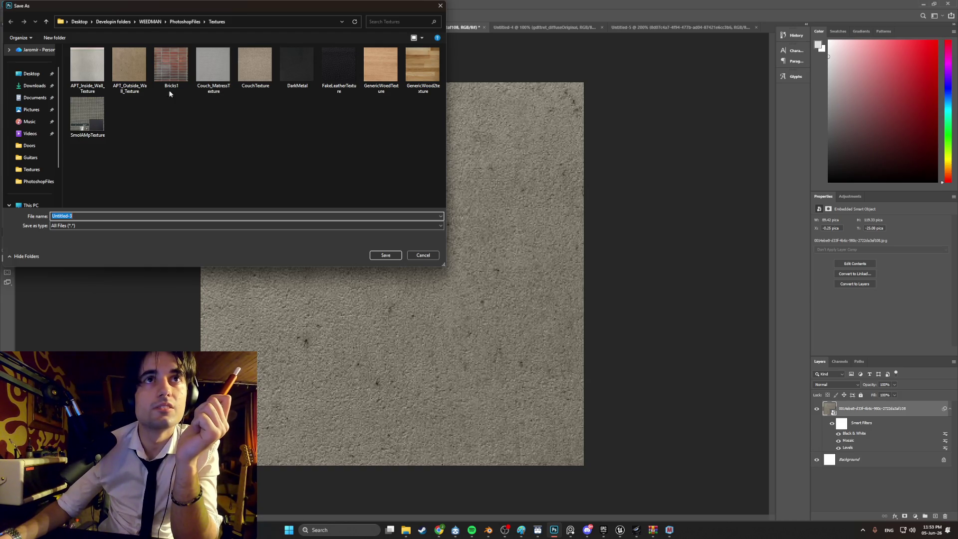
click(129, 67)
click(386, 254)
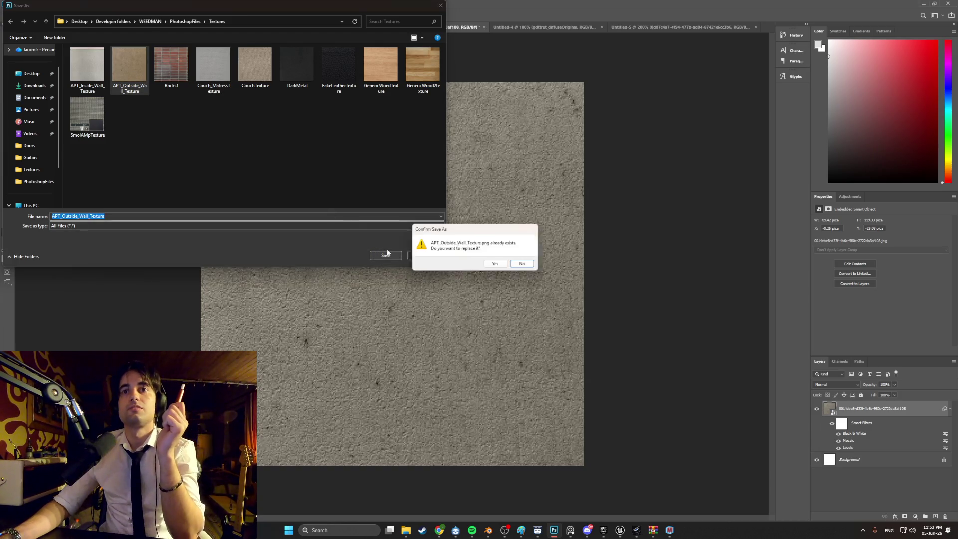
click(496, 264)
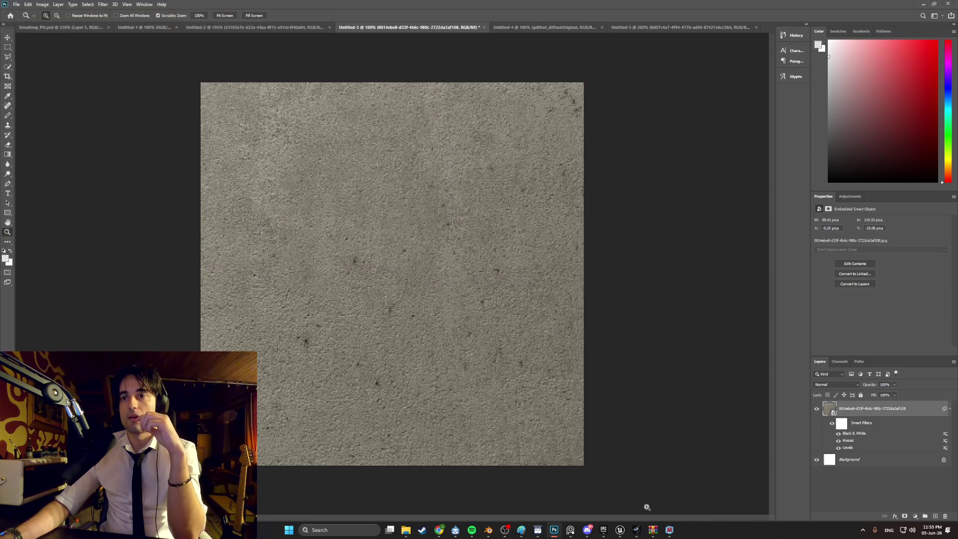
Load APT_Outside_Wall_Texture.png as Apartment_Material's Base Color image in Blender.
click(488, 530)
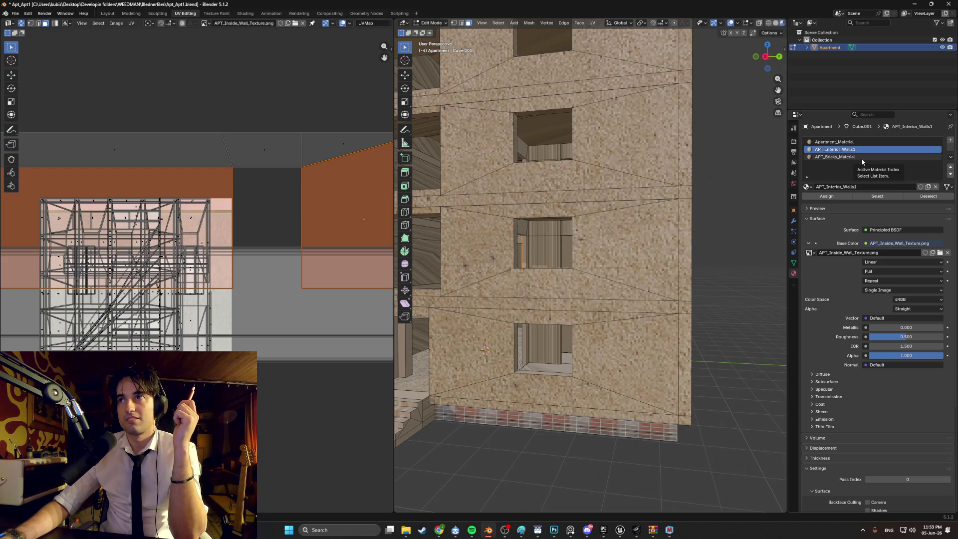
click(862, 142)
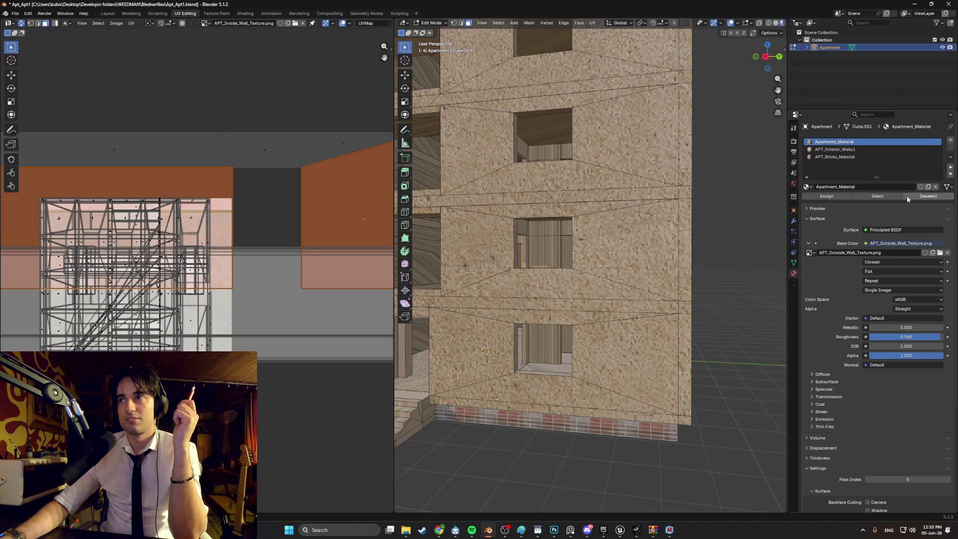
click(940, 253)
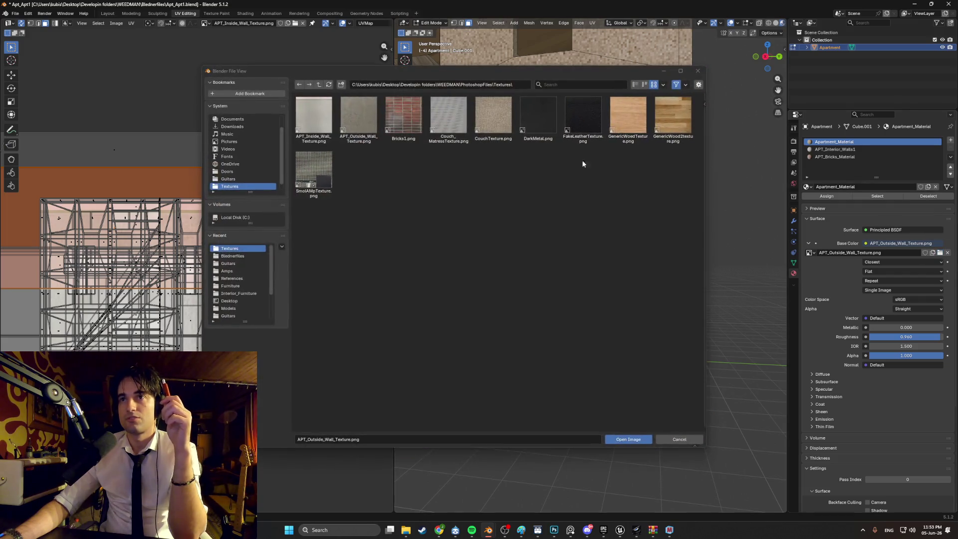
double_click(372, 131)
scroll(650, 232, down, 5)
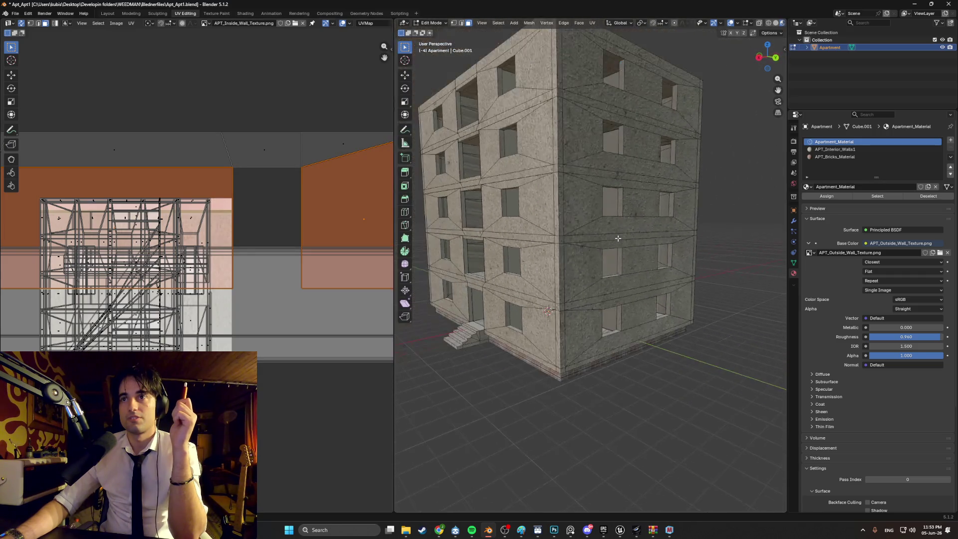
click(673, 360)
Zoom around the building to inspect the grey walls, then save Apt_Apt1.blend.
scroll(659, 355, up, 5)
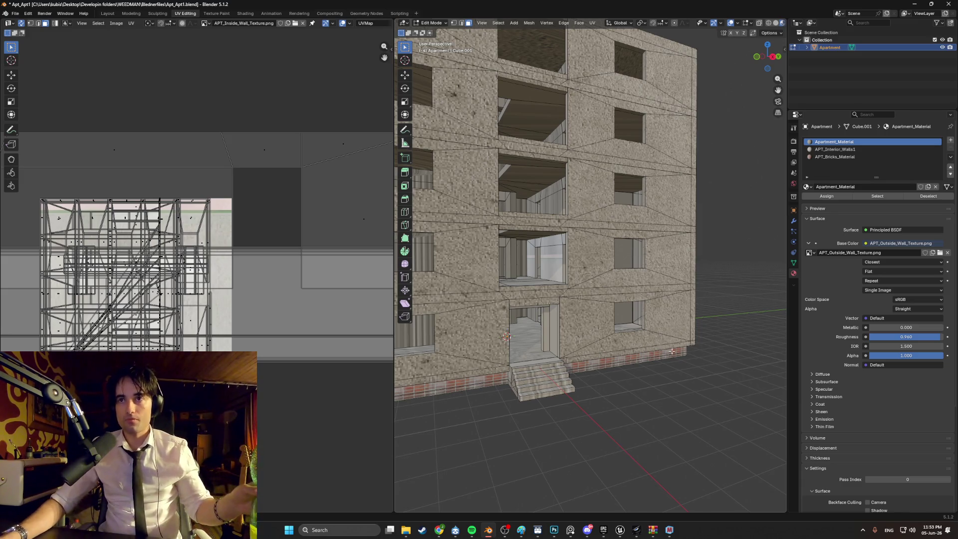
scroll(662, 355, up, 1)
scroll(661, 355, up, 8)
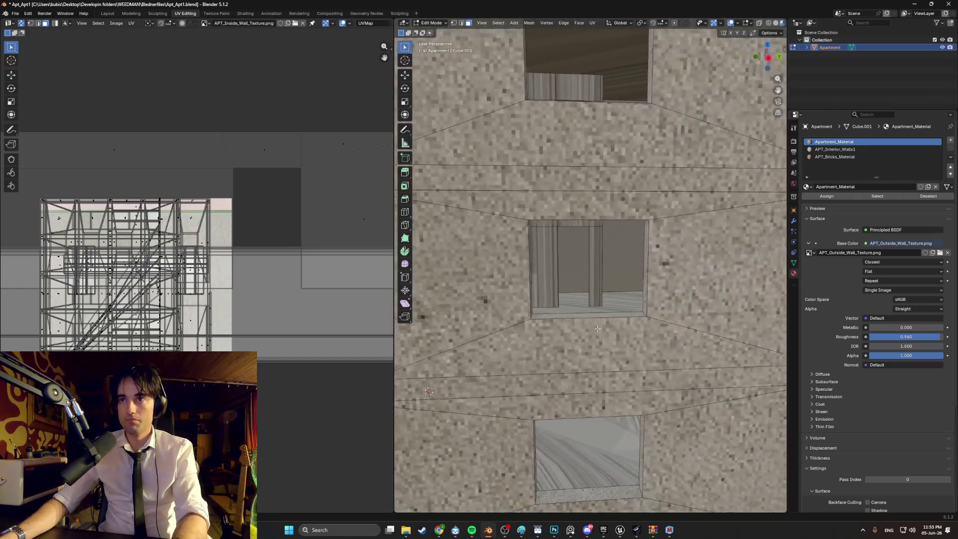
scroll(602, 338, up, 10)
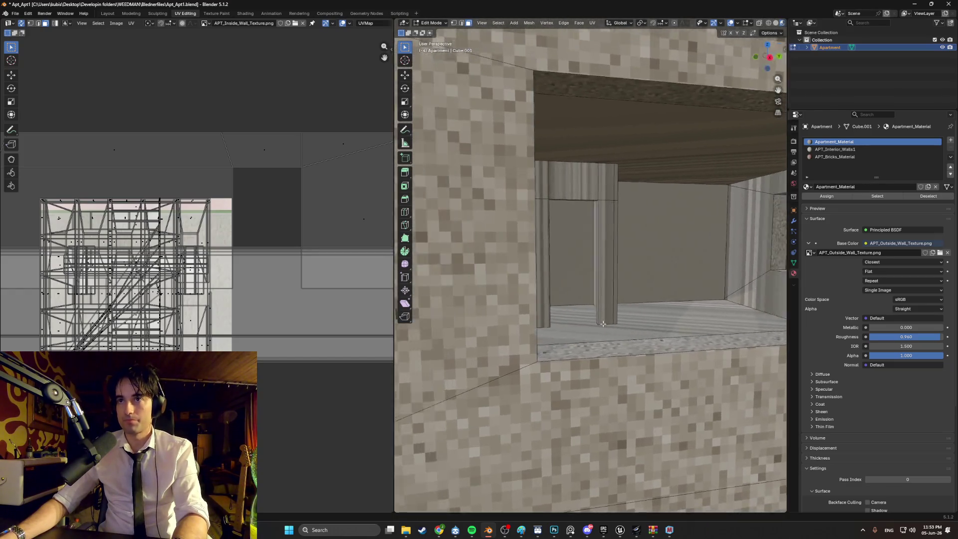
scroll(598, 325, down, 5)
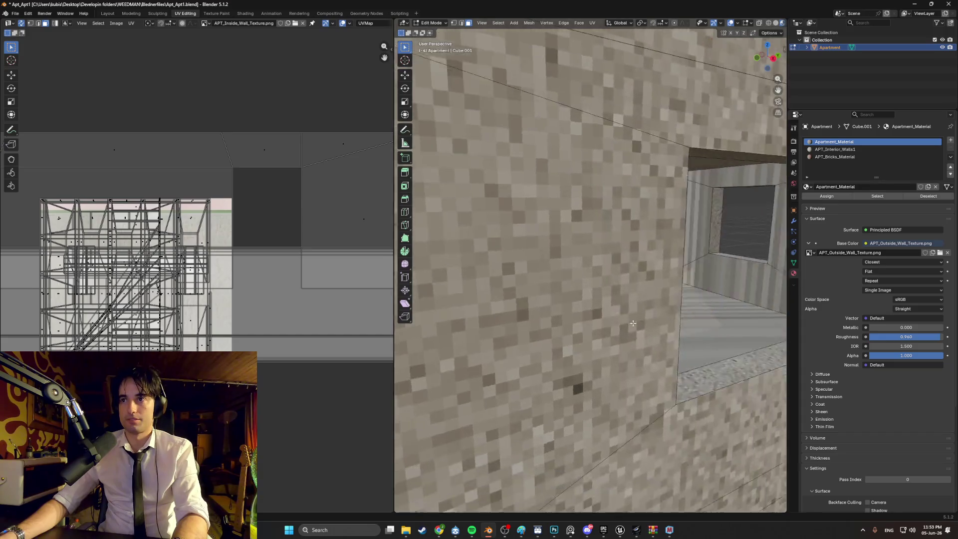
scroll(583, 318, up, 10)
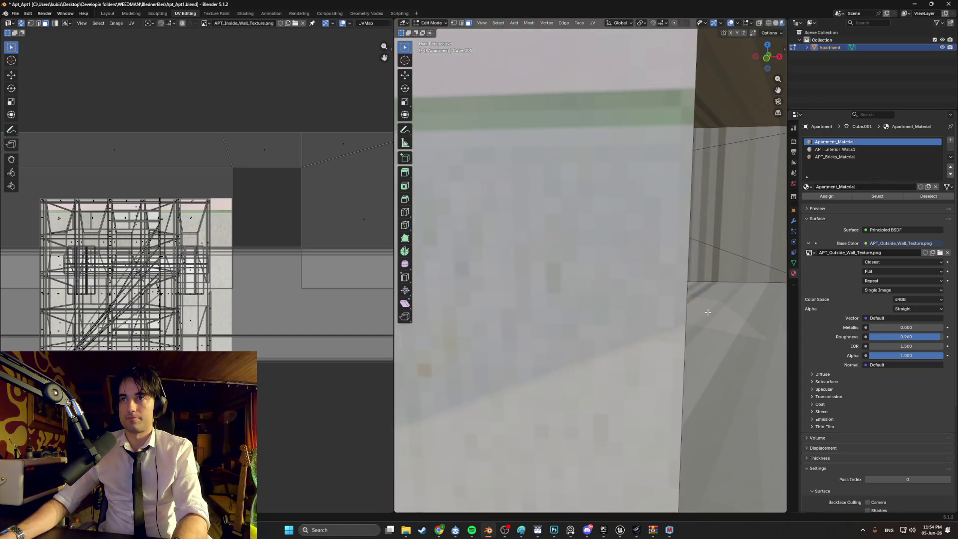
scroll(571, 328, down, 5)
scroll(574, 332, up, 5)
scroll(579, 340, down, 5)
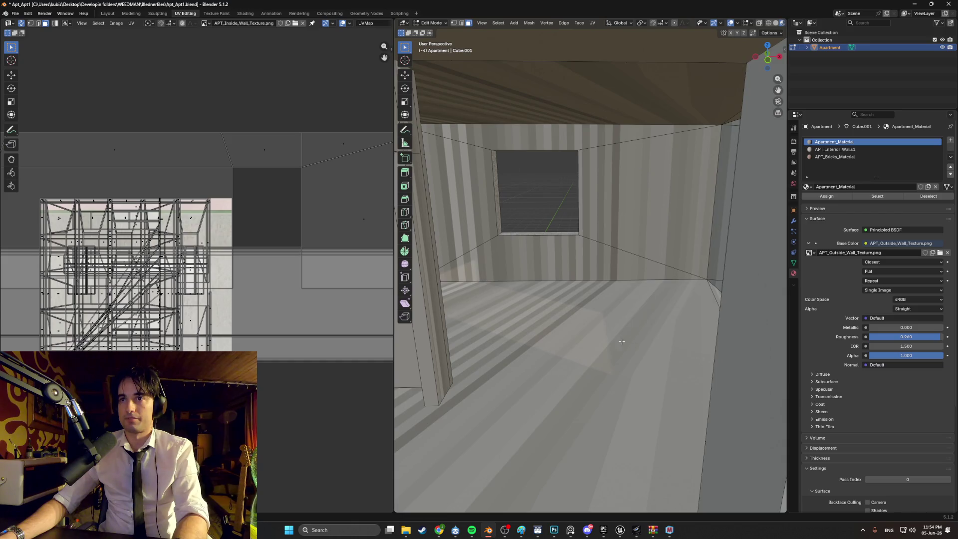
scroll(601, 362, up, 4)
scroll(601, 362, down, 6)
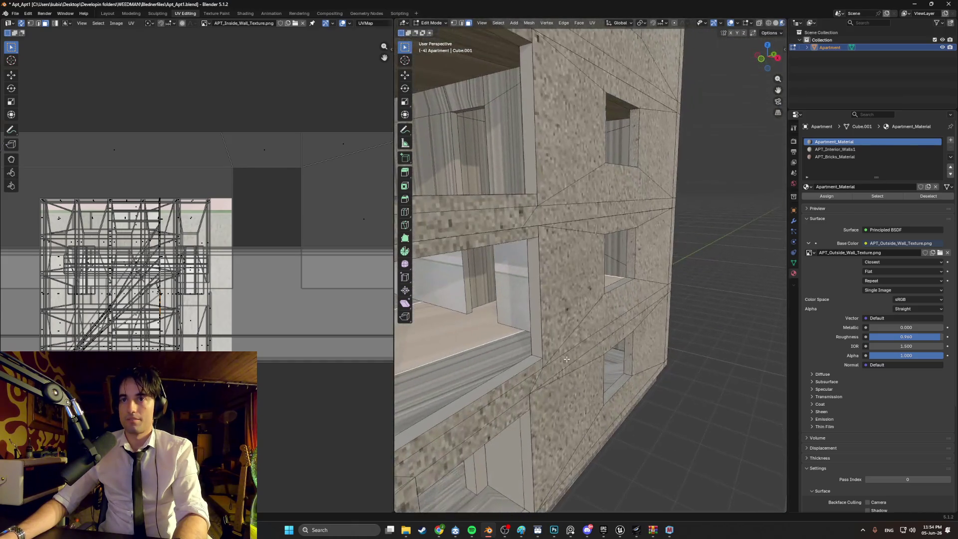
scroll(533, 364, down, 8)
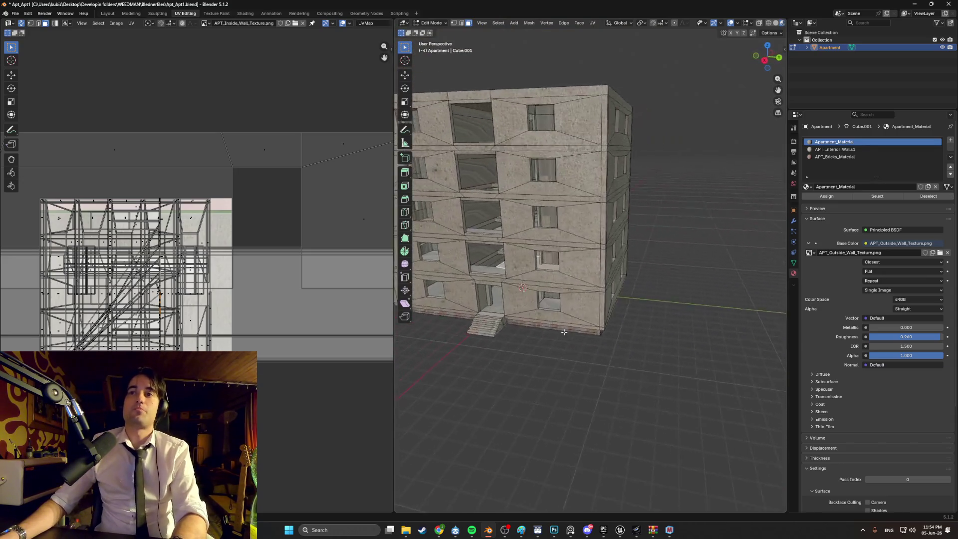
scroll(574, 322, up, 6)
scroll(609, 314, up, 8)
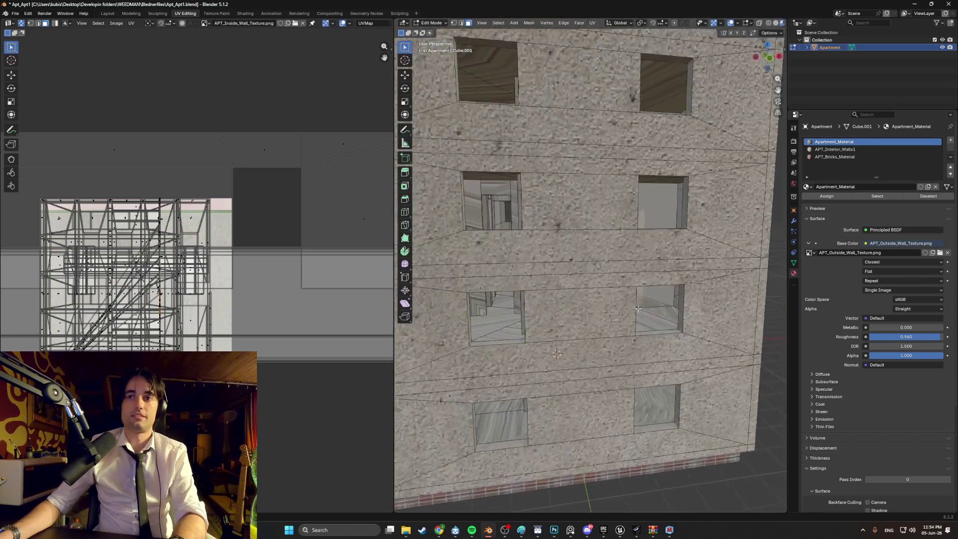
scroll(573, 323, down, 8)
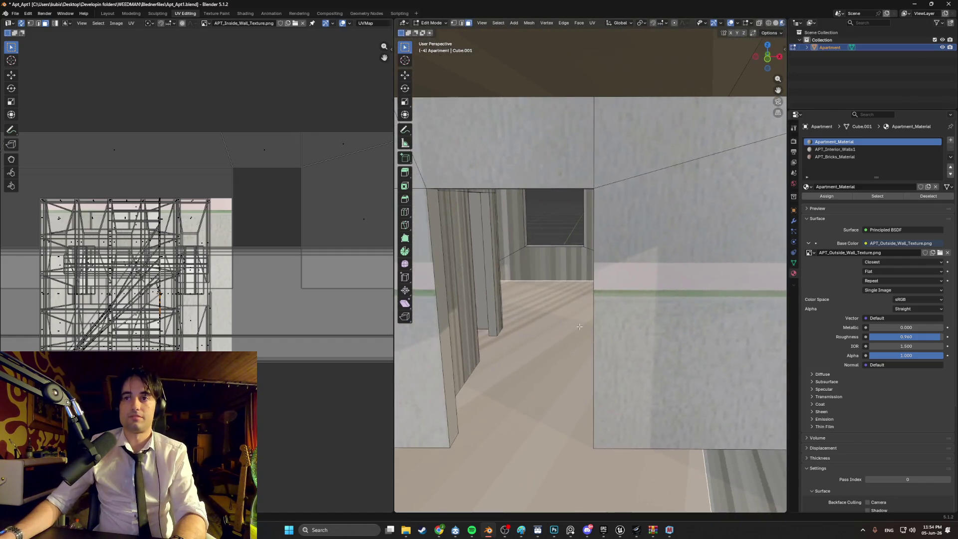
scroll(522, 324, down, 5)
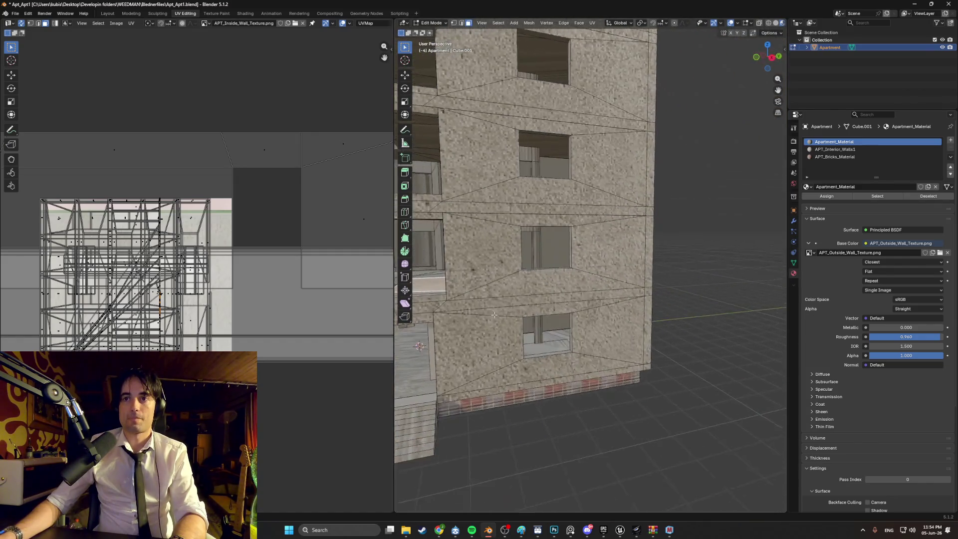
scroll(595, 316, up, 8)
scroll(595, 316, up, 3)
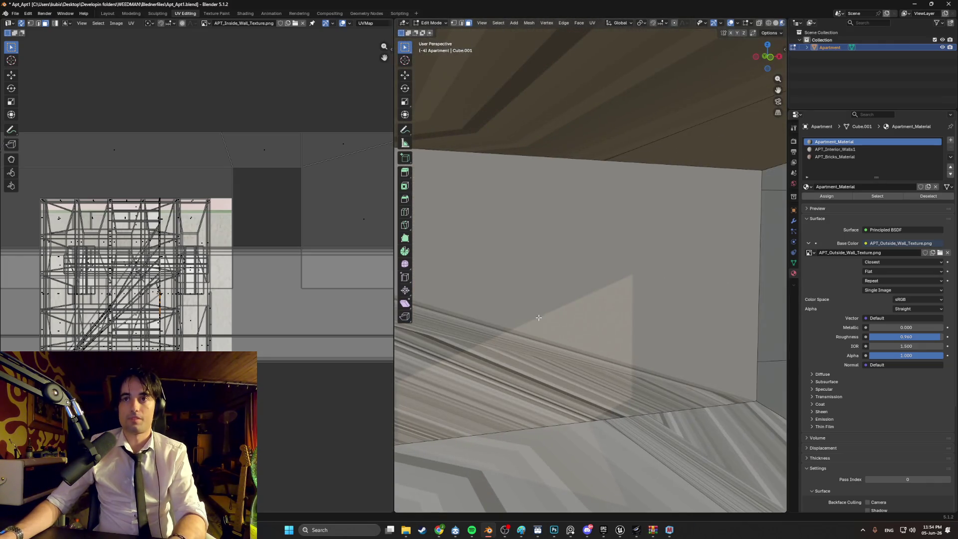
key(ctrl+s)
Orbit around the facade to check the exterior wall texture from several angles.
scroll(574, 319, down, 10)
mouse_move(566, 322)
mouse_down()
mouse_move(523, 328)
mouse_move(541, 321)
mouse_move(516, 293)
mouse_move(539, 267)
mouse_move(573, 258)
mouse_up()
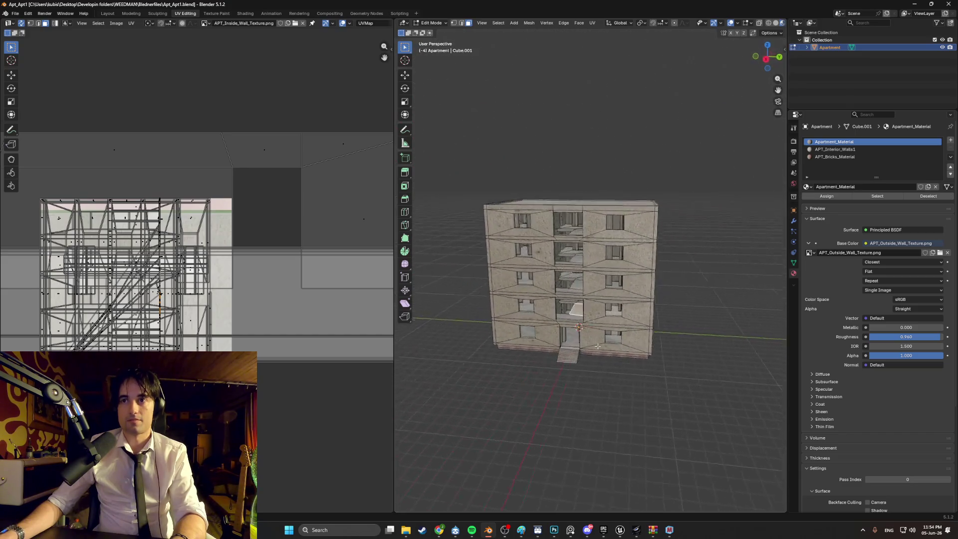
scroll(607, 342, up, 8)
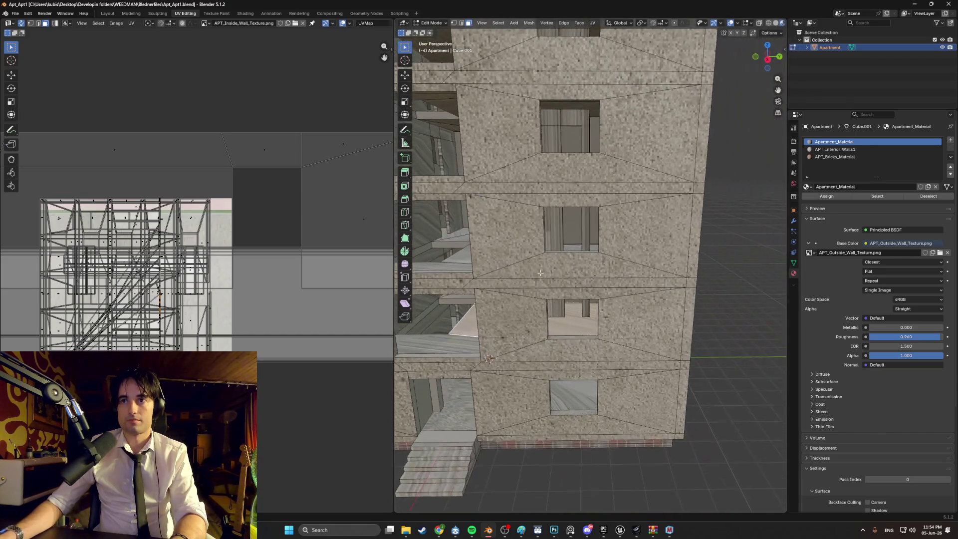
mouse_move(558, 288)
mouse_down()
mouse_move(610, 294)
mouse_move(554, 296)
mouse_up()
scroll(554, 297, down, 3)
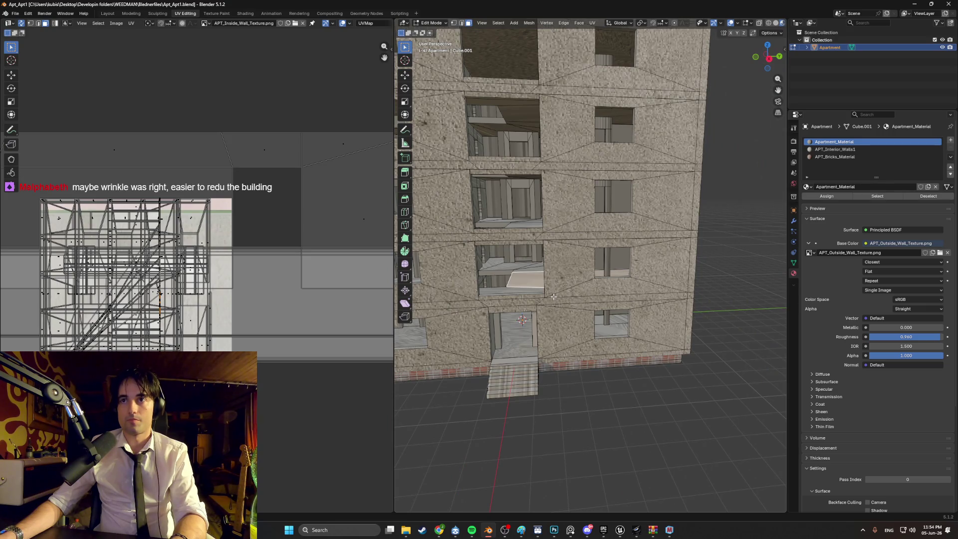
scroll(554, 297, down, 4)
scroll(553, 297, down, 3)
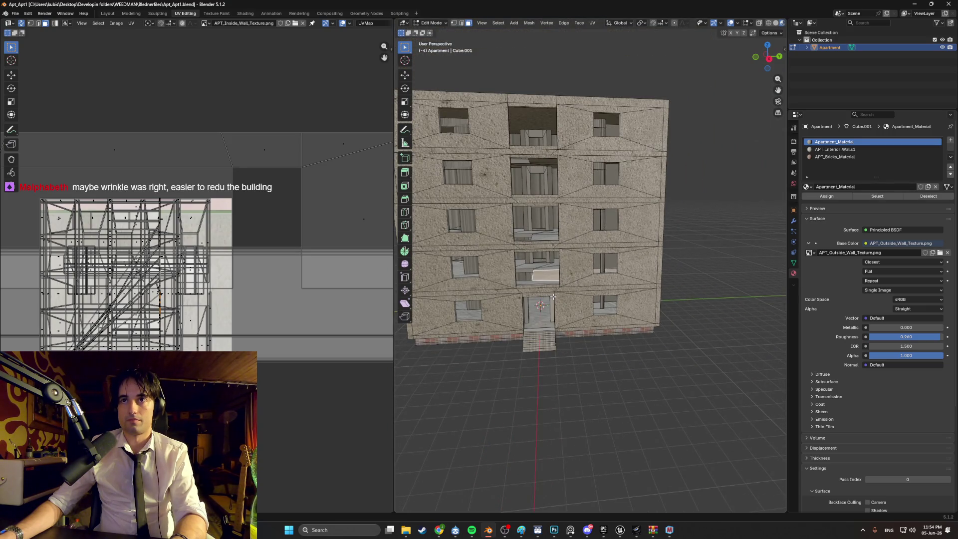
scroll(553, 296, up, 10)
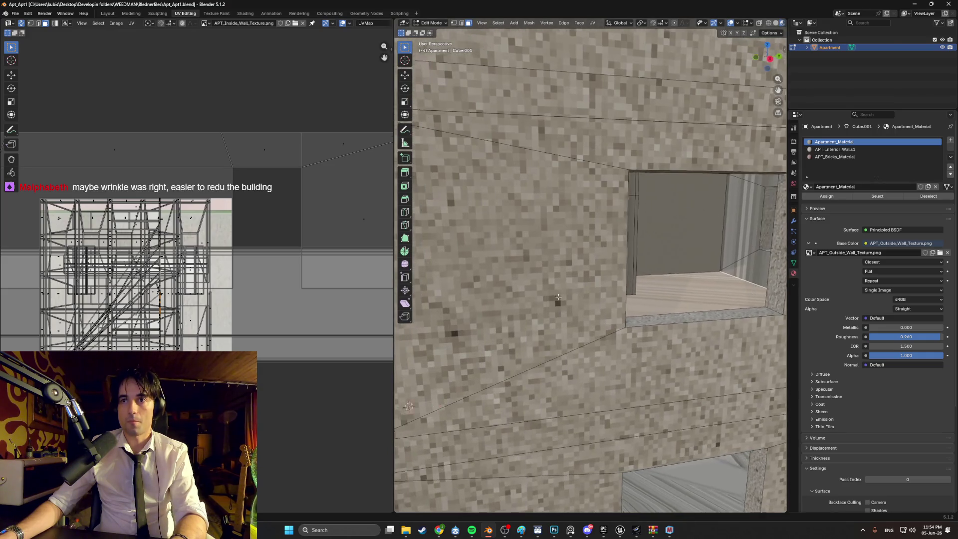
mouse_move(558, 297)
mouse_down()
mouse_move(590, 301)
mouse_move(578, 316)
mouse_move(536, 326)
mouse_up()
scroll(590, 300, up, 5)
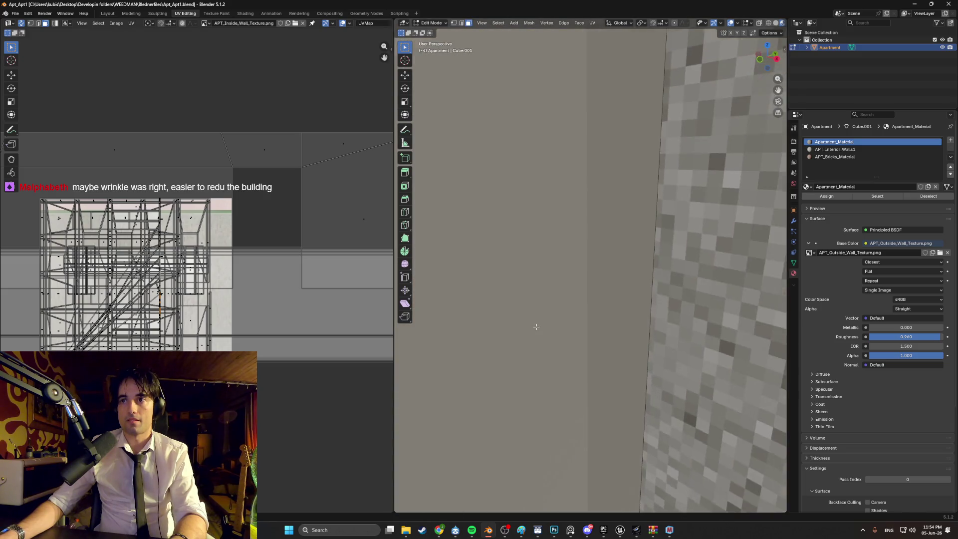
scroll(536, 326, down, 10)
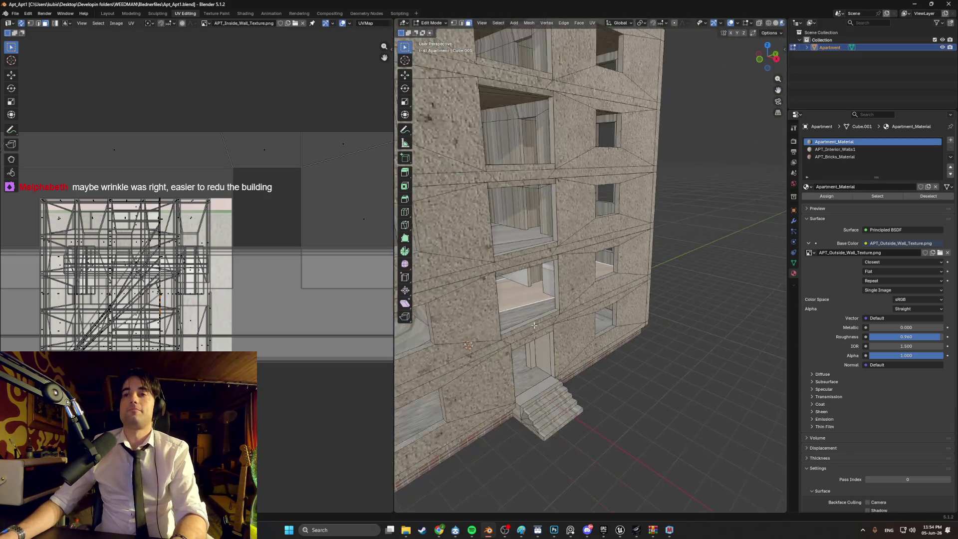
scroll(534, 325, down, 3)
drag(534, 325, 493, 315)
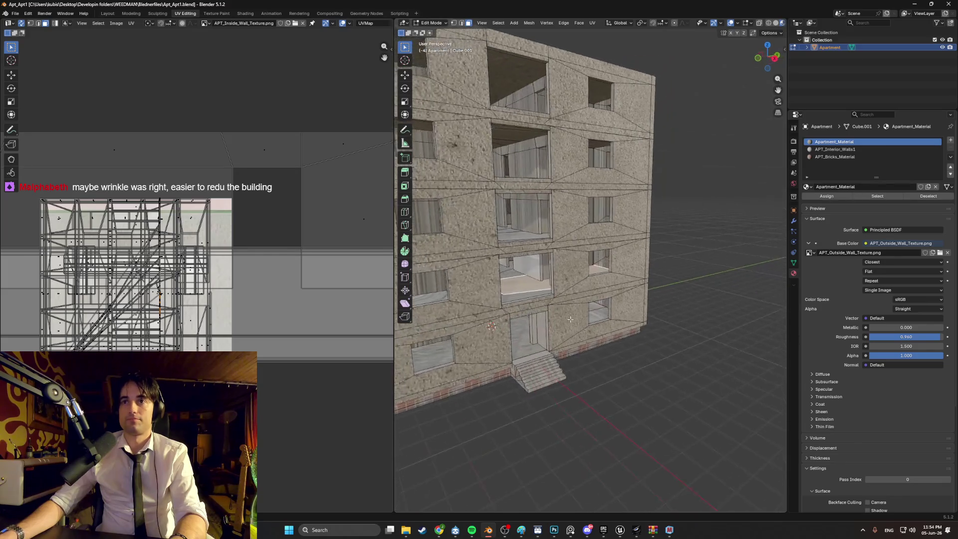
click(10, 13)
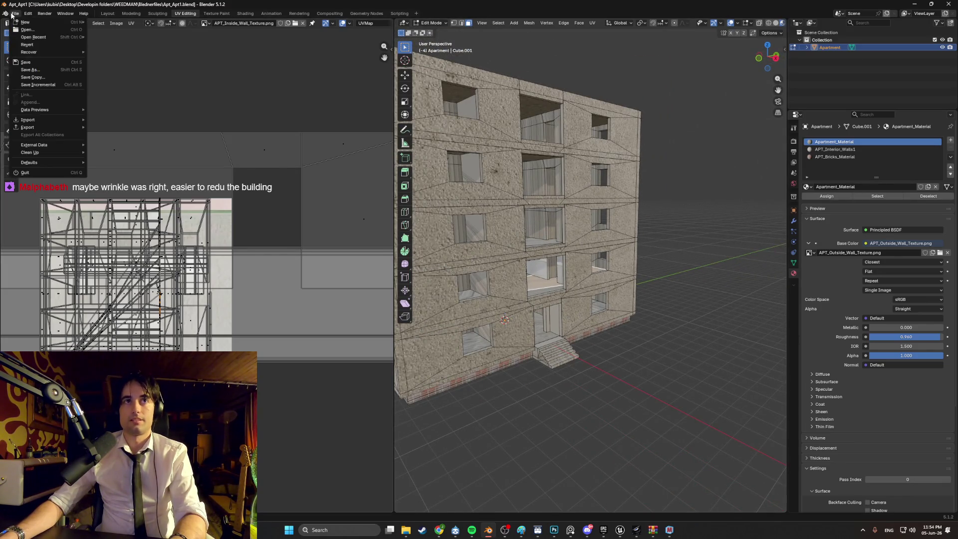
Start an FBX export limited to selected objects with Face smoothing.
mouse_move(40, 126)
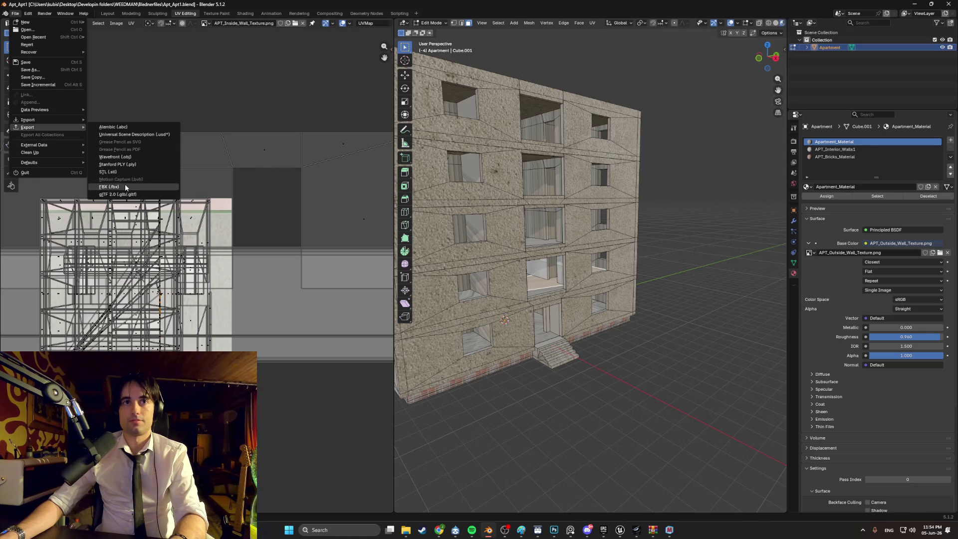
click(125, 185)
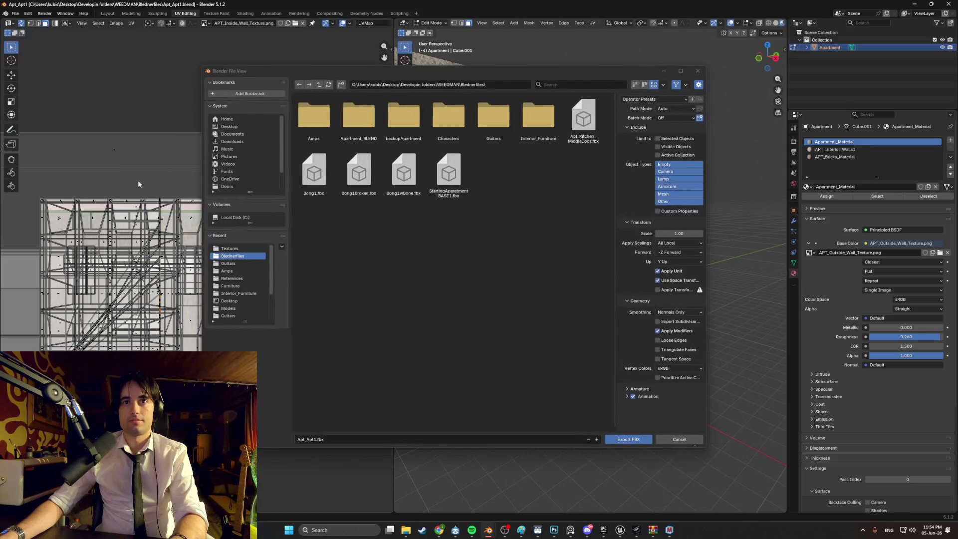
click(658, 139)
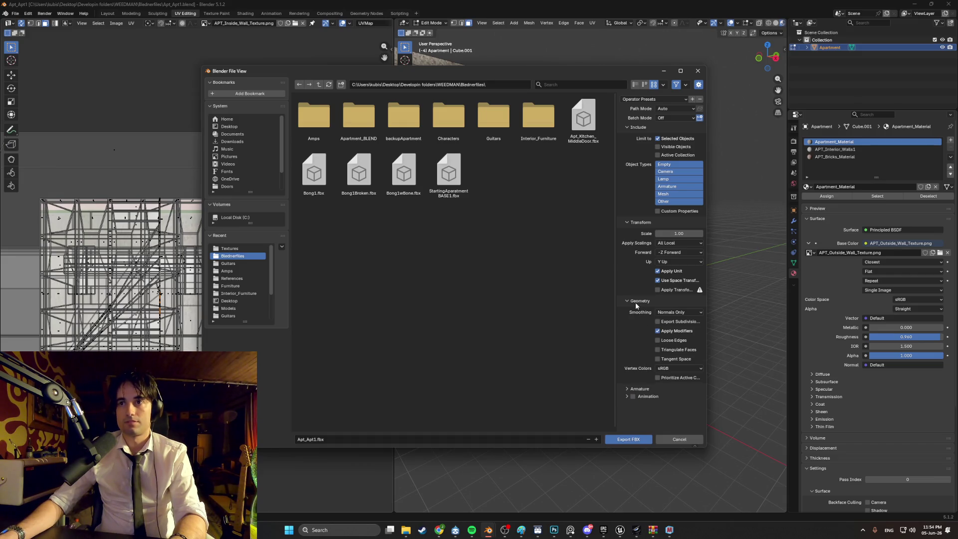
click(668, 313)
click(645, 329)
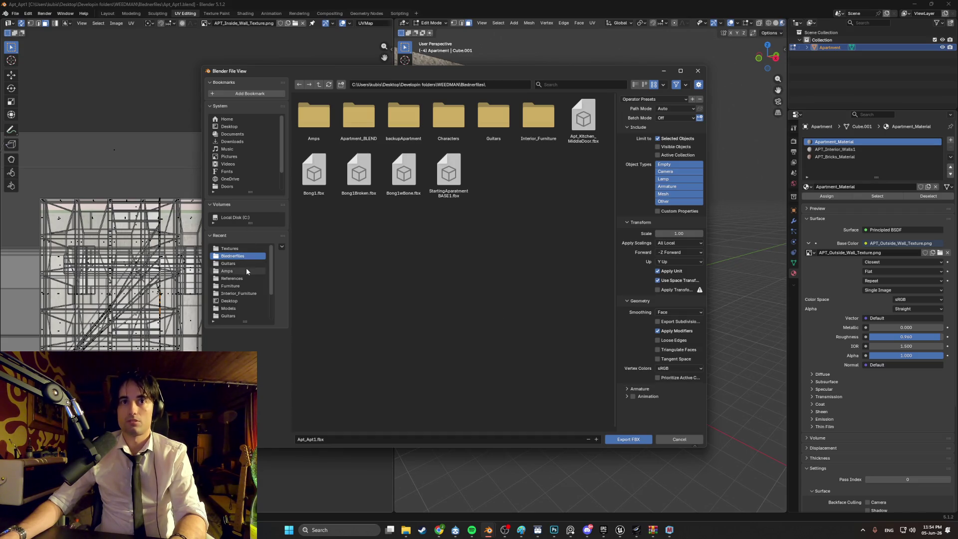
Save the export over Apt_Apt1.fbx in the Models folder, after locating the asset in Unreal.
click(242, 306)
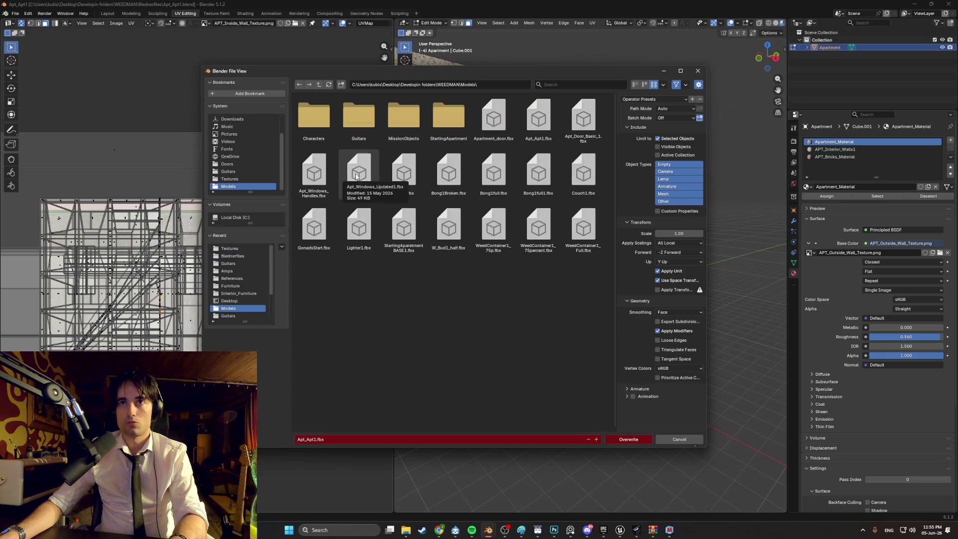
double_click(449, 119)
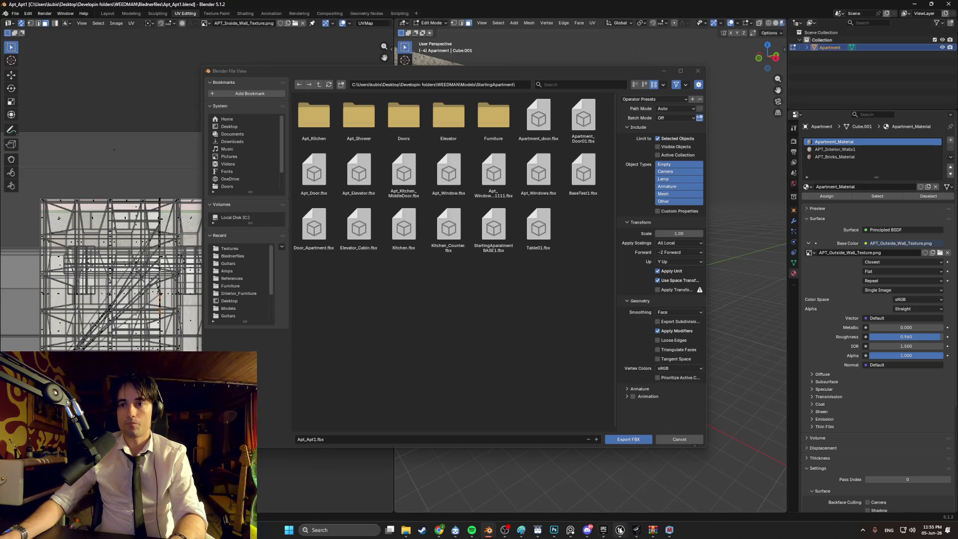
mouse_move(620, 530)
click(605, 504)
right_click(499, 405)
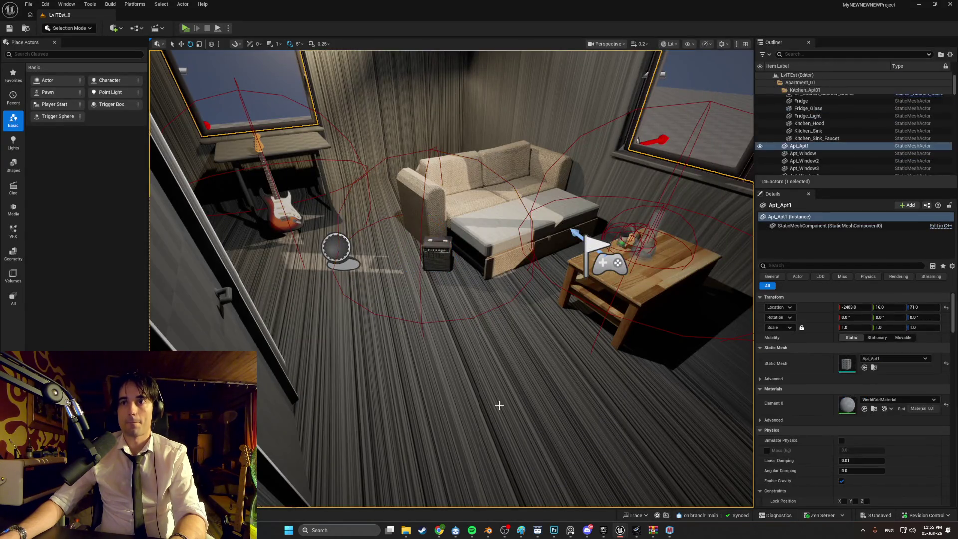
click(534, 173)
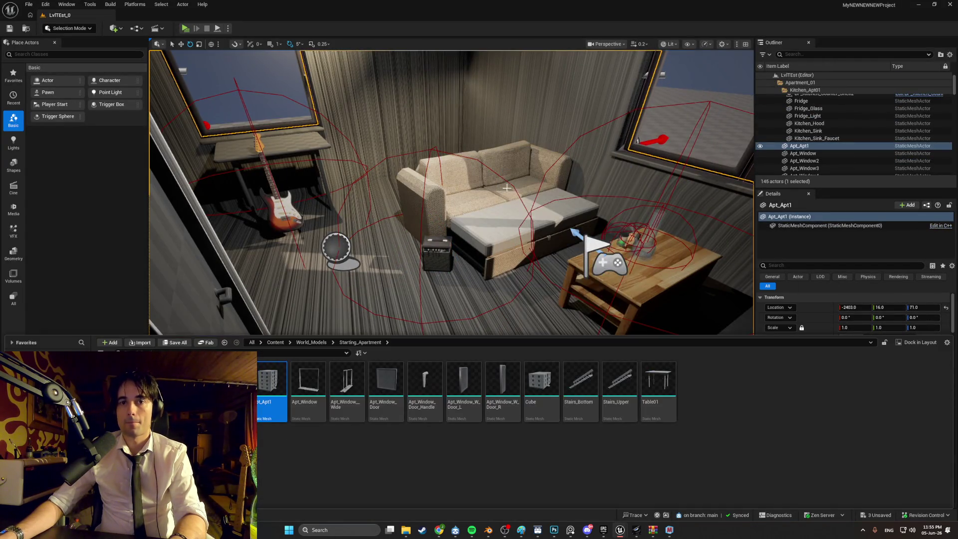
click(919, 5)
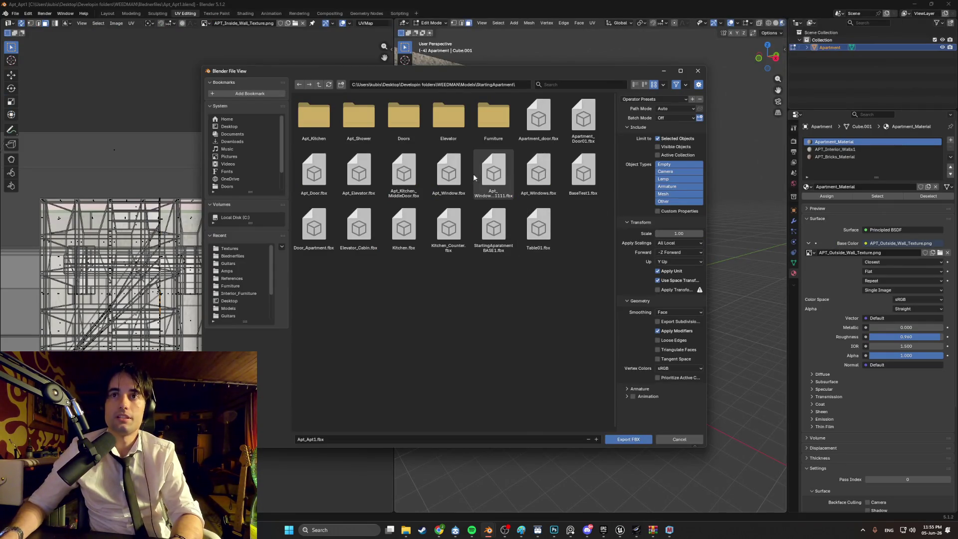
click(299, 84)
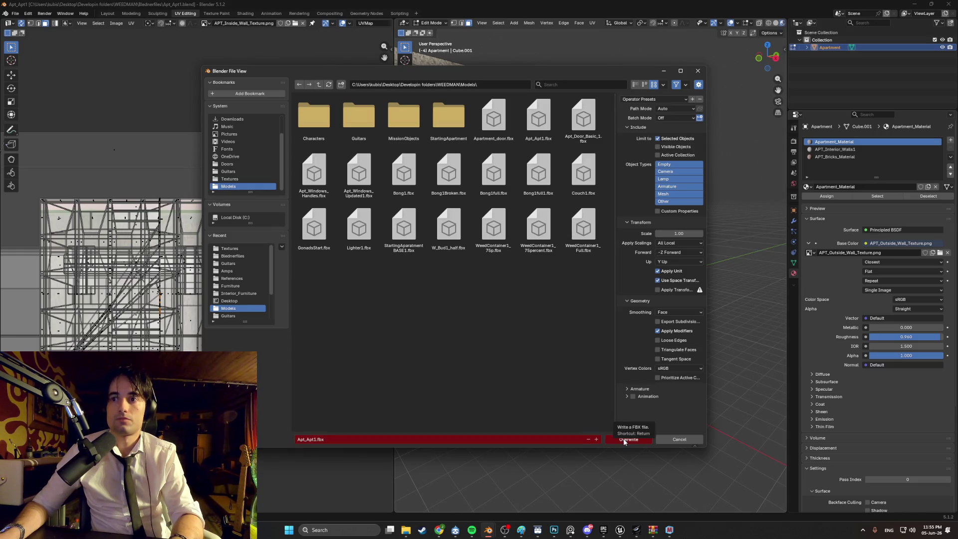
click(624, 438)
Locate the Apt_Apt1 mesh via Browse to Asset and reimport it from source.
mouse_move(619, 530)
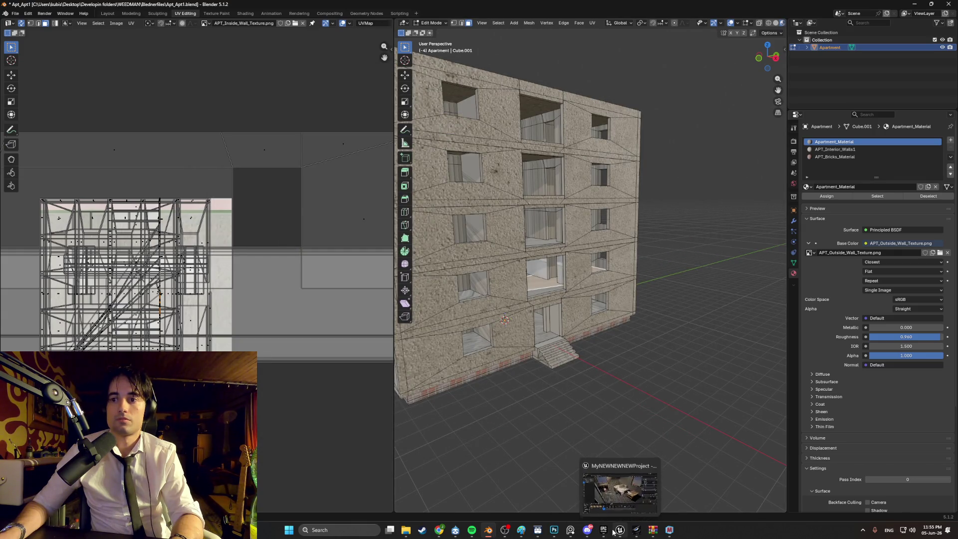
click(619, 482)
right_click(506, 201)
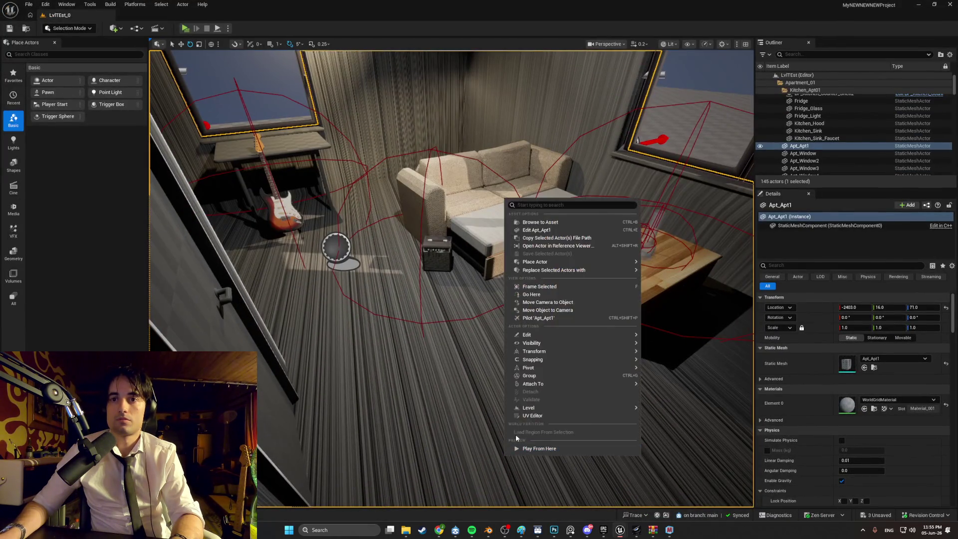
click(535, 224)
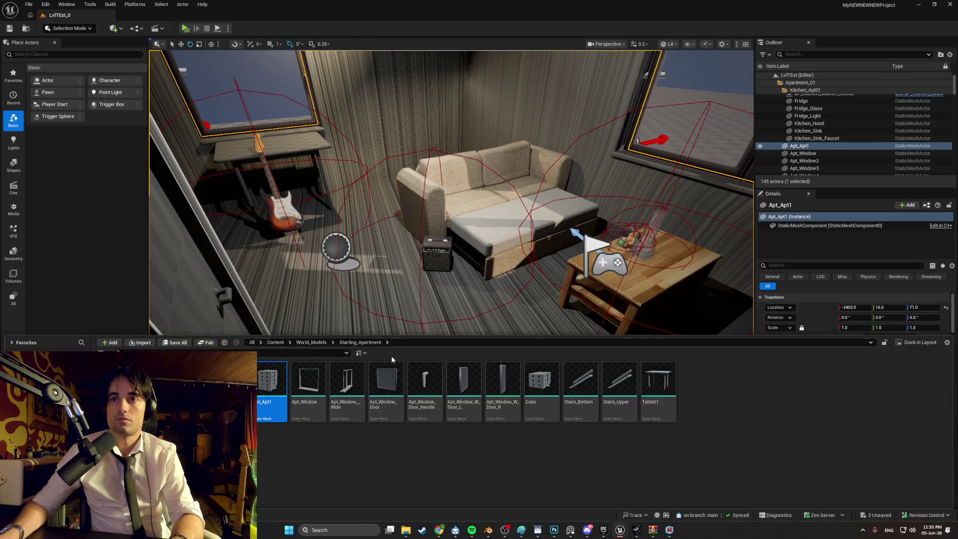
right_click(270, 387)
click(299, 149)
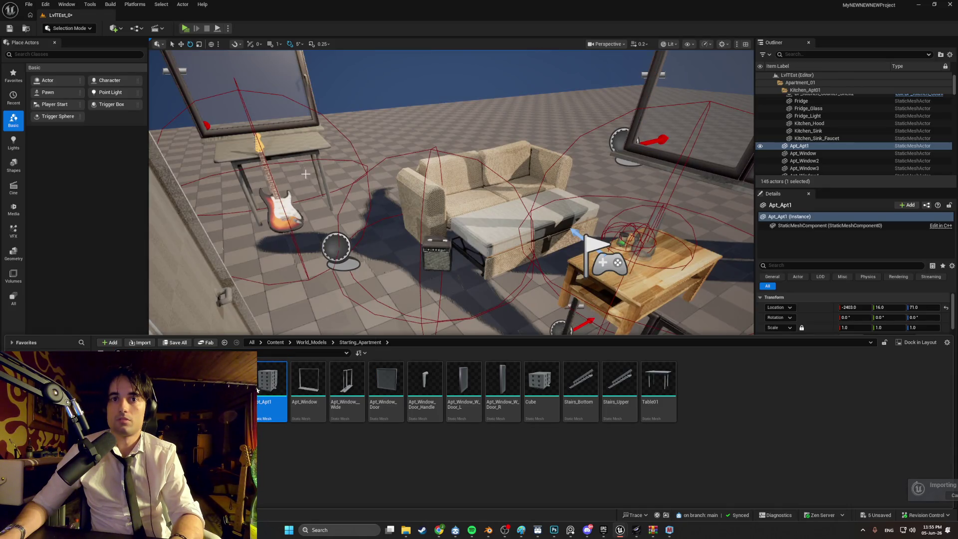
Fly closer to the couch to check the room, then return to Blender.
mouse_move(383, 230)
mouse_down()
mouse_move(374, 245)
mouse_move(478, 238)
mouse_up()
key(ctrl+space)
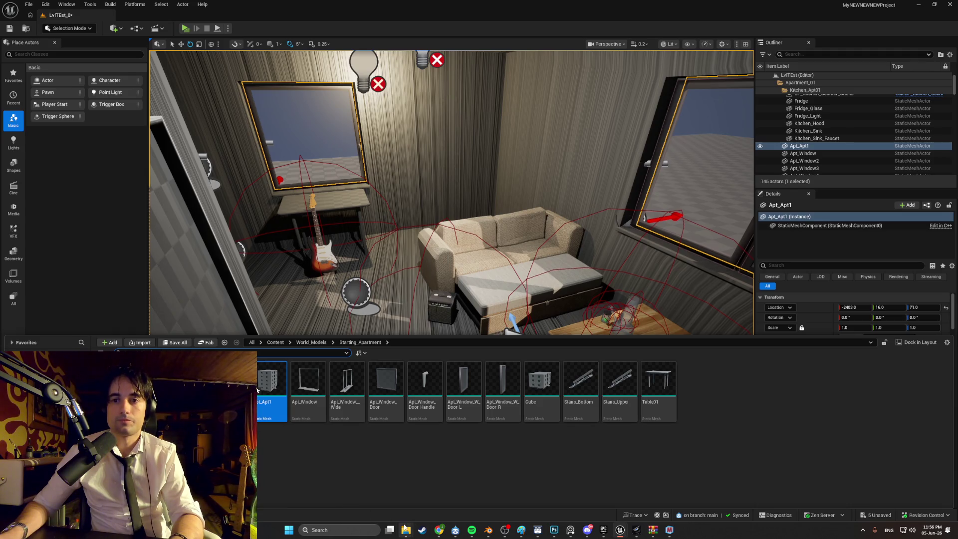
click(482, 518)
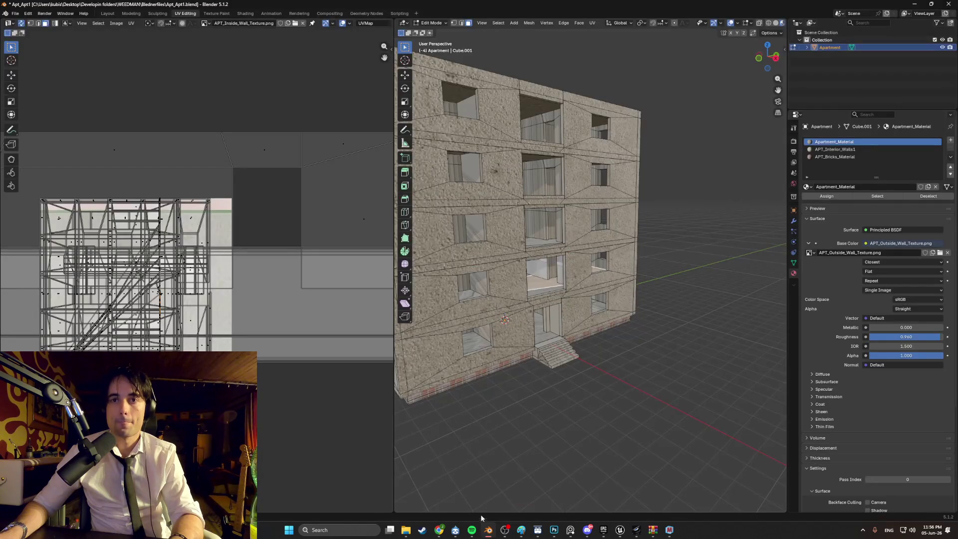
Review Blender's FBX export settings for Apt_Apt1.fbx, close the browser, and minimise Blender.
click(21, 15)
mouse_move(53, 127)
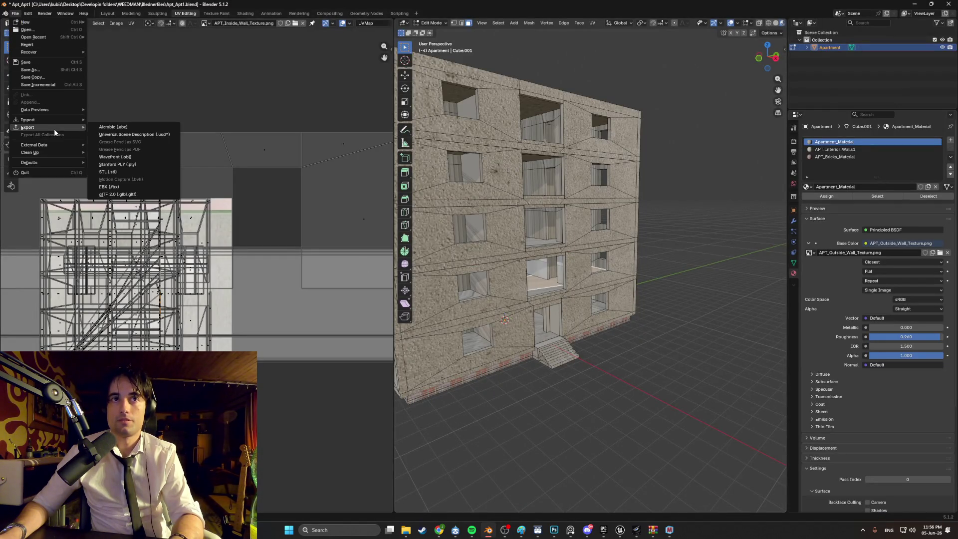
click(128, 186)
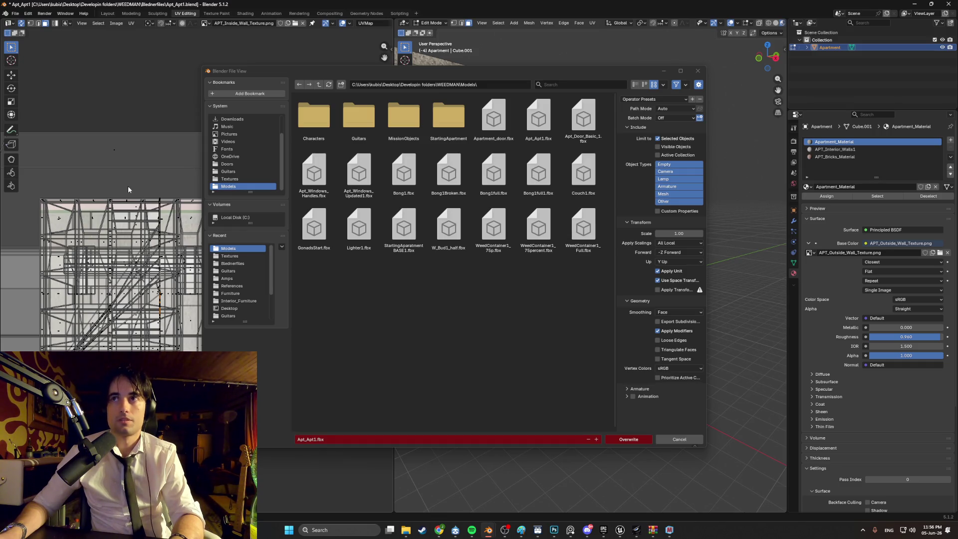
click(697, 70)
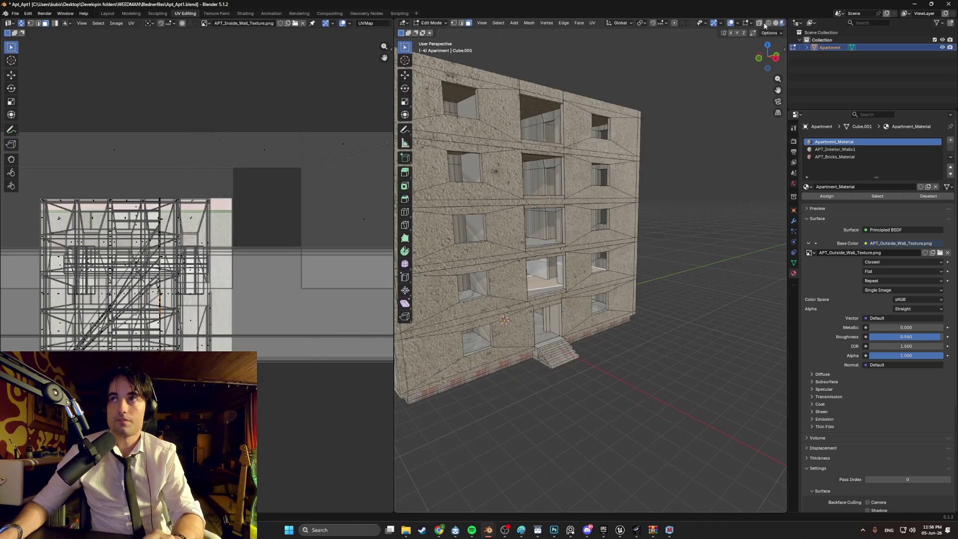
click(911, 7)
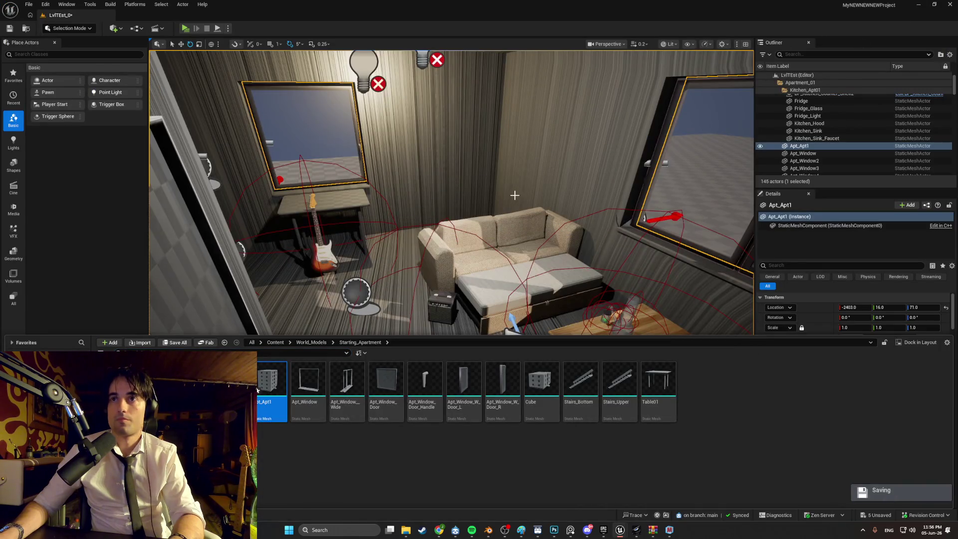
Import Apt_Apt1.fbx from Desktop > Developin folders > WEEDMAN > Models, replacing the existing mesh.
key(f)
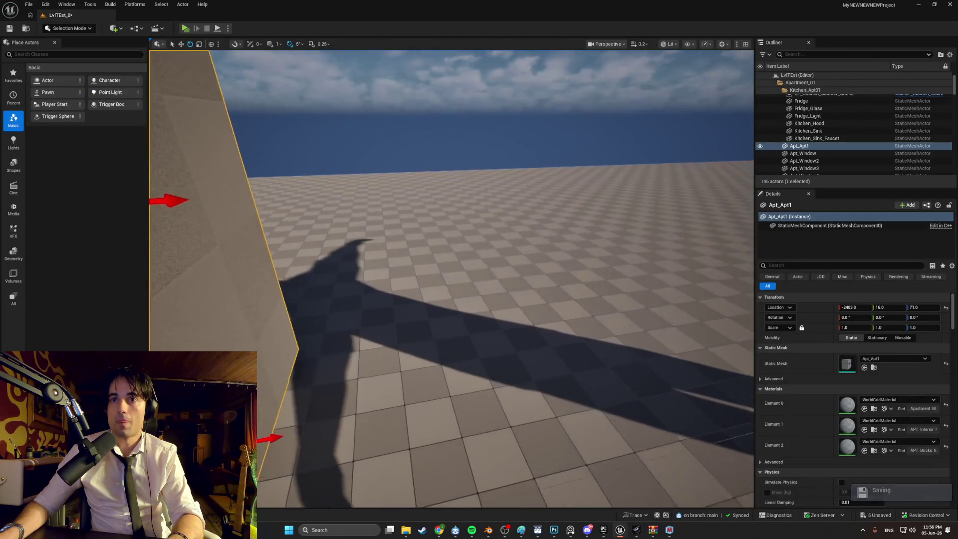
key(ctrl+space)
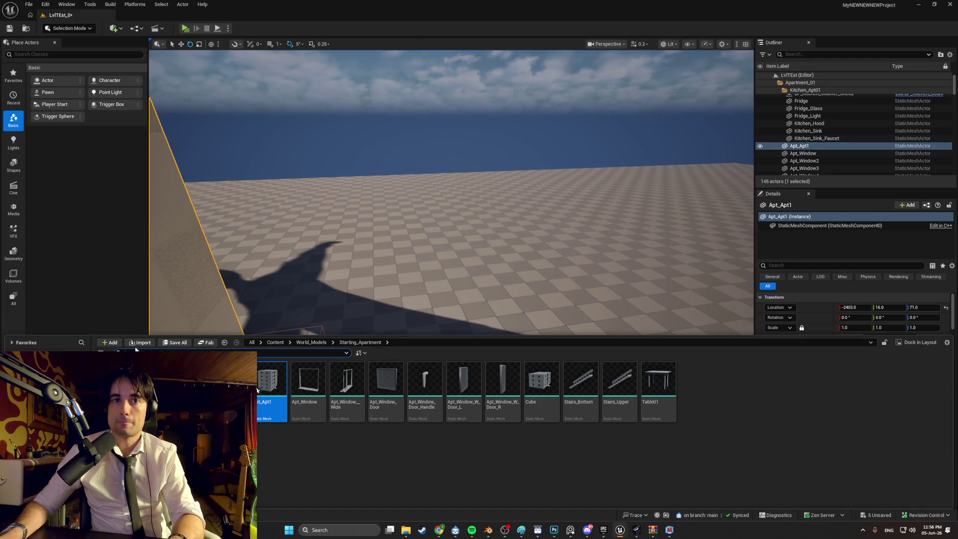
click(139, 343)
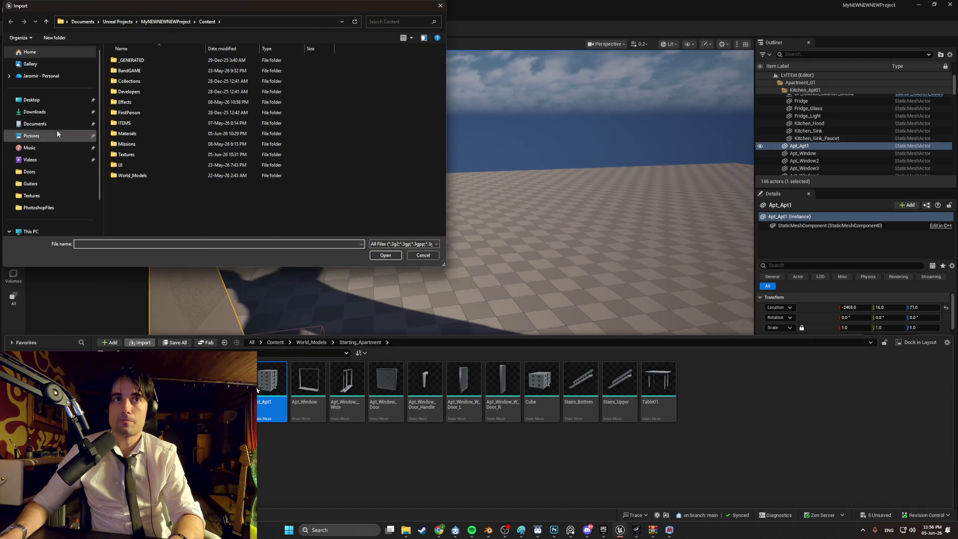
click(55, 98)
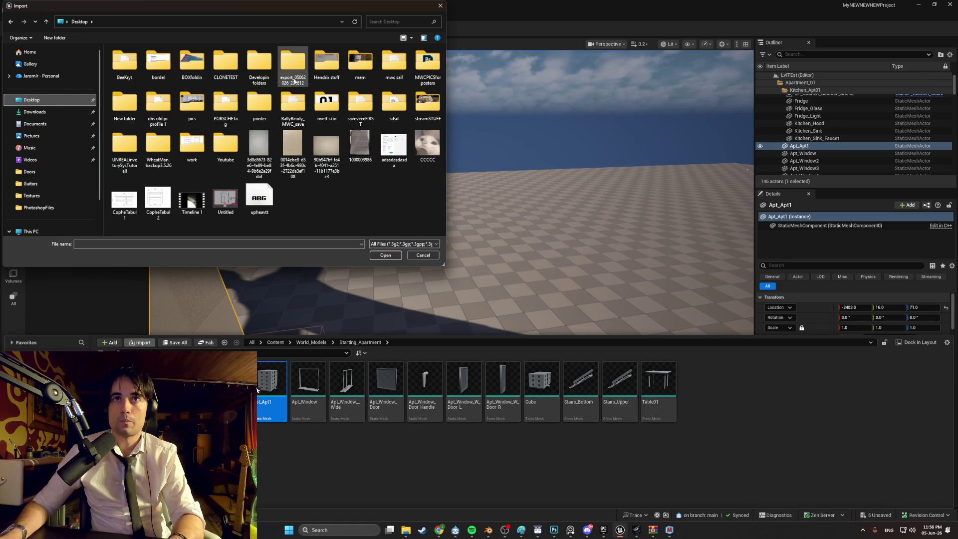
double_click(259, 62)
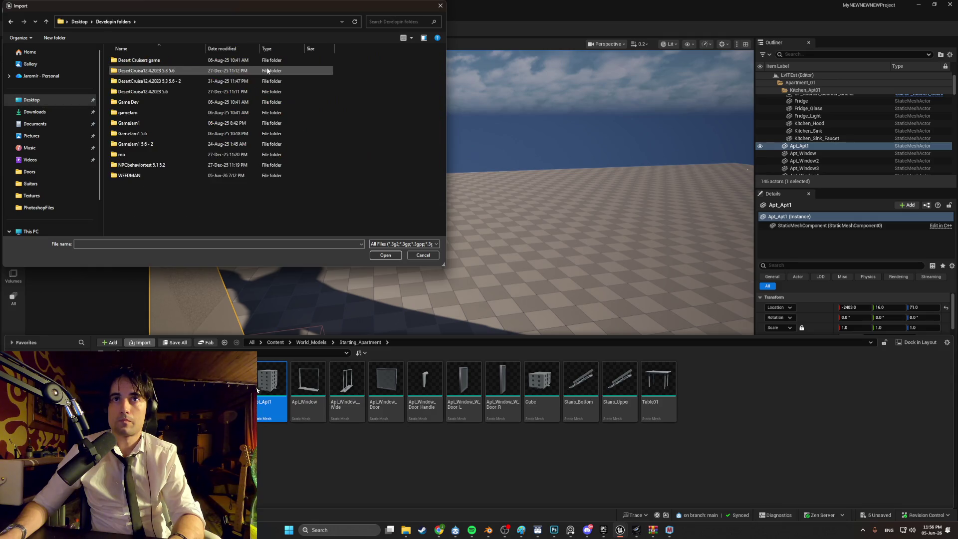
double_click(135, 175)
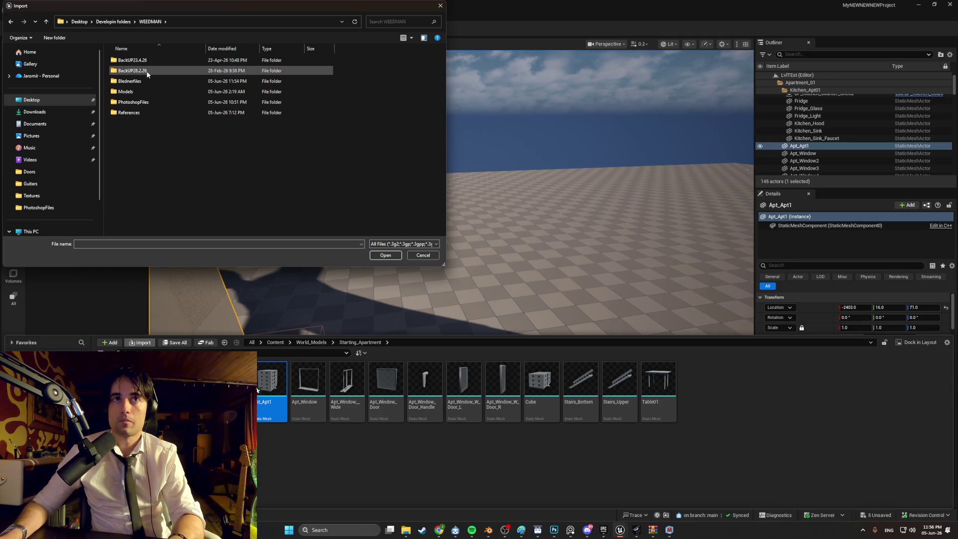
double_click(156, 91)
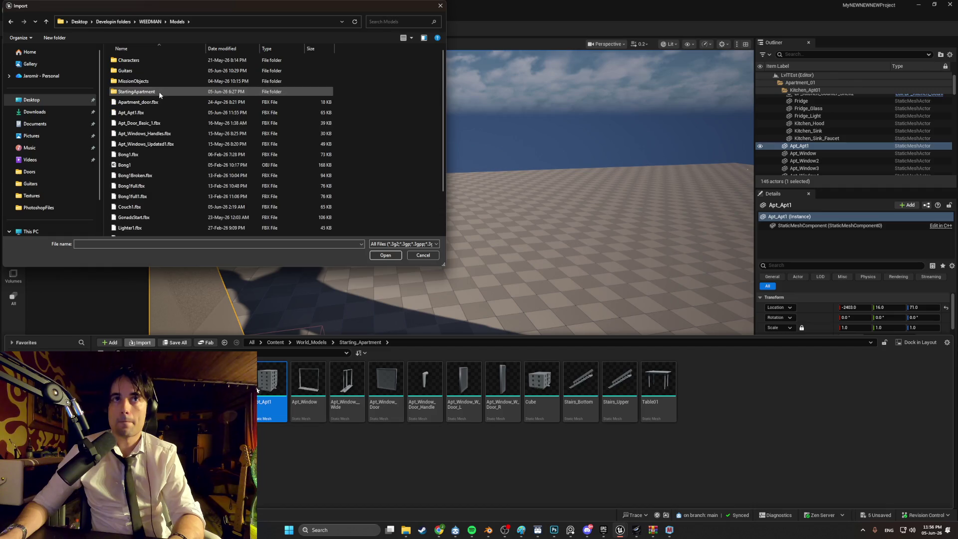
double_click(166, 112)
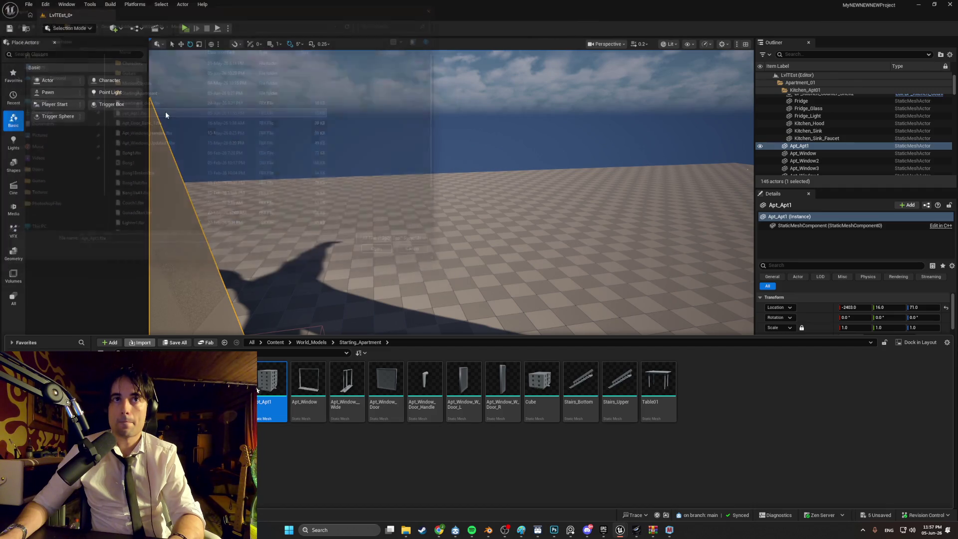
click(504, 279)
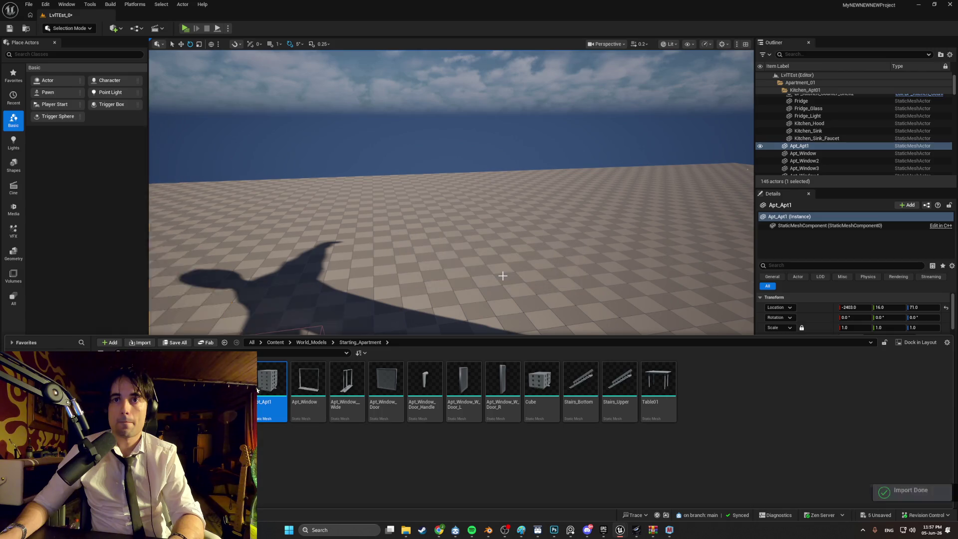
Frame the building, open Apt_Apt1 in the Static Mesh editor, then return to Blender's Apt_Apt1.fbx export.
key(f)
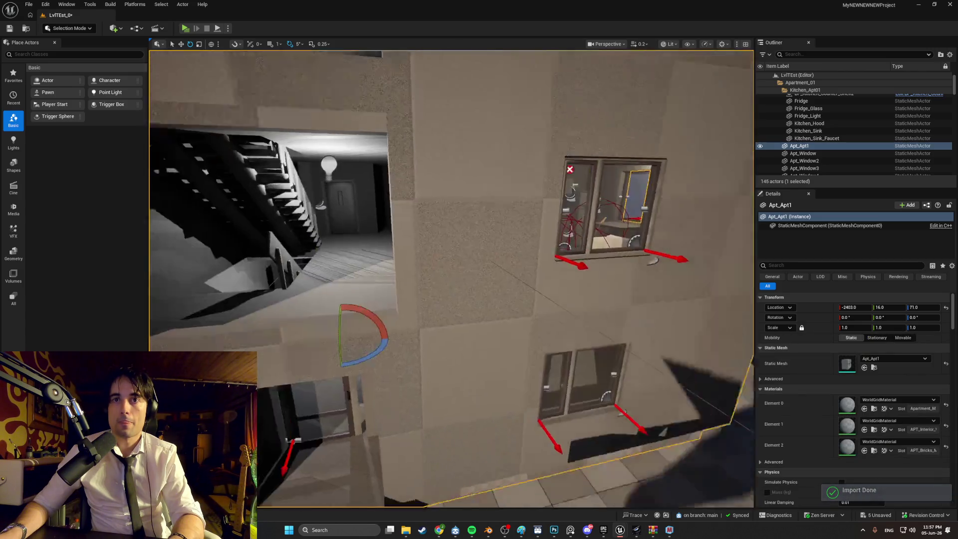
key(ctrl+space)
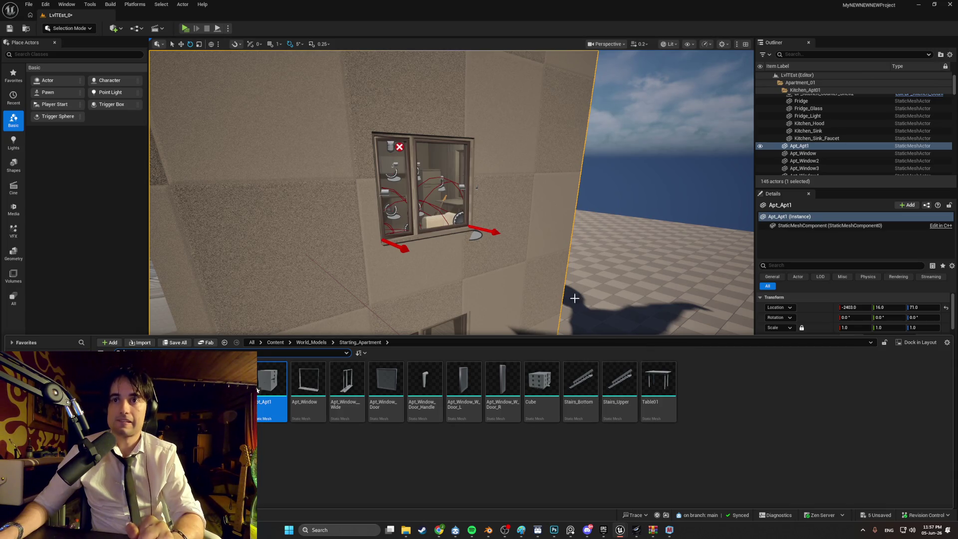
double_click(279, 382)
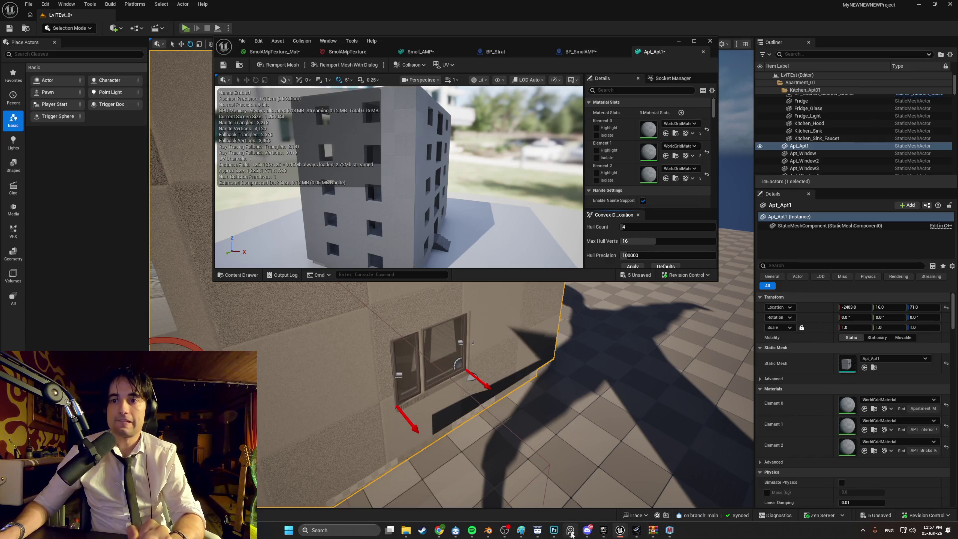
click(488, 530)
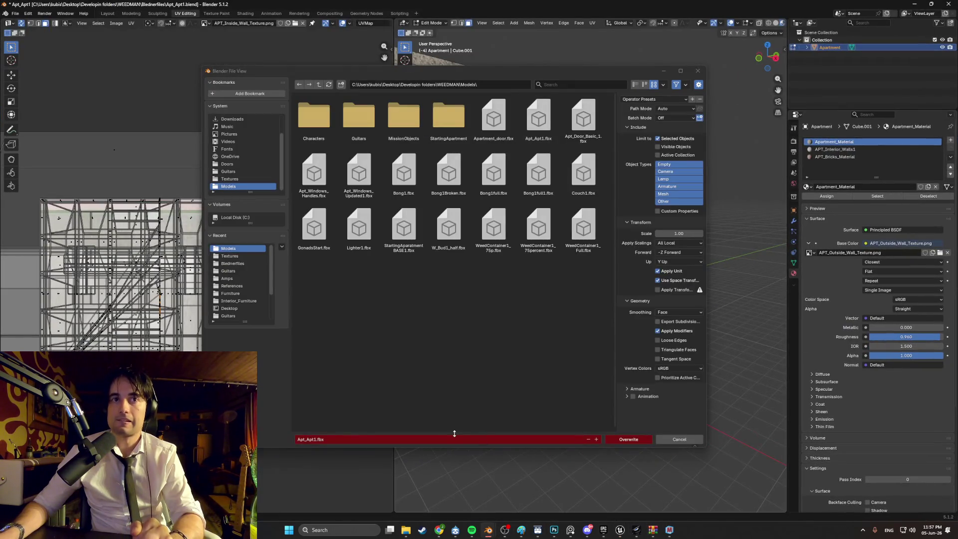
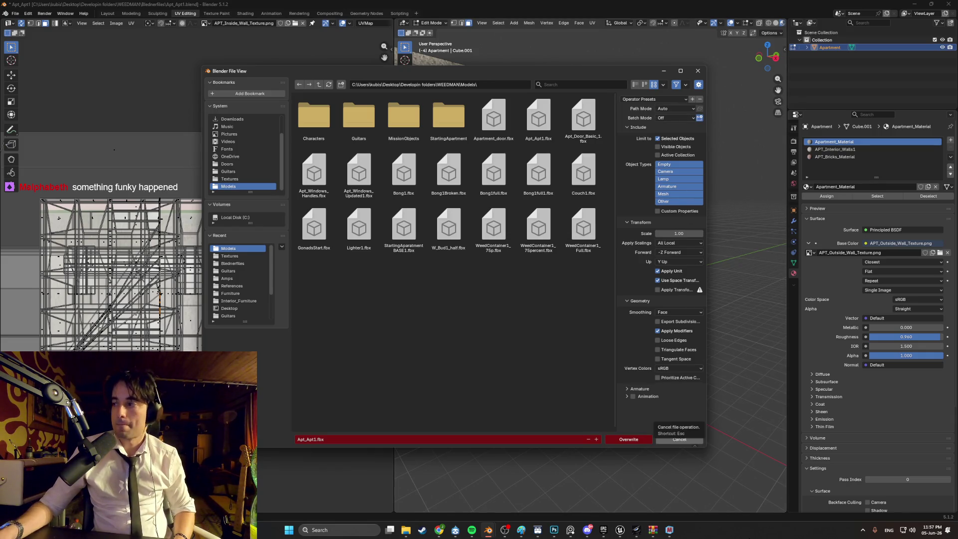
Rename the export file to Apt_Apt112.fbx and write the FBX into the Models folder.
click(711, 39)
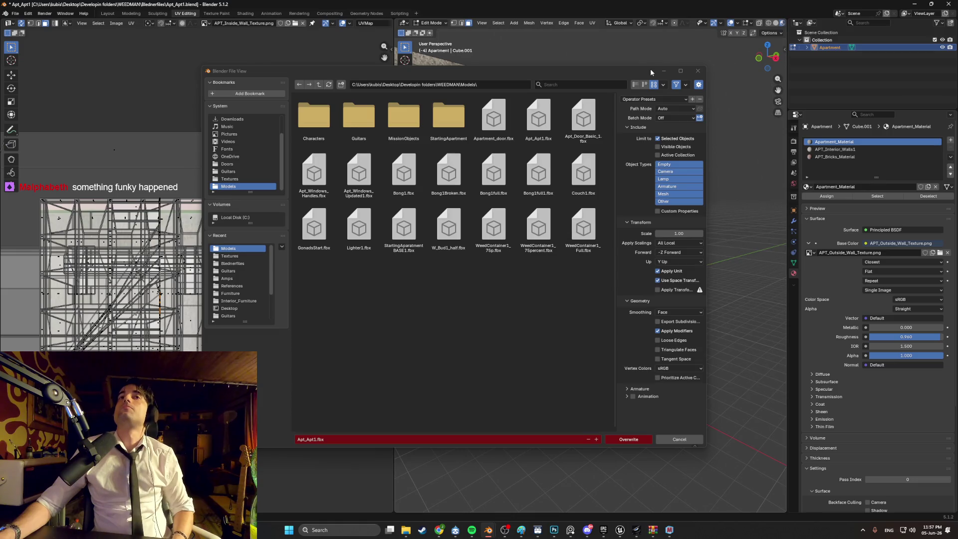
click(316, 409)
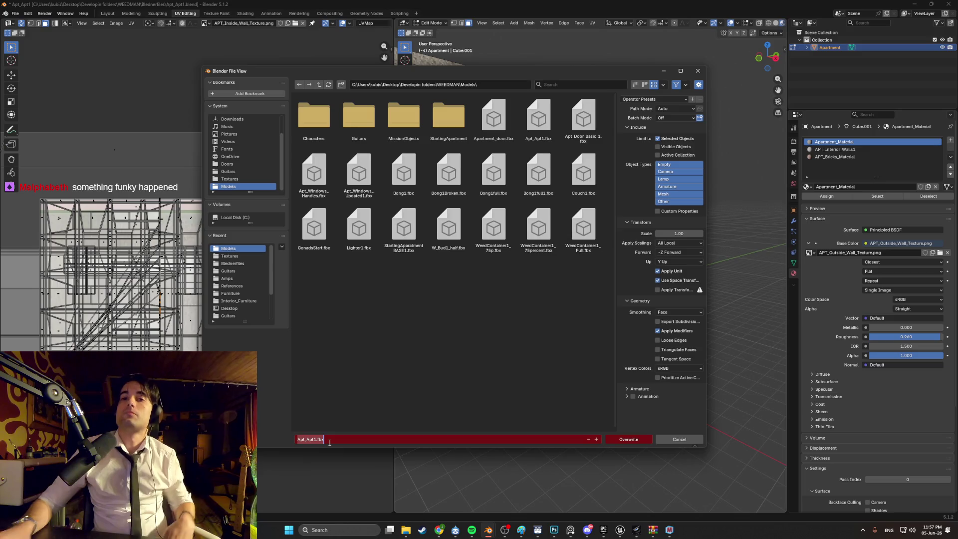
key(Home)
key(Right)
key(Right)
key(Right)
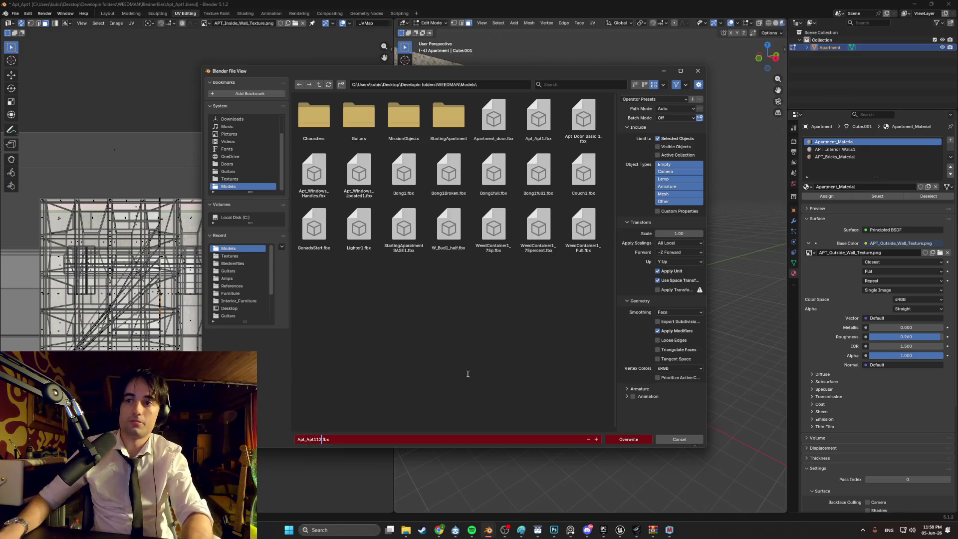
key(Return)
click(622, 441)
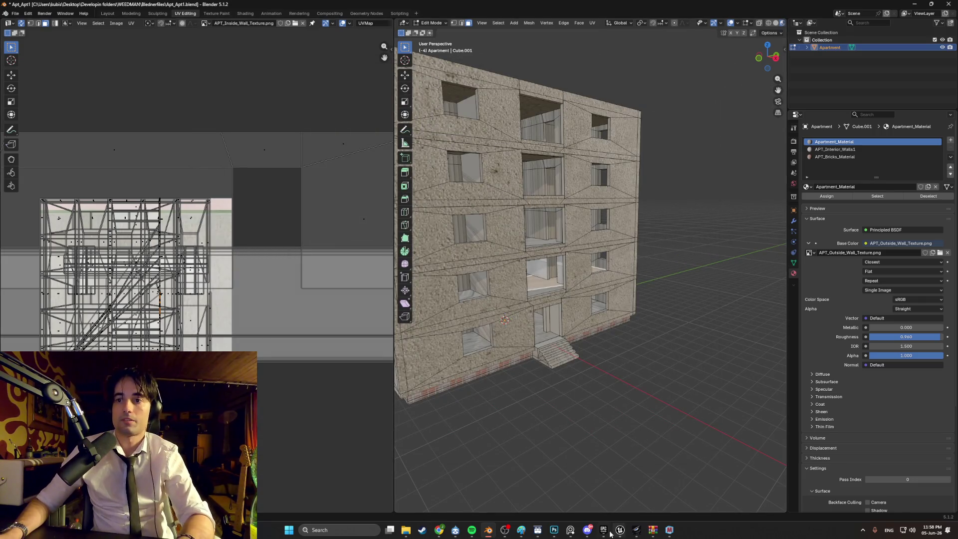
Switch to Unreal Engine and minimize the Apt_Apt1 static mesh editor.
mouse_move(620, 529)
click(607, 493)
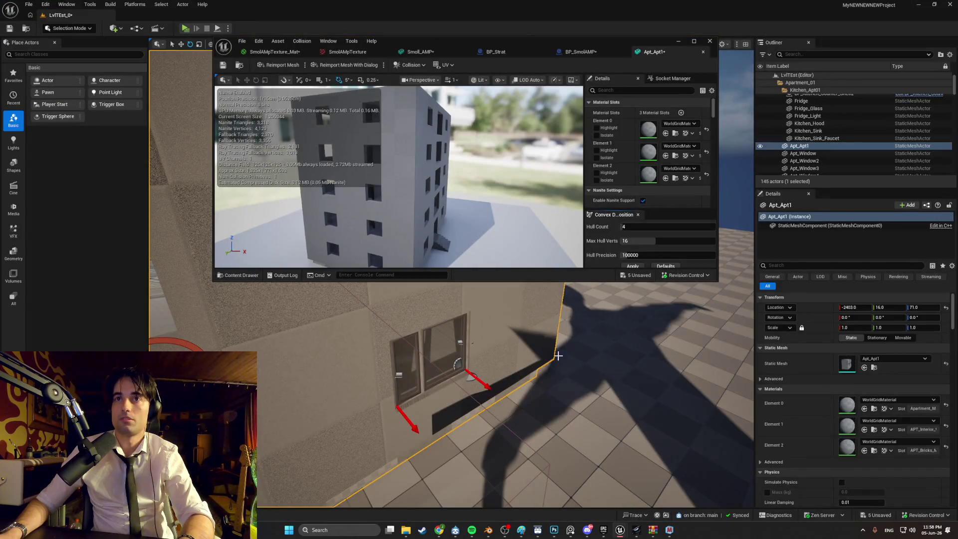
click(678, 41)
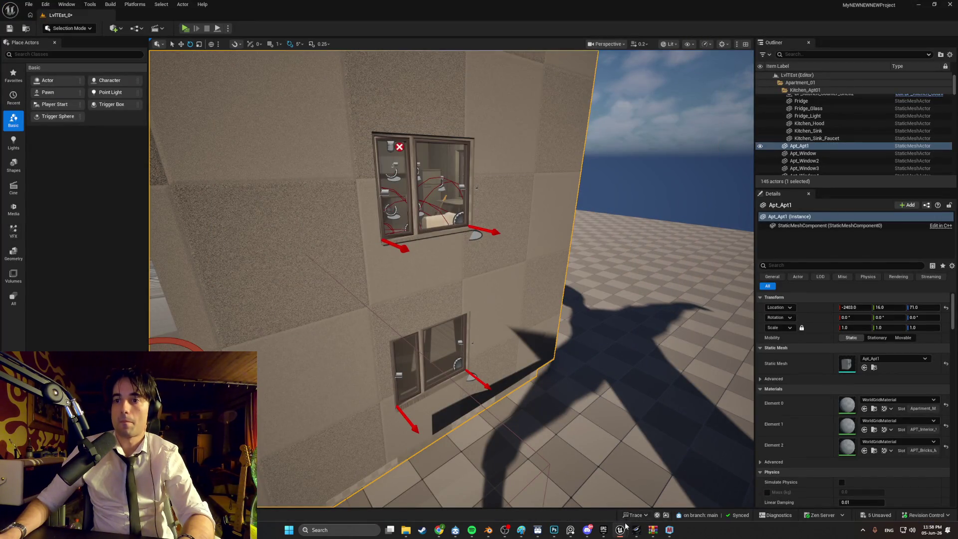
mouse_move(620, 529)
click(601, 507)
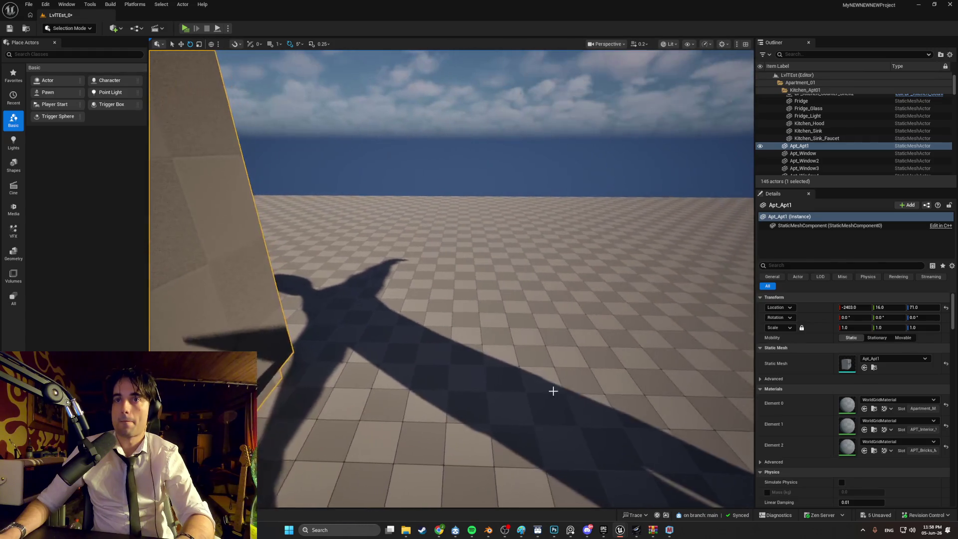
Import Apt_Apt112.fbx into Starting_Apartment with default settings.
key(ctrl+space)
click(140, 342)
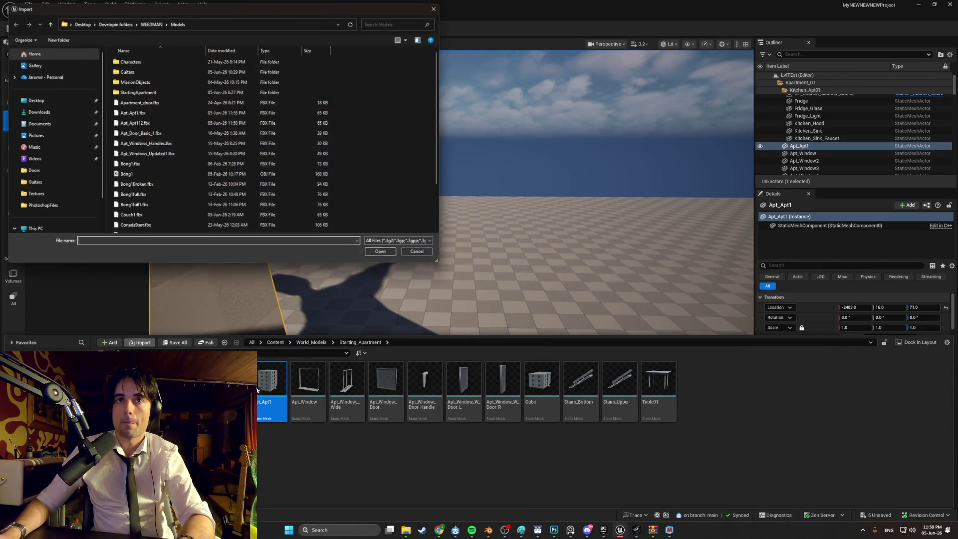
double_click(158, 123)
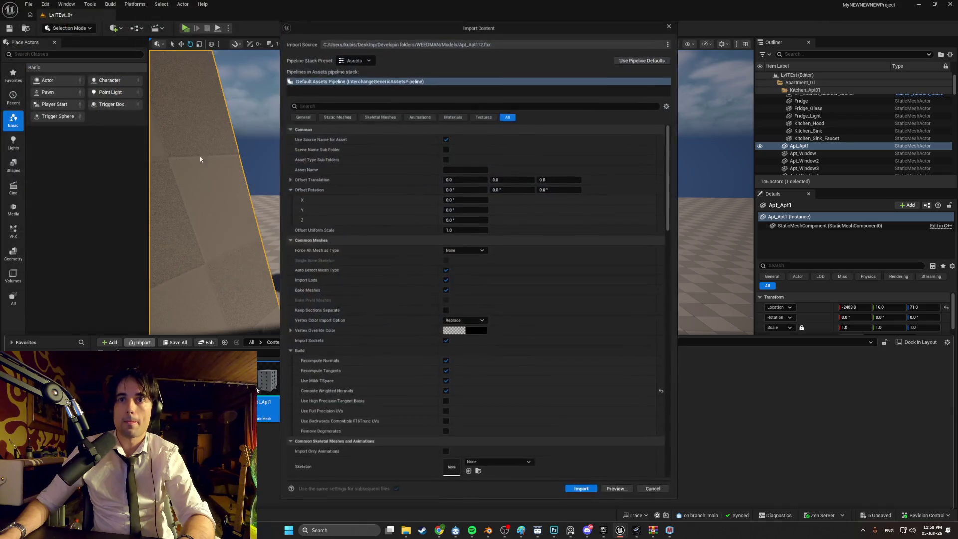
click(582, 490)
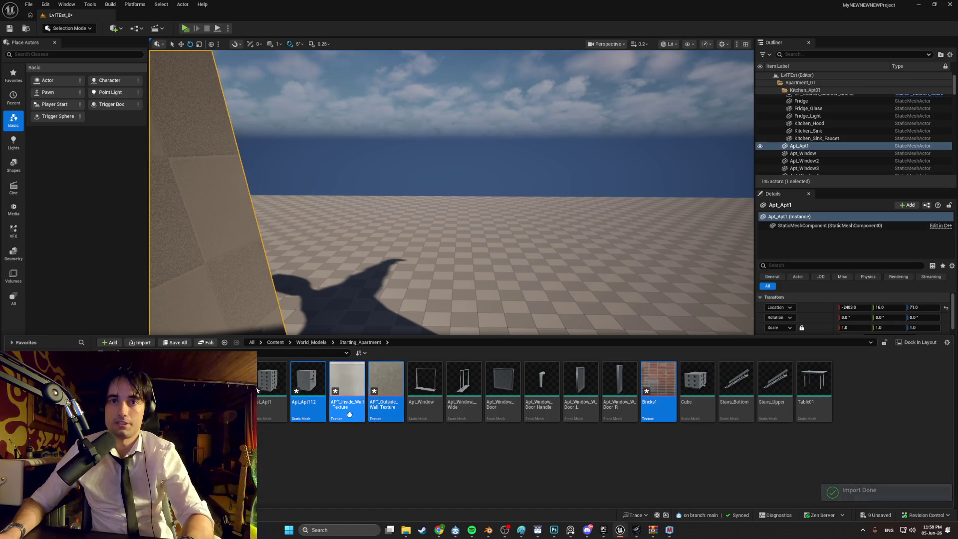
Delete the duplicate Apt_Apt112 mesh asset, keeping the imported wall textures.
mouse_move(338, 411)
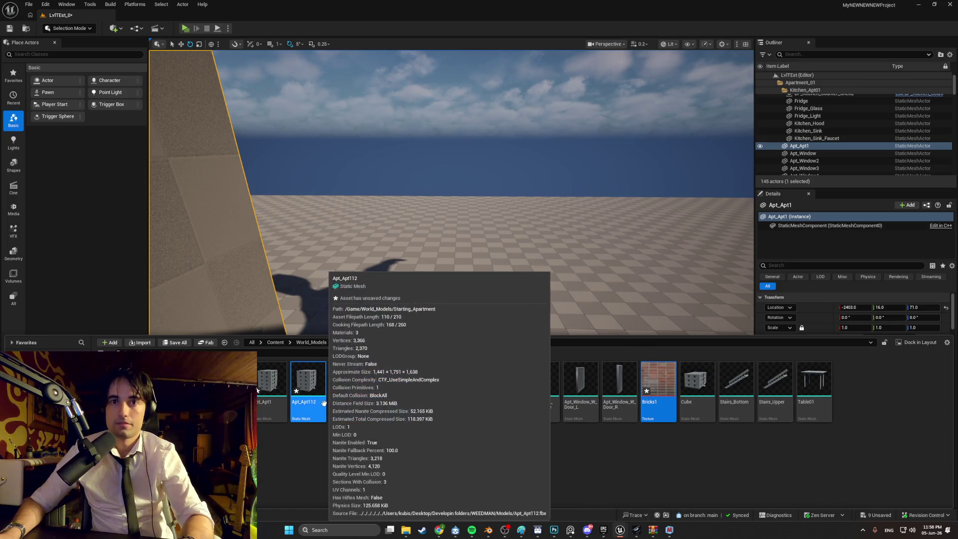
click(312, 389)
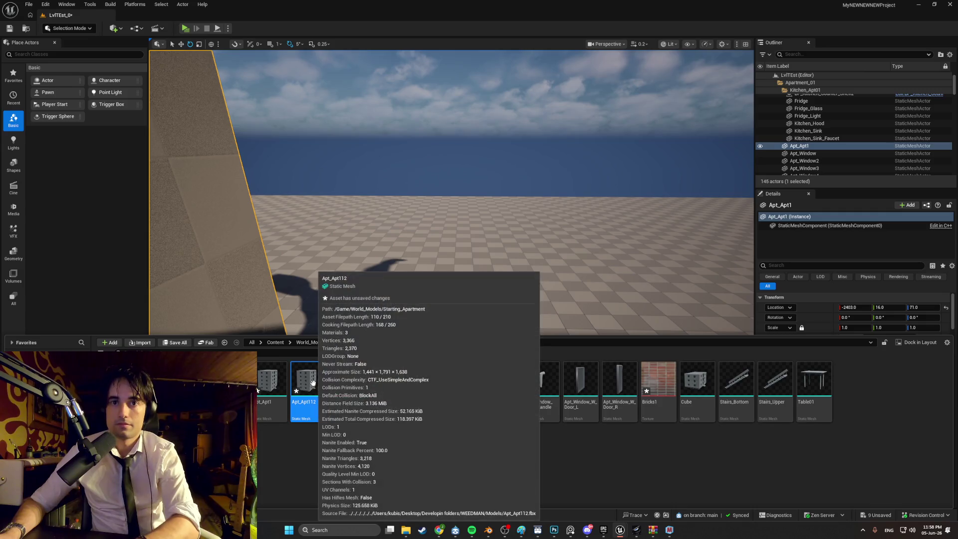
key(Delete)
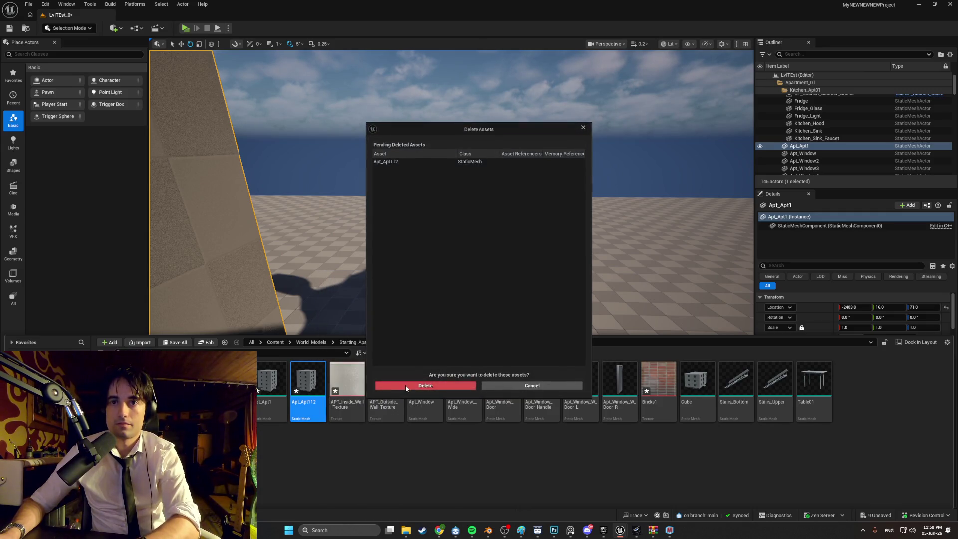
click(405, 385)
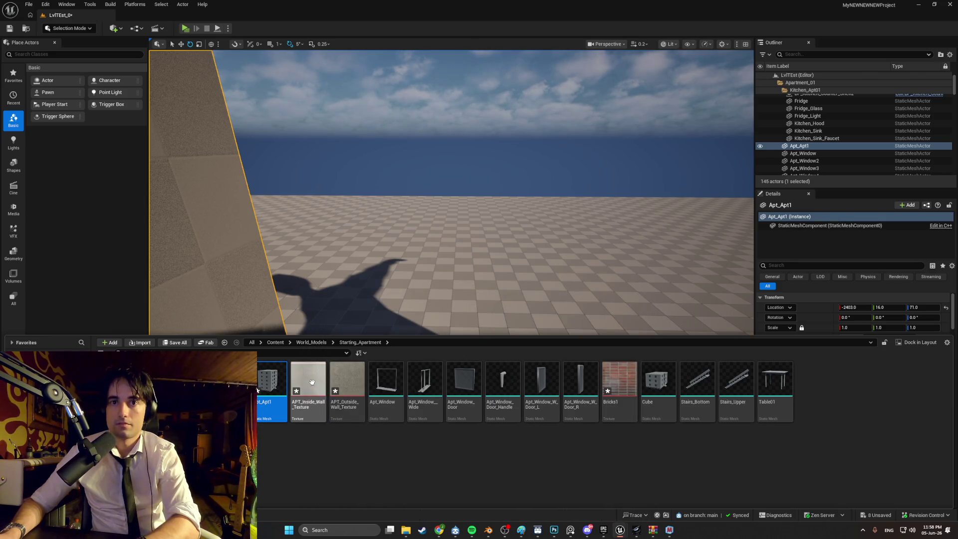
right_click(319, 382)
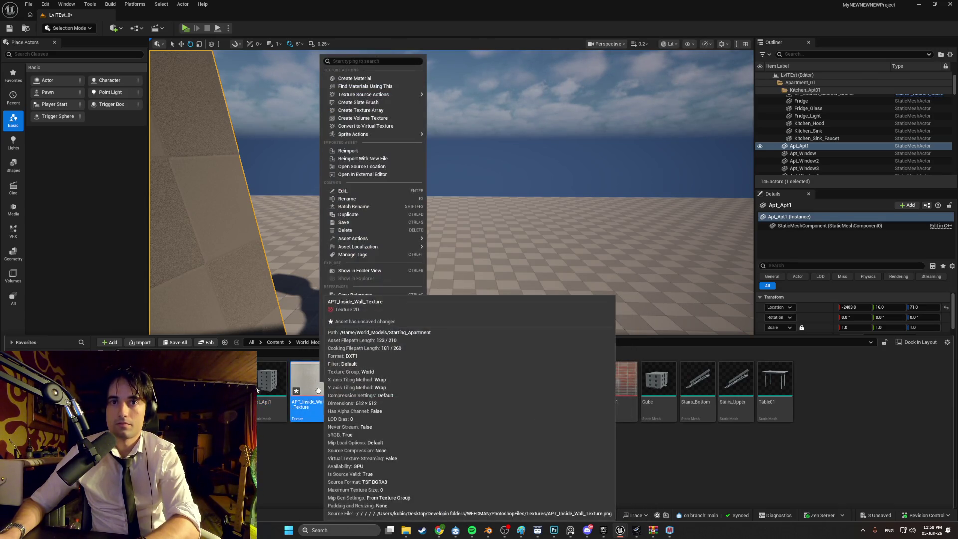
Create APT_Outside_Wall_Texture_Mat from the outside wall texture.
key(Escape)
click(349, 381)
right_click(353, 380)
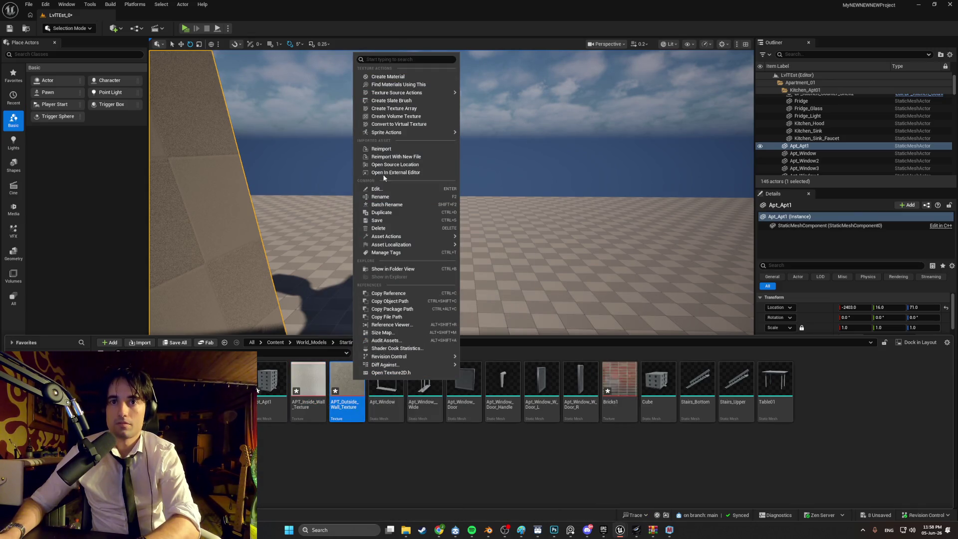
click(394, 76)
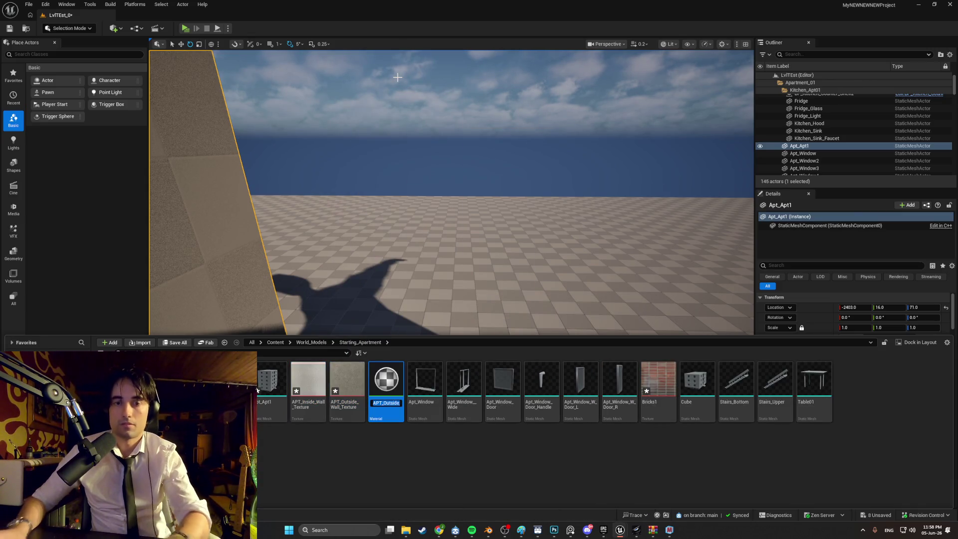
key(Return)
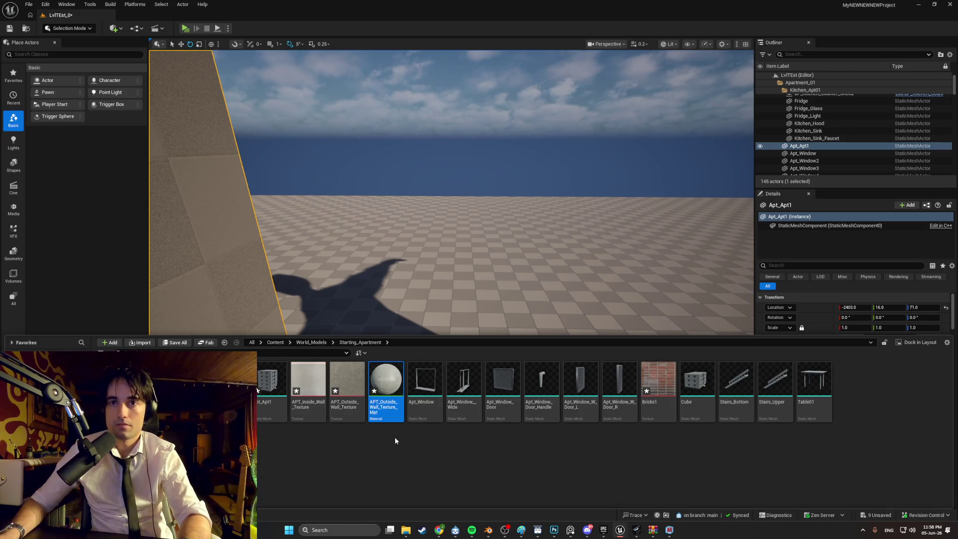
Wire a TexCoord node into the material's Texture Sample UVs and save it.
double_click(384, 390)
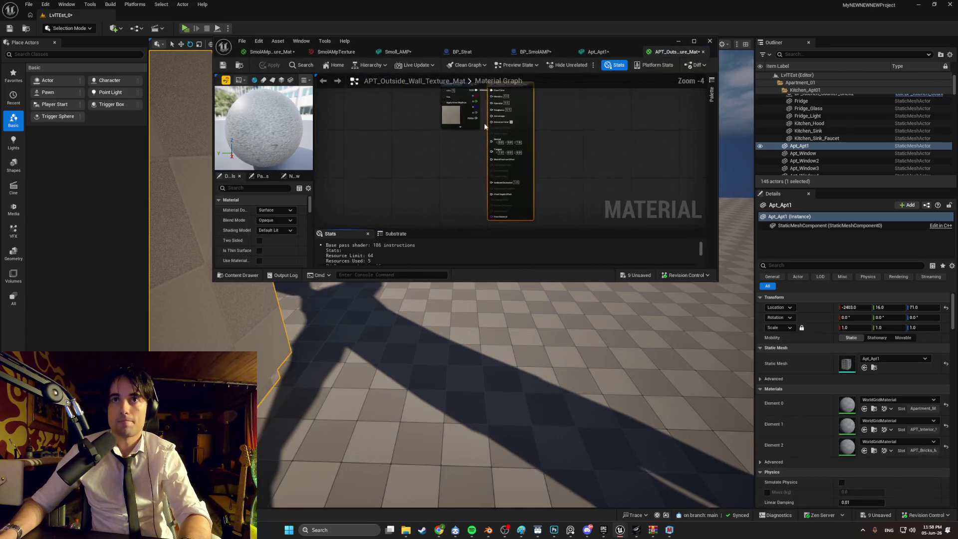
click(694, 42)
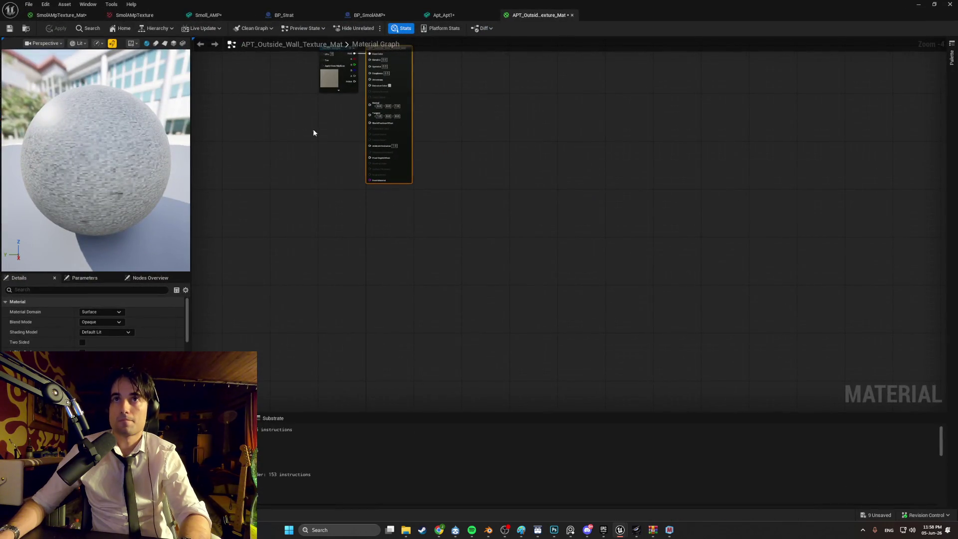
right_click(352, 204)
text(te)
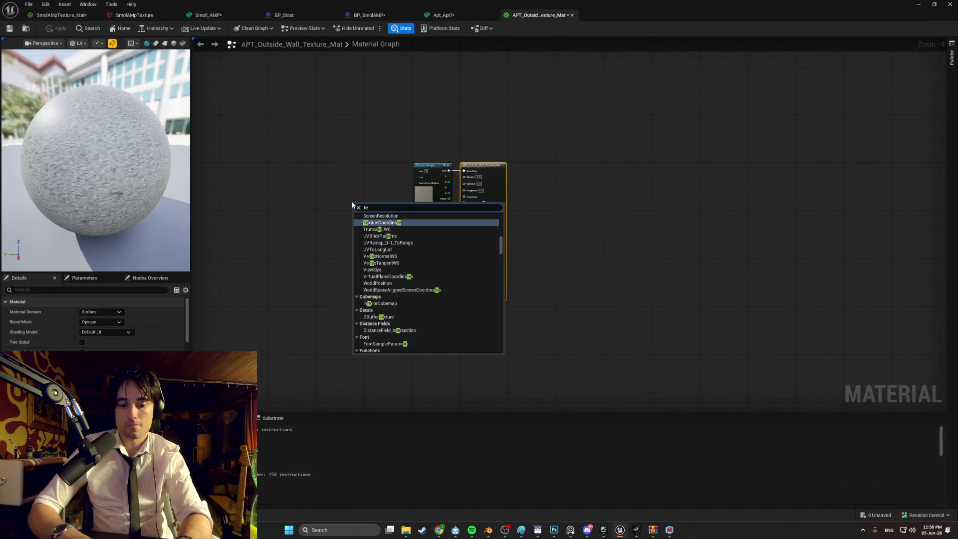
text(xcoord)
key(Return)
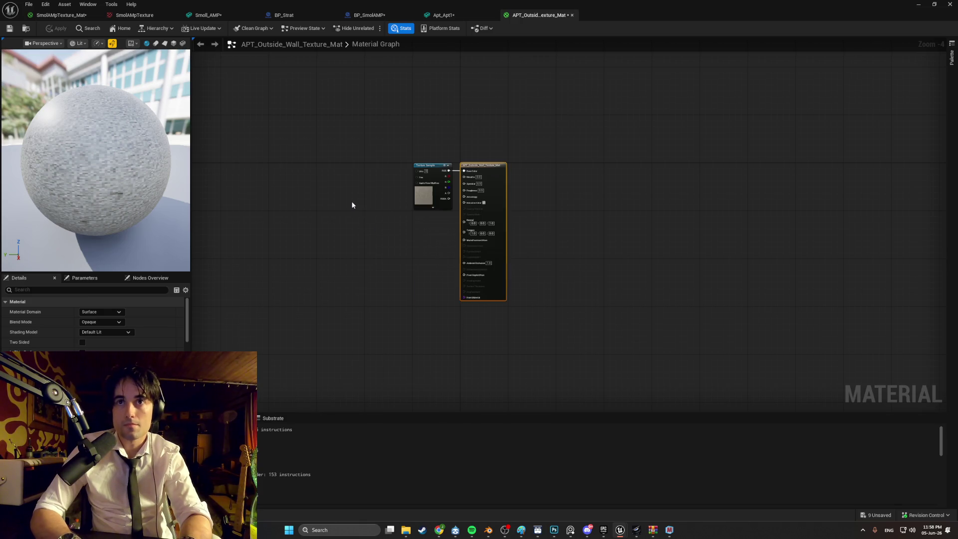
scroll(352, 204, up, 4)
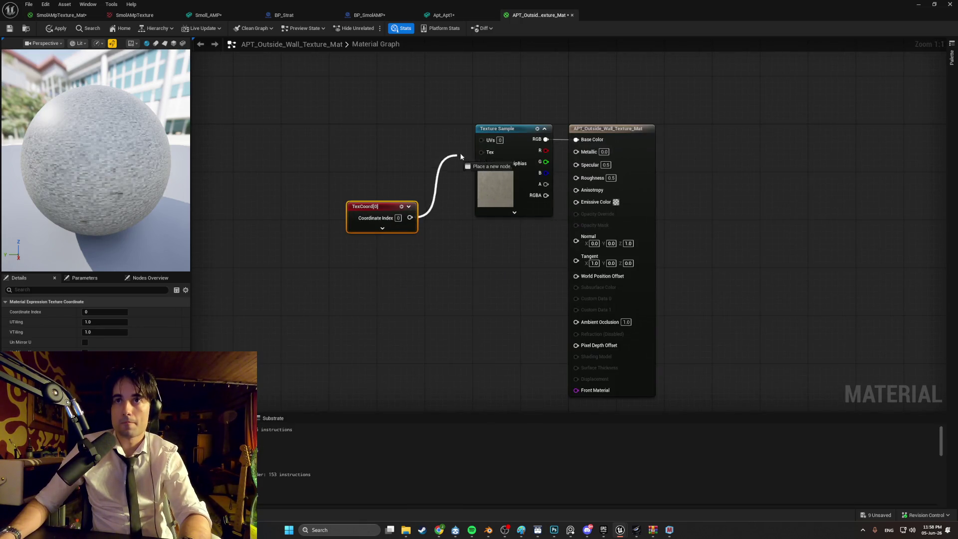
drag(461, 157, 481, 140)
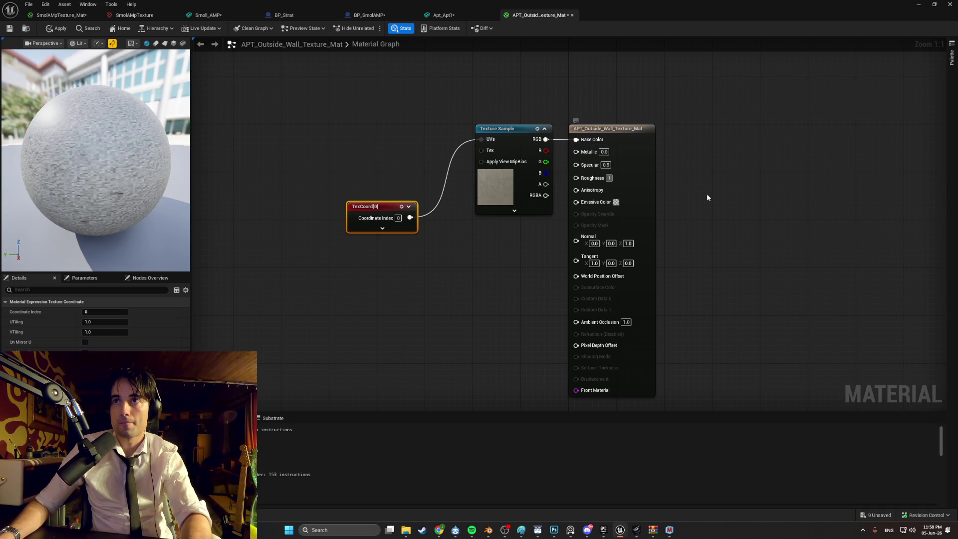
drag(369, 206, 363, 134)
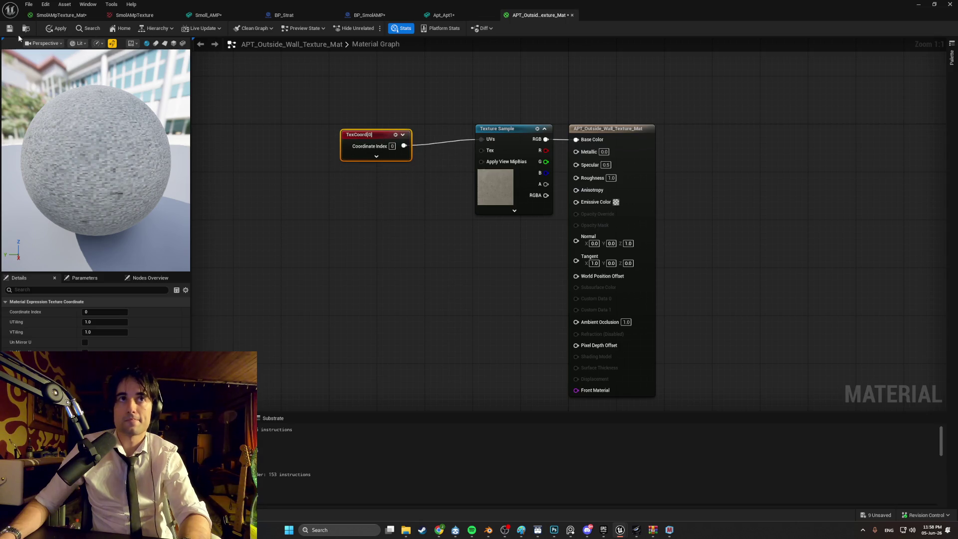
key(ctrl+s)
Set APT_Outside_Wall_Texture's filter to Nearest.
key(ctrl+space)
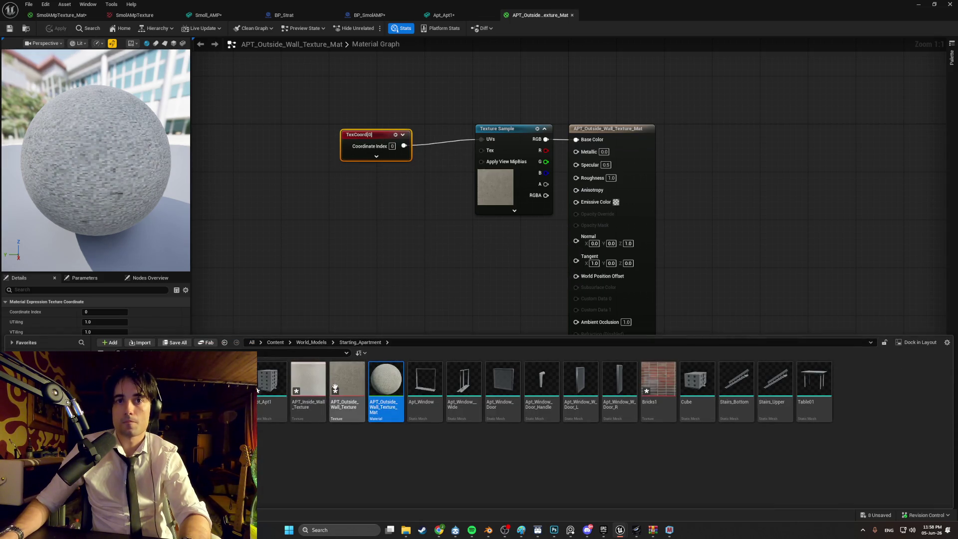
click(353, 388)
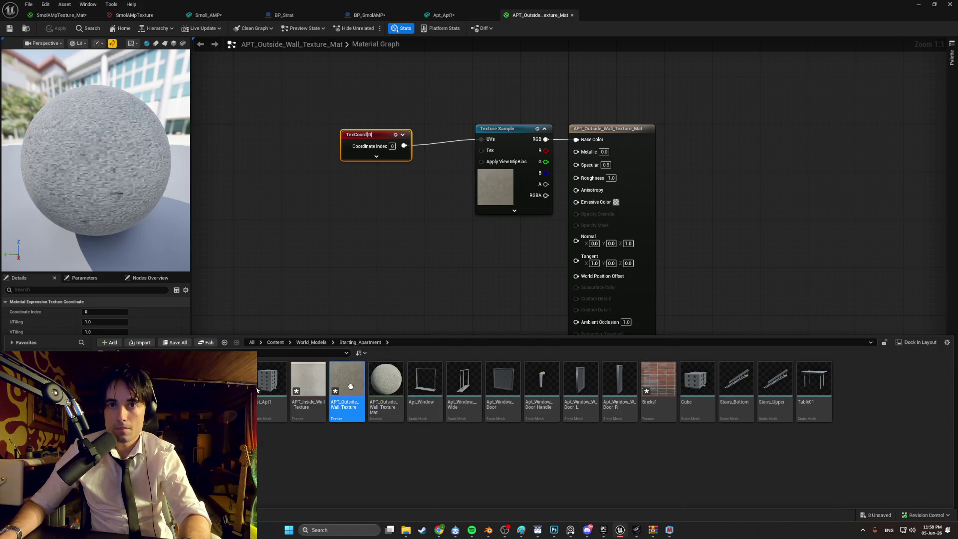
double_click(352, 390)
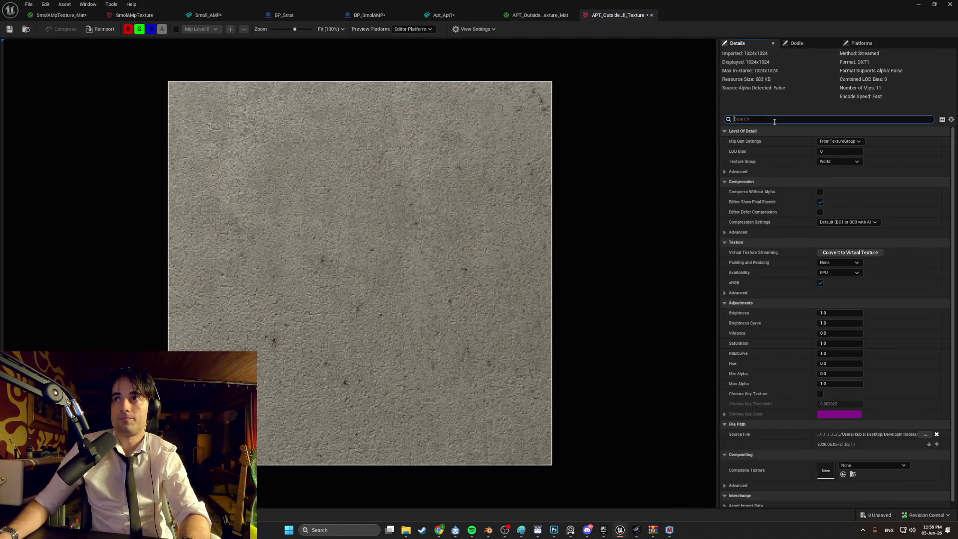
text(fil)
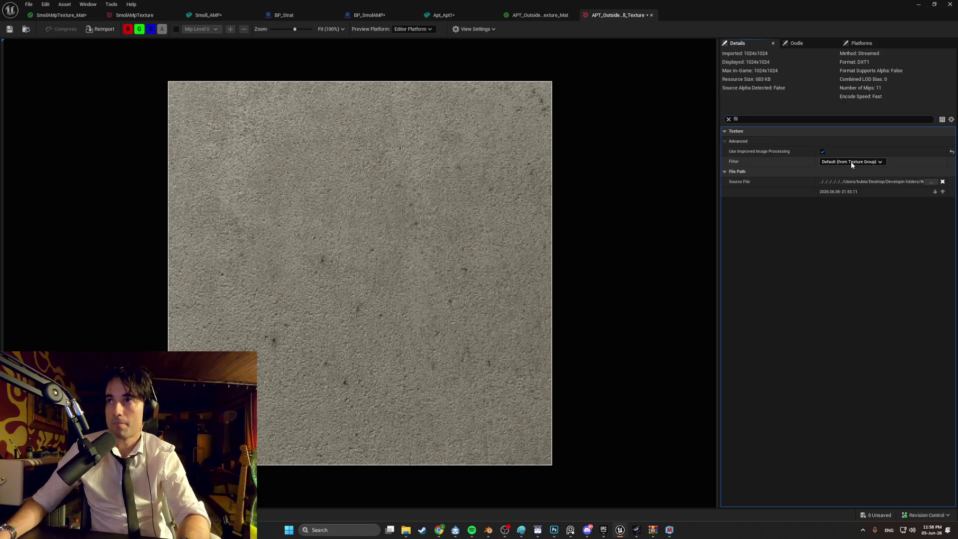
click(851, 162)
click(847, 170)
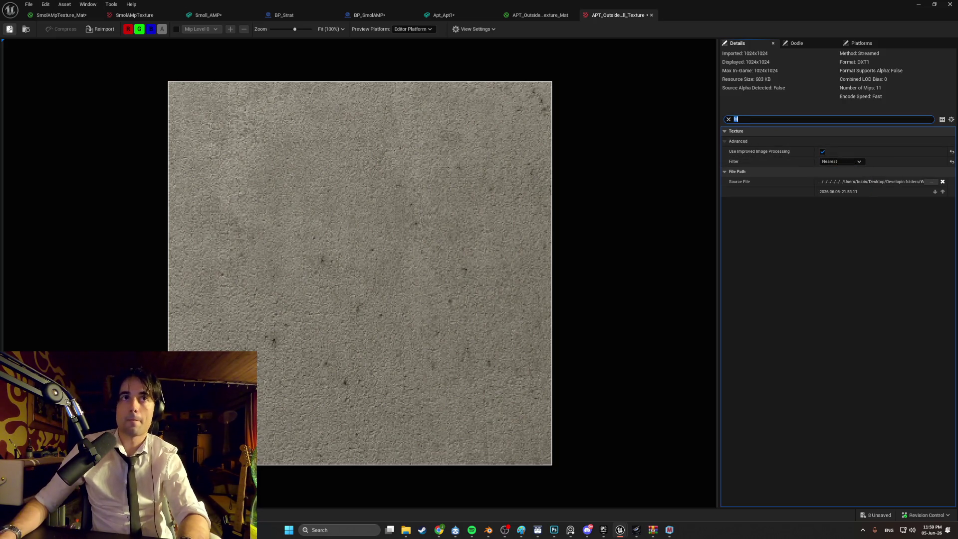
click(444, 15)
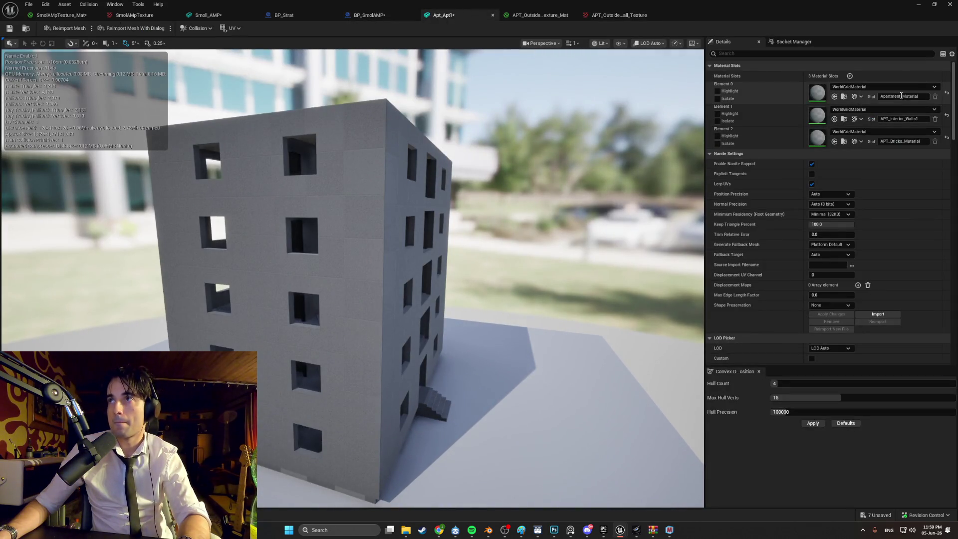
Assign APT_Outside_Wall_Texture_Mat to Apt_Apt1's Element 0 slot and orbit to view the facade.
click(882, 88)
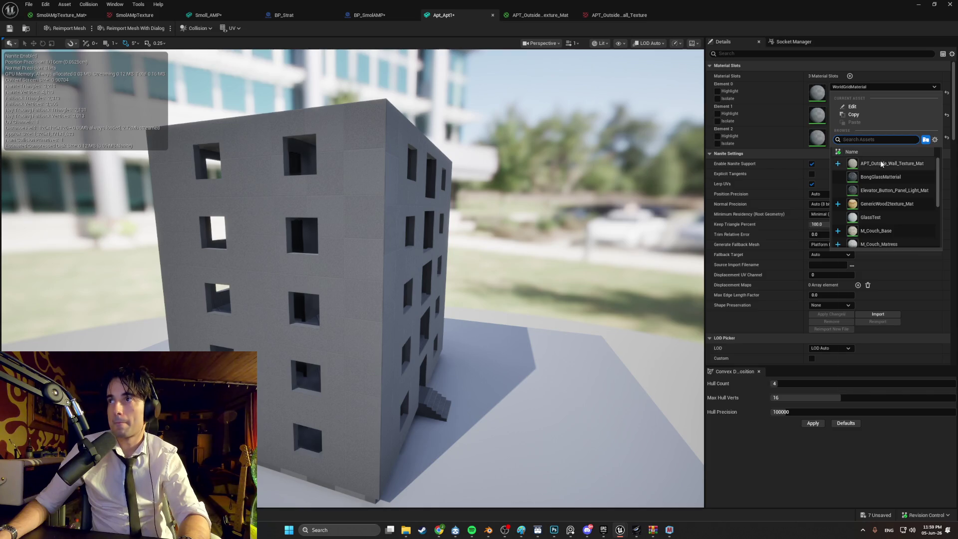
click(892, 163)
scroll(352, 277, up, 10)
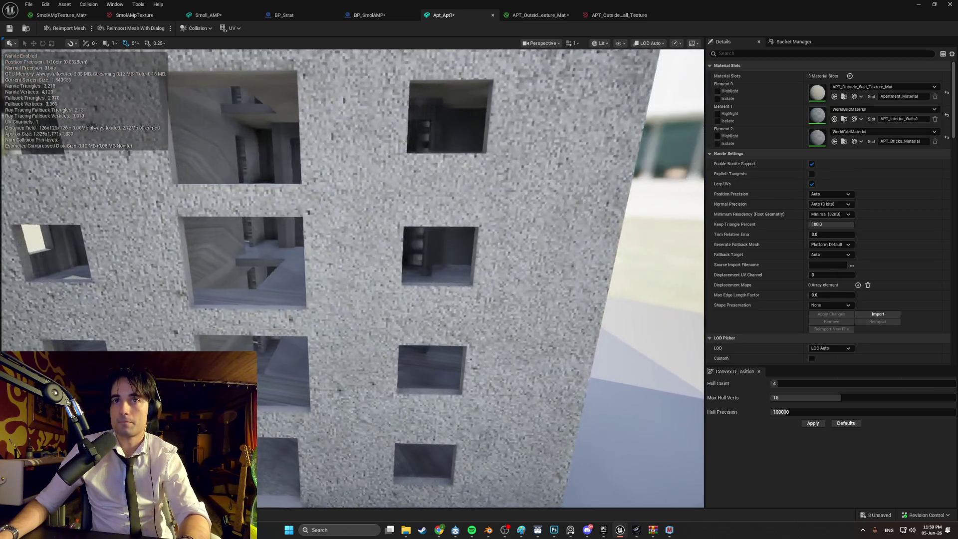
drag(319, 224, 363, 129)
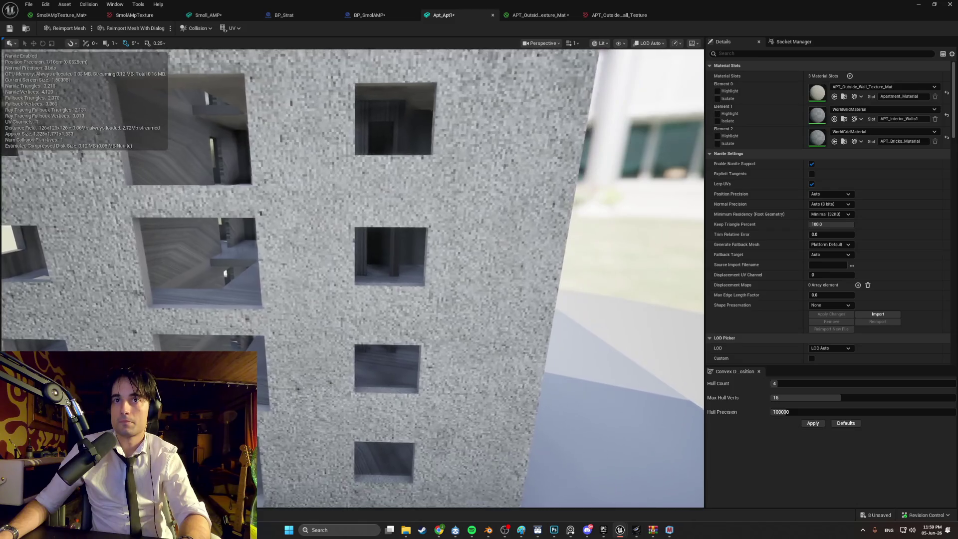
scroll(363, 129, down, 5)
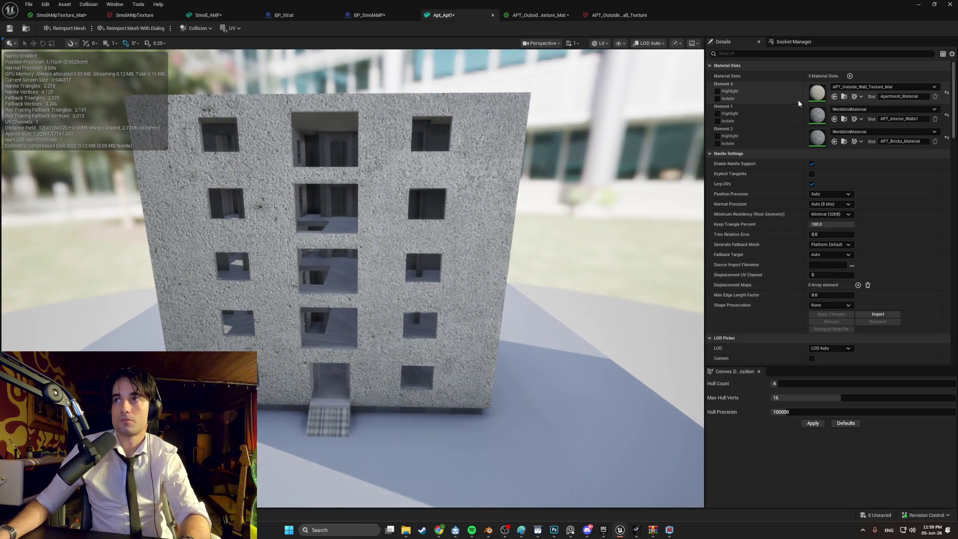
key(ctrl+space)
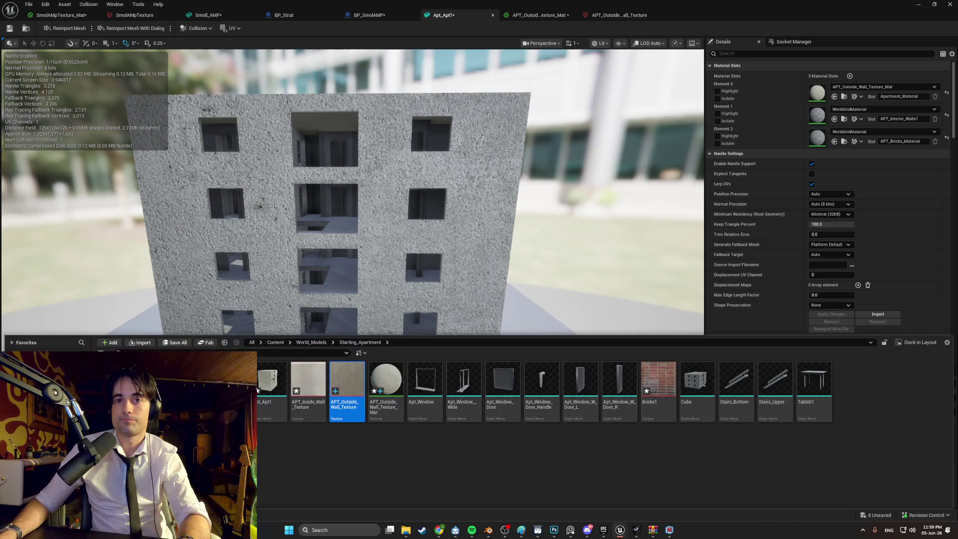
Create Bricks1_Mat from the Bricks1 texture and open it.
right_click(657, 384)
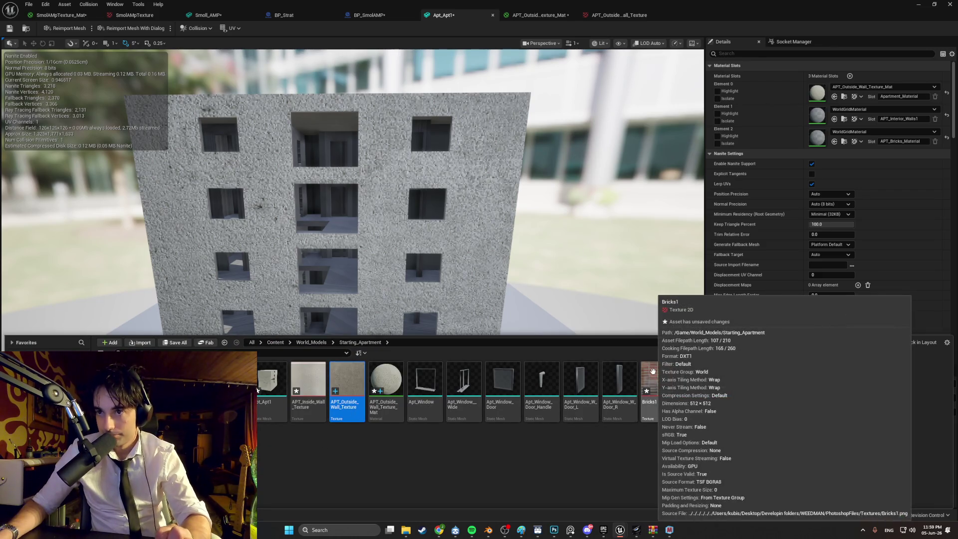
click(688, 69)
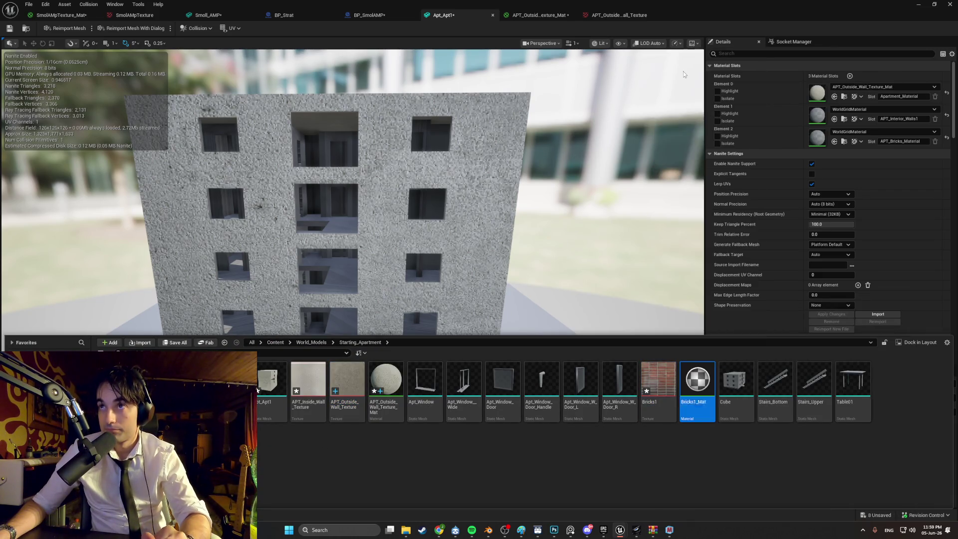
key(Return)
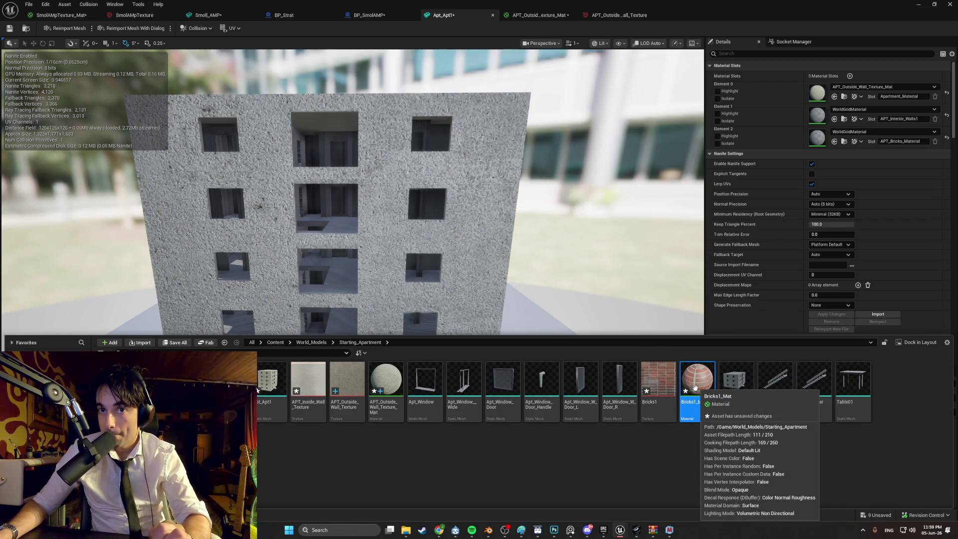
double_click(695, 388)
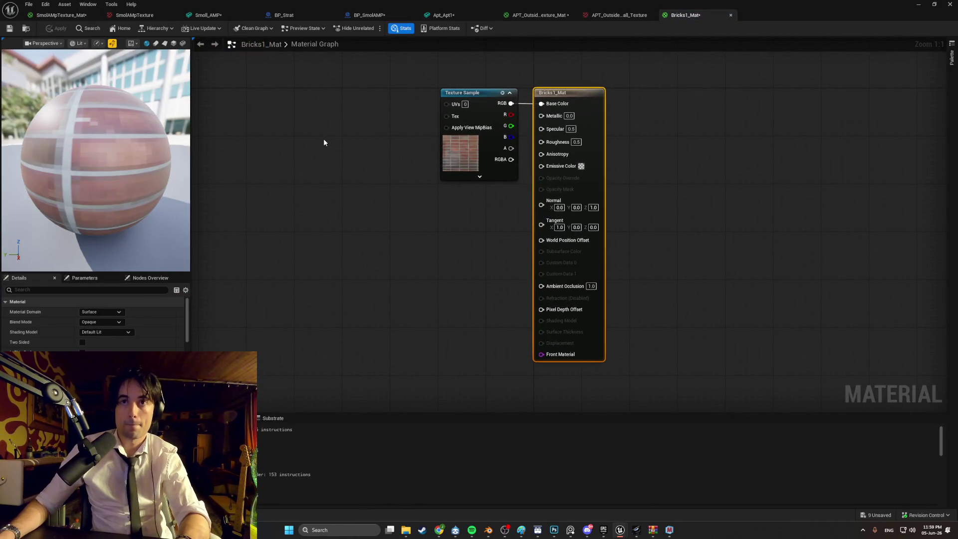
Connect a TexCoord node to the brick texture's UVs, adjust Roughness, and save Bricks1_Mat.
right_click(324, 143)
text(texc)
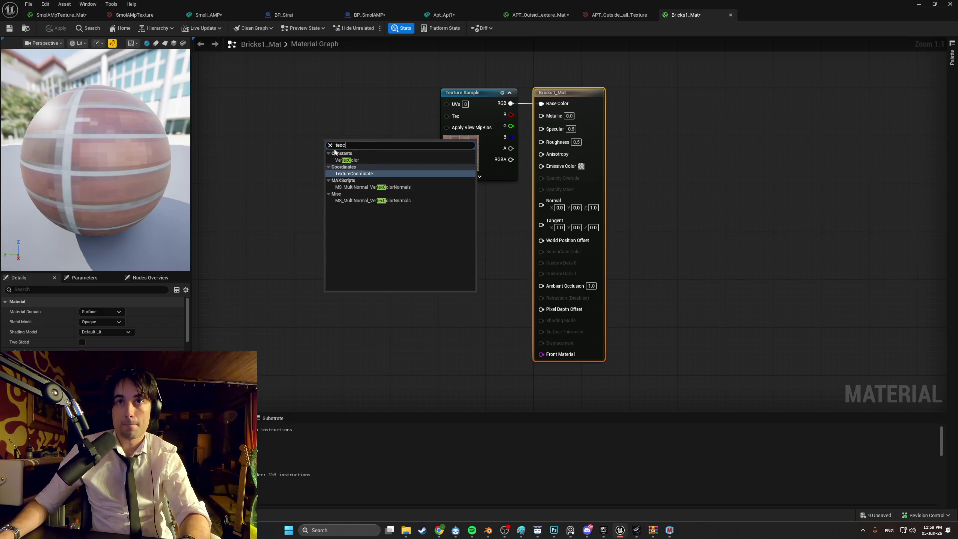
click(349, 173)
drag(408, 136, 447, 104)
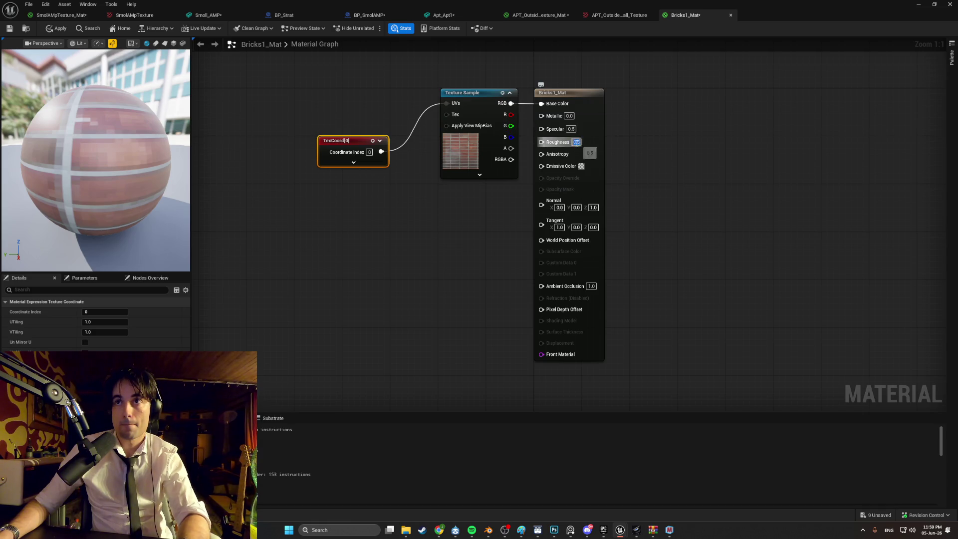
click(677, 174)
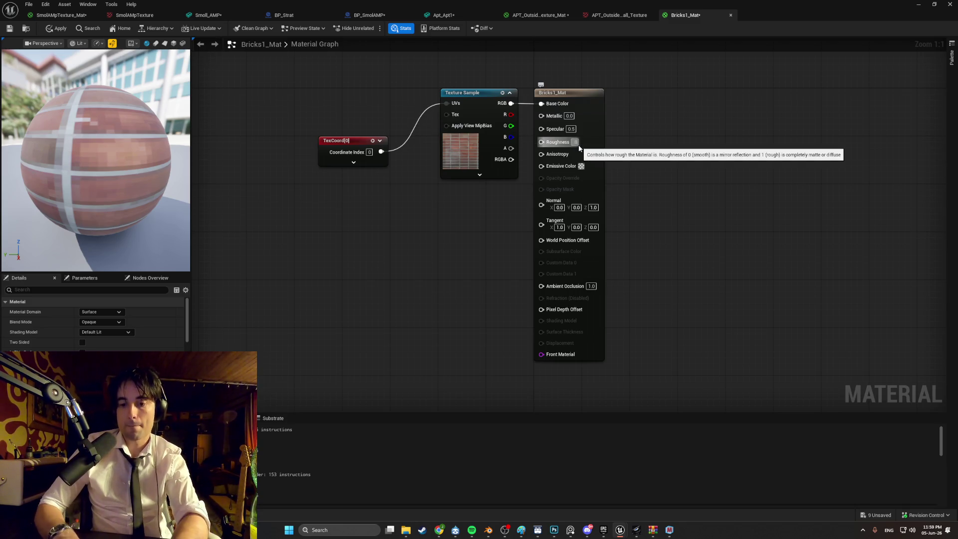
click(576, 142)
text(0.8)
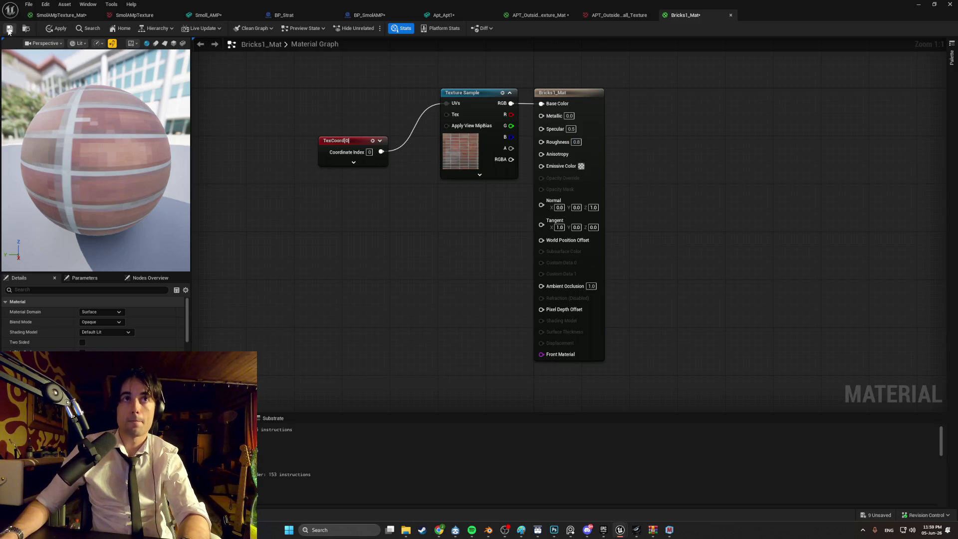
click(9, 29)
key(ctrl+space)
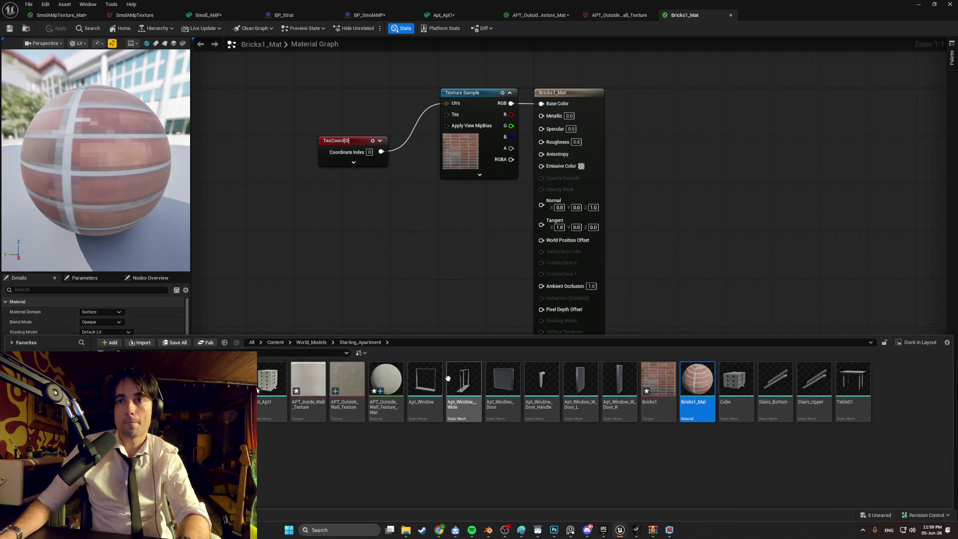
double_click(659, 392)
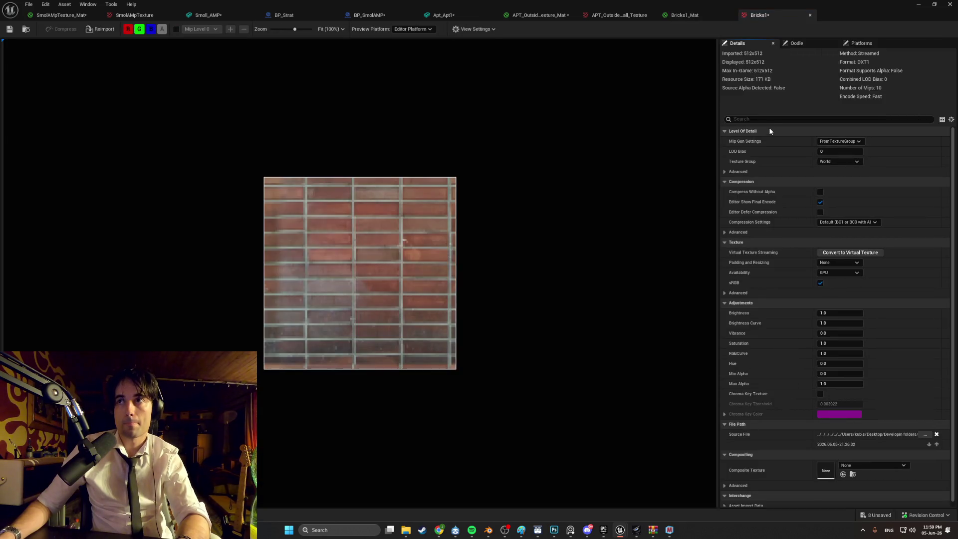
Set Bricks1 to Nearest filtering and close the BP_Strat and BP_SmolAMP tabs.
text(filt)
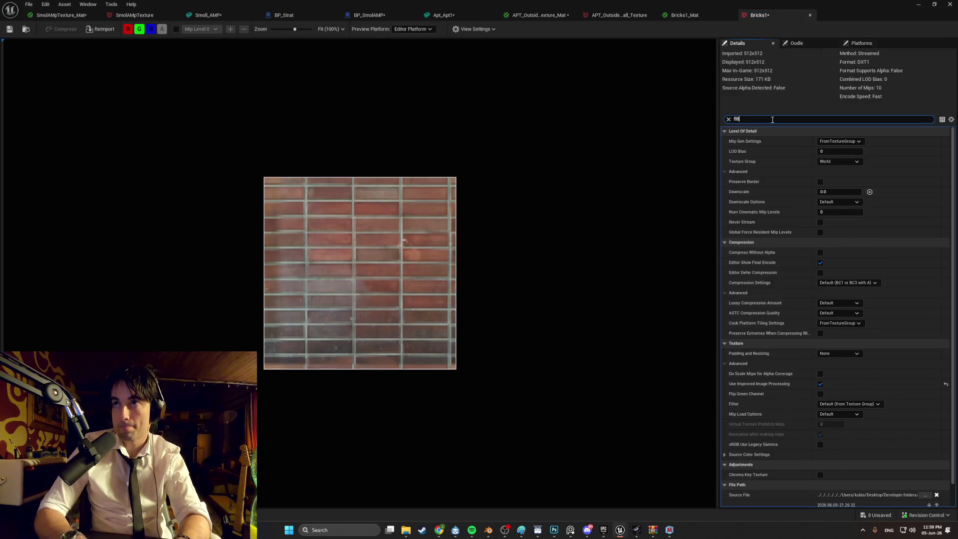
click(845, 161)
click(831, 174)
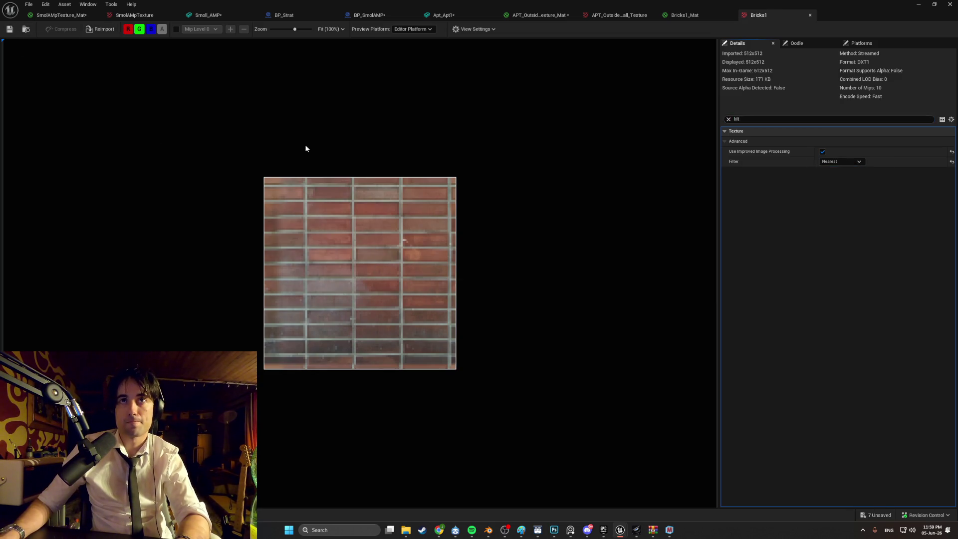
click(283, 15)
click(334, 14)
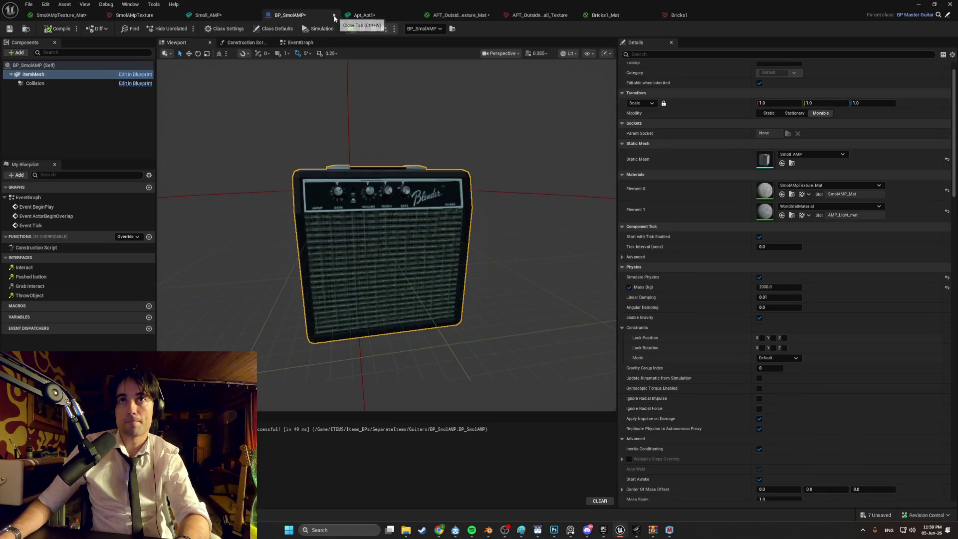
click(334, 15)
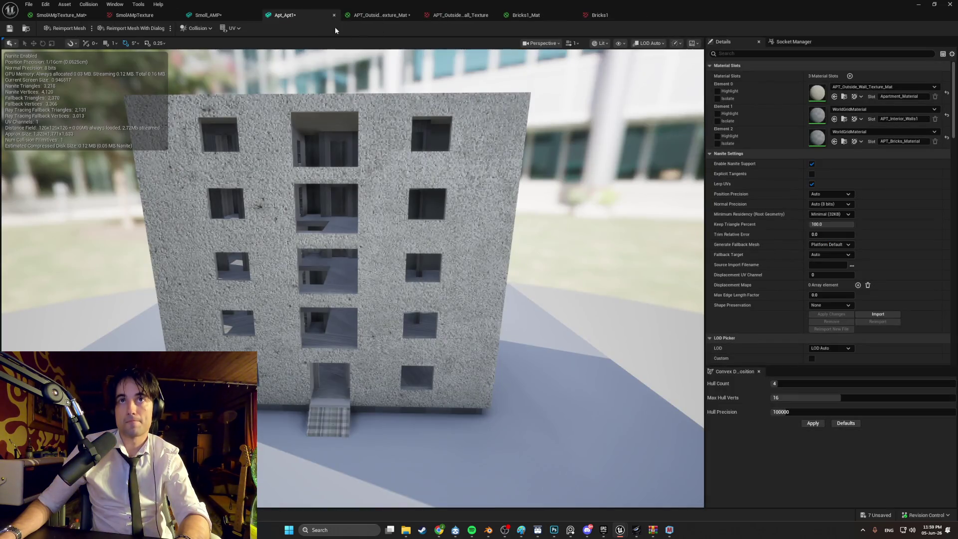
Put Bricks1_Mat on Apt_Apt1's Element 2 brick slot and close the mesh editor.
click(886, 132)
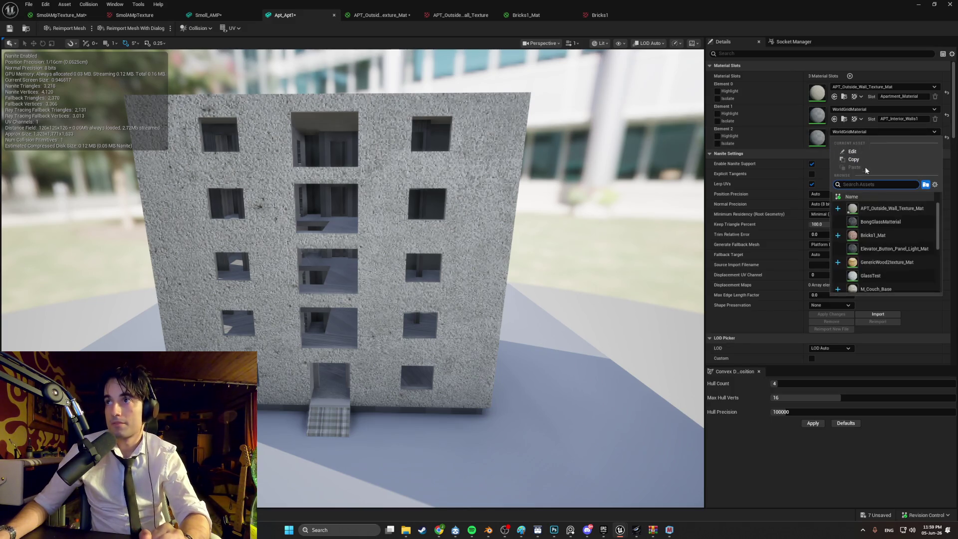
click(874, 236)
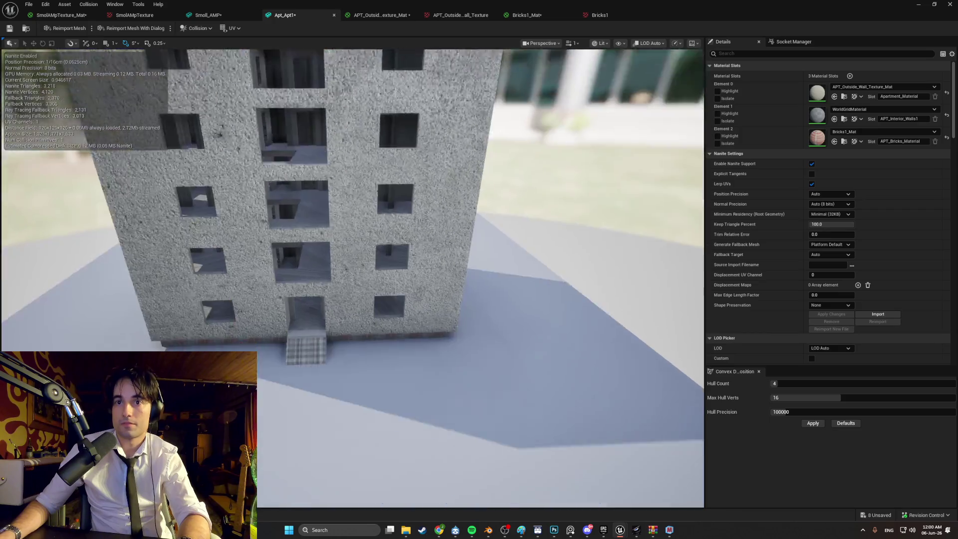
scroll(209, 56, up, 5)
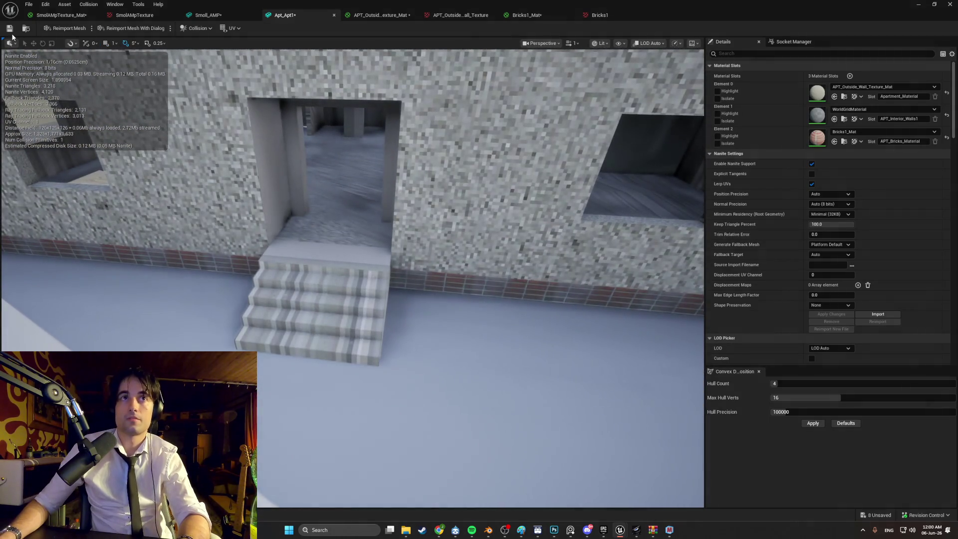
click(920, 6)
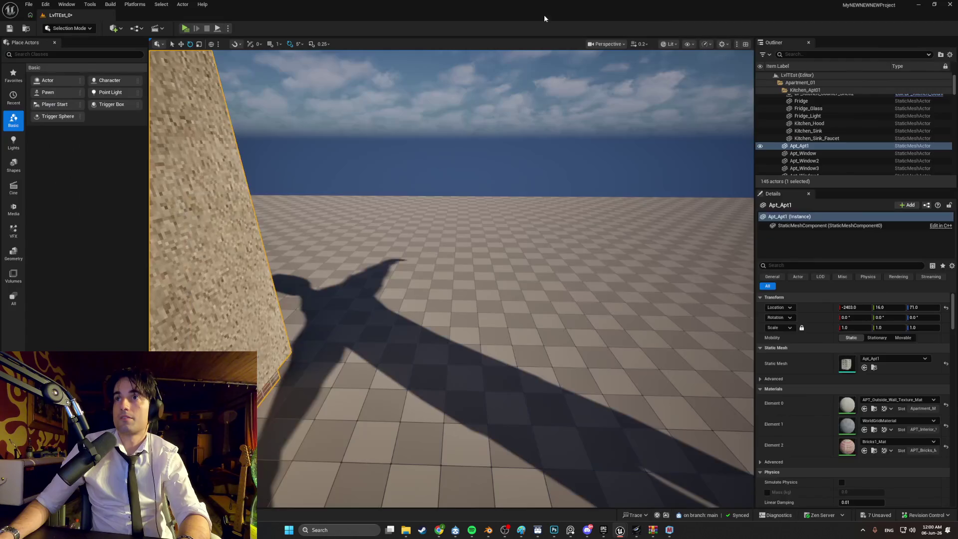
Play the level and walk down the stairs into the striped guitar room with sofa and table.
click(184, 29)
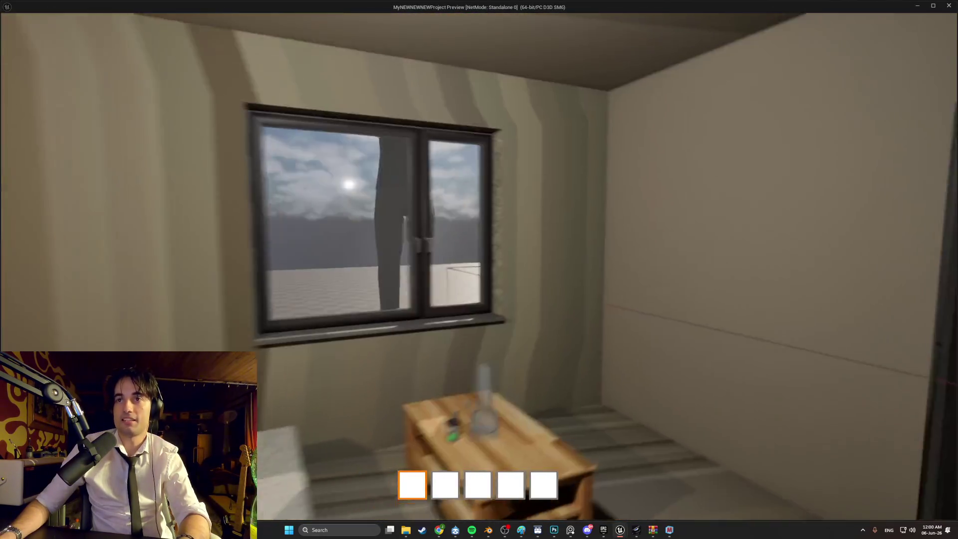
key(w)
key(e)
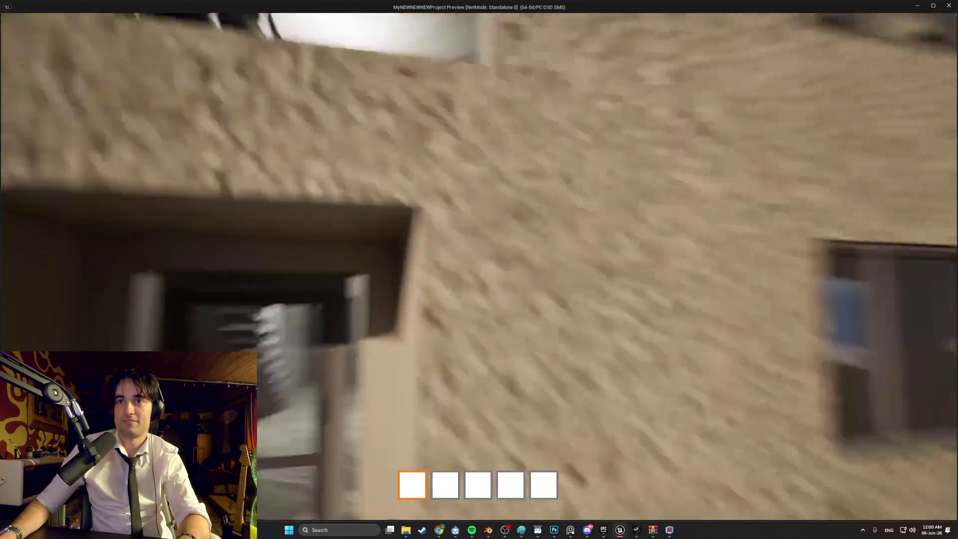
key(s)
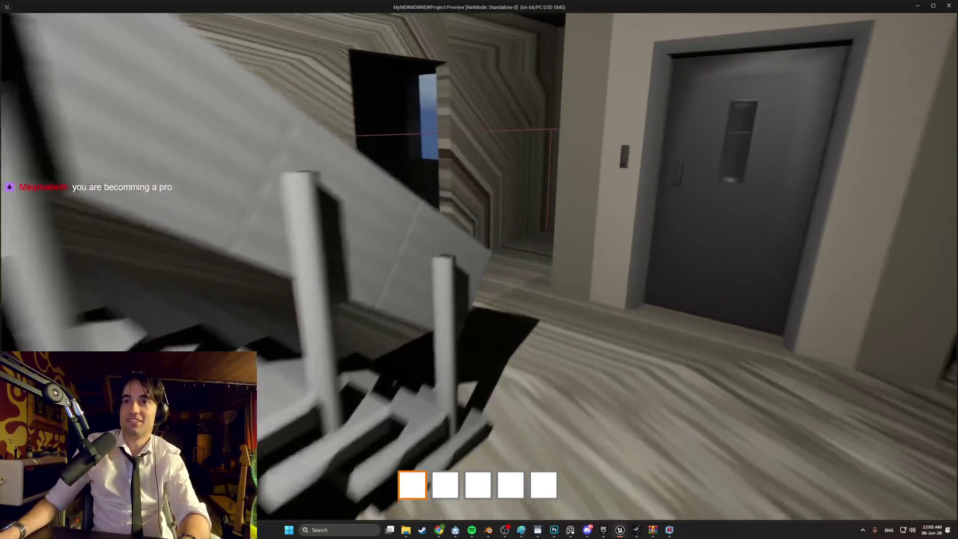
key(w)
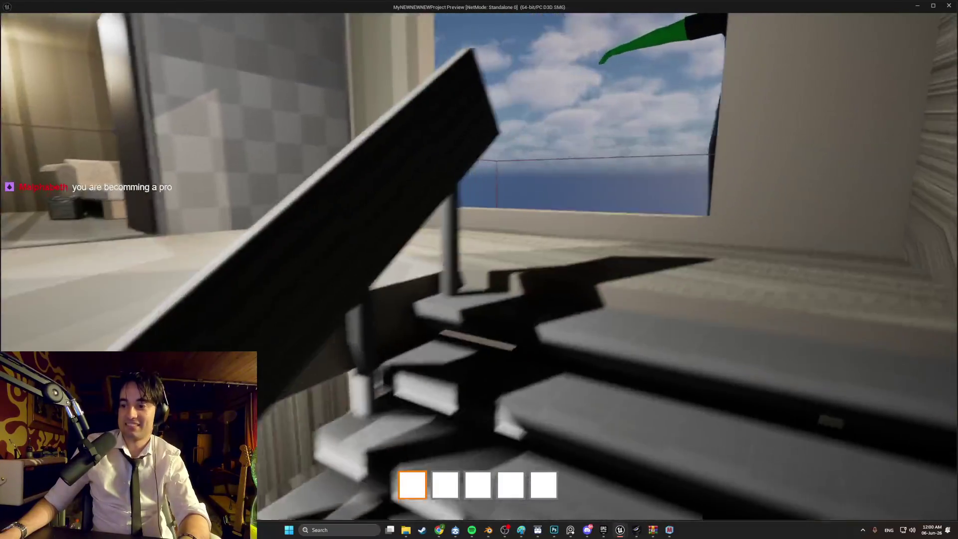
key(w)
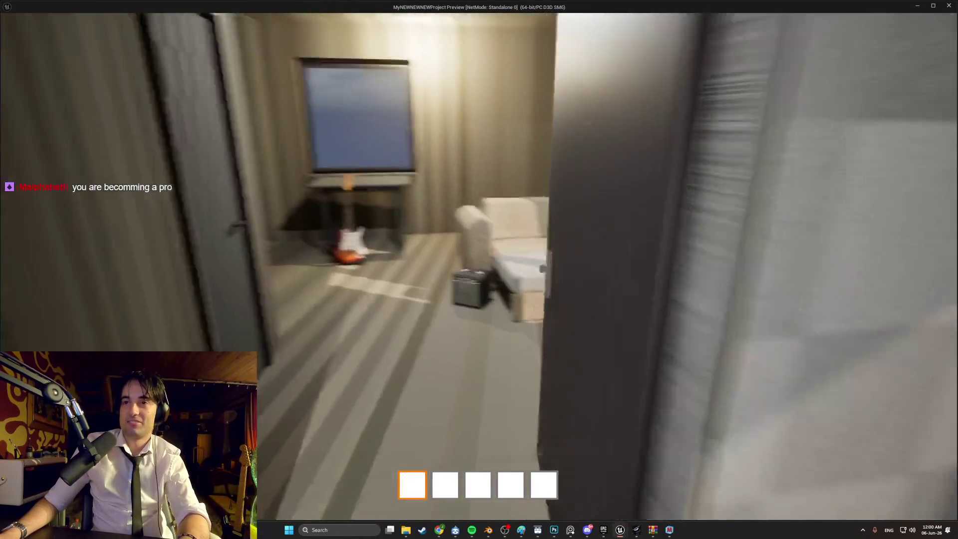
key(w)
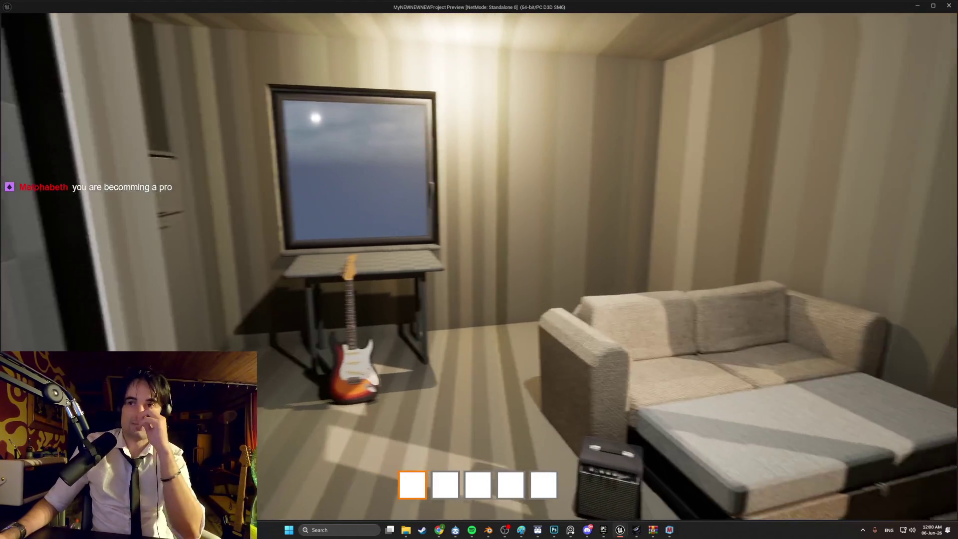
key(a)
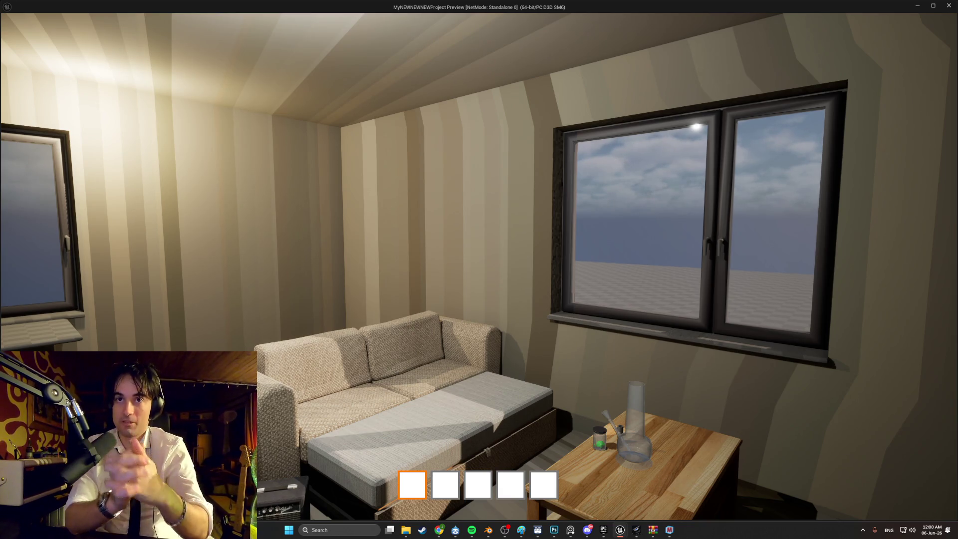
Leave the guitar room via the stairwell and back away outside to view the whole facade.
key(s)
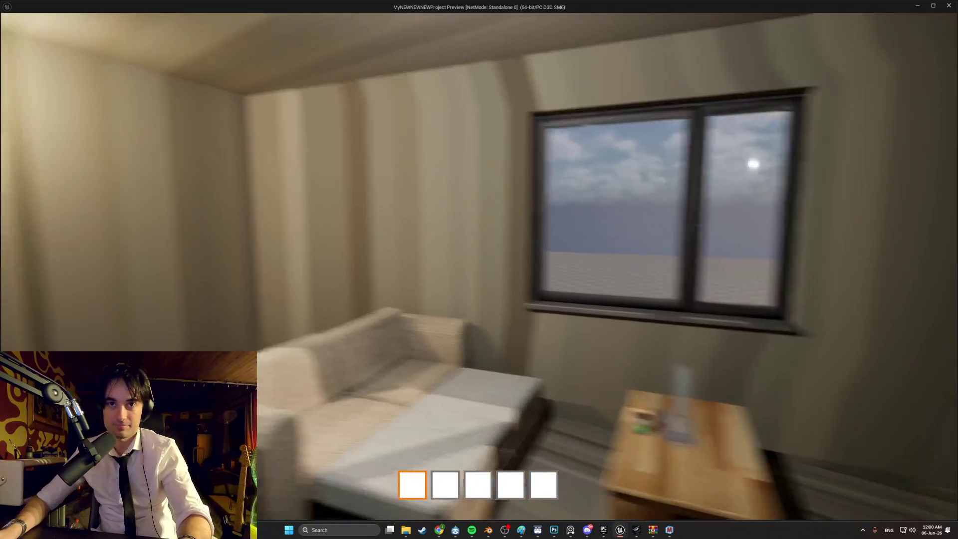
key(w)
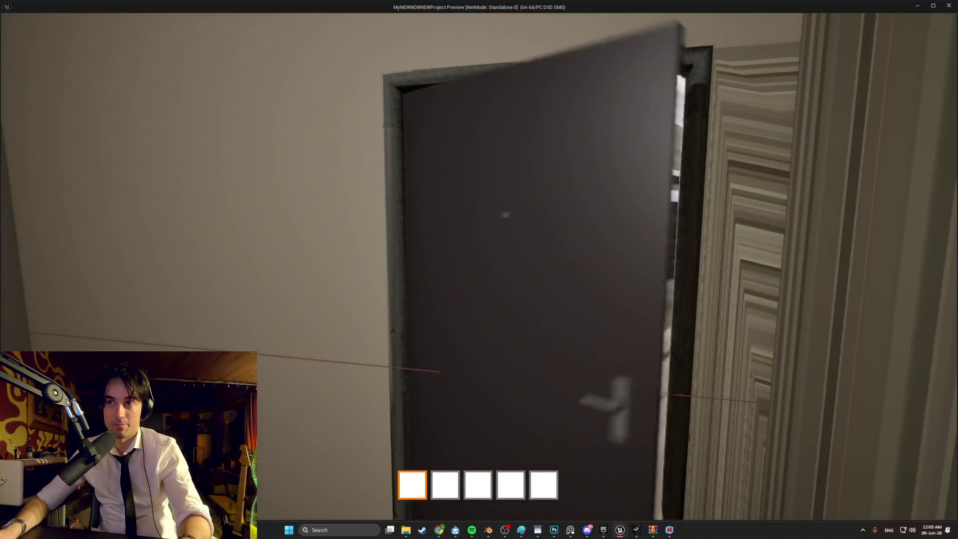
key(w)
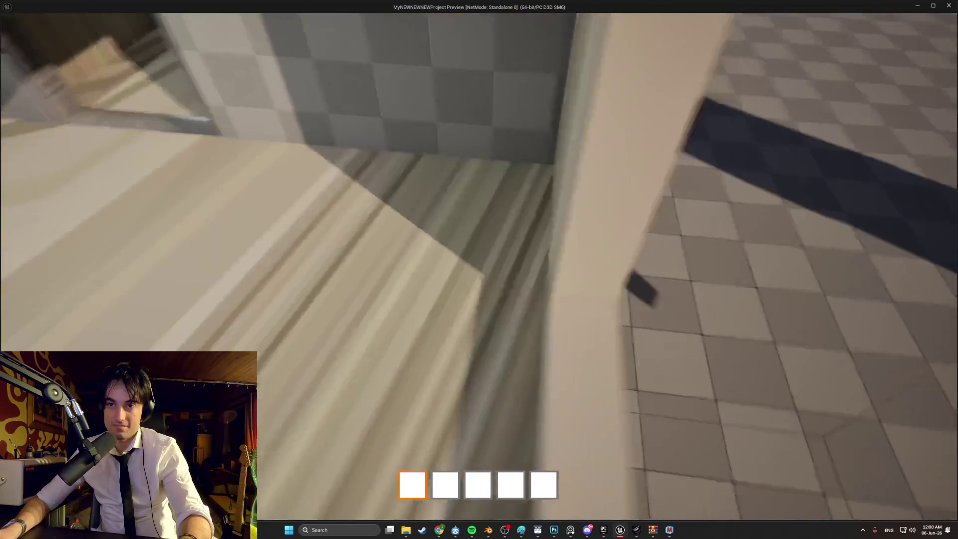
key(w)
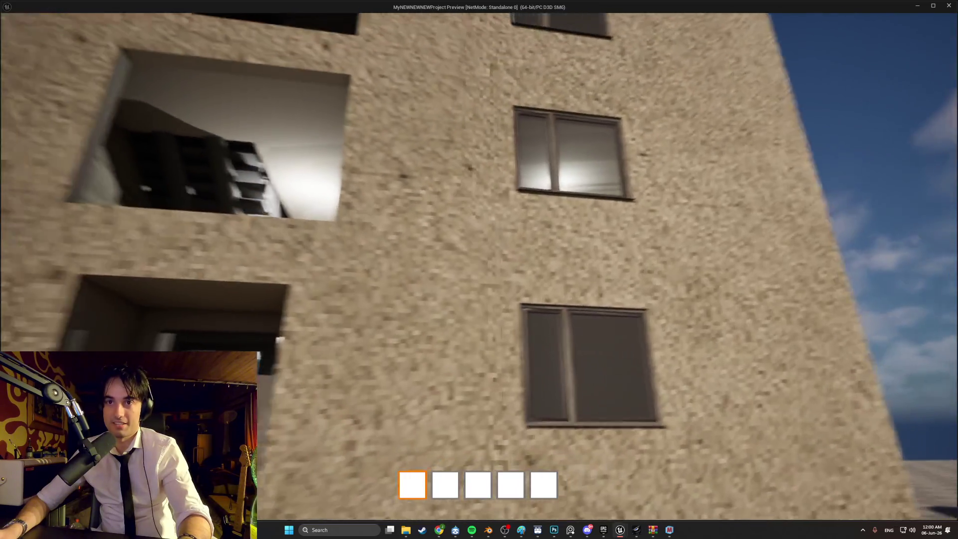
key(w)
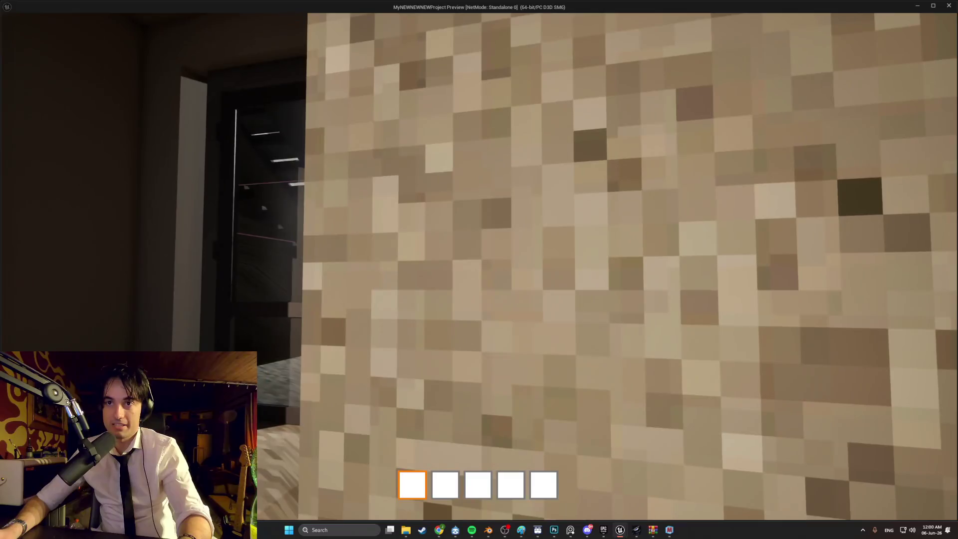
key(s)
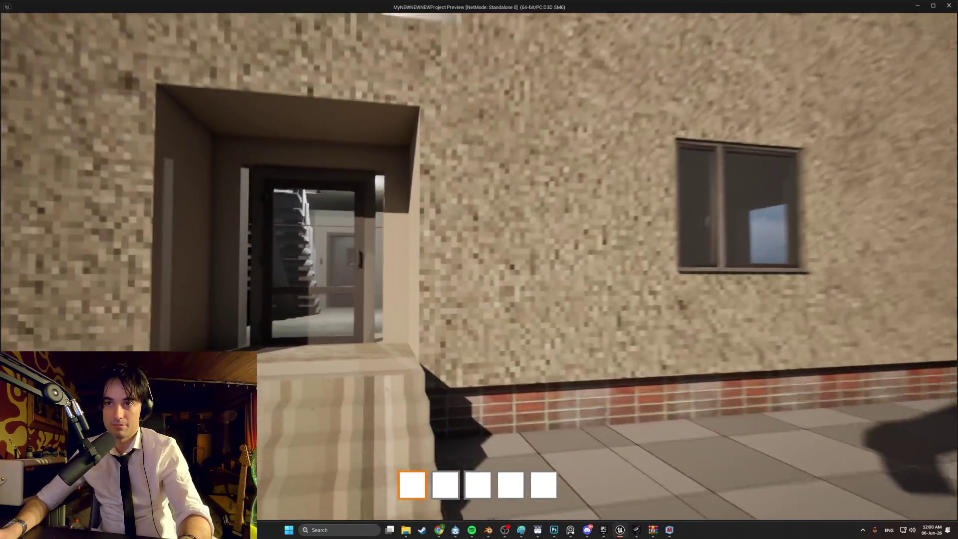
key(s)
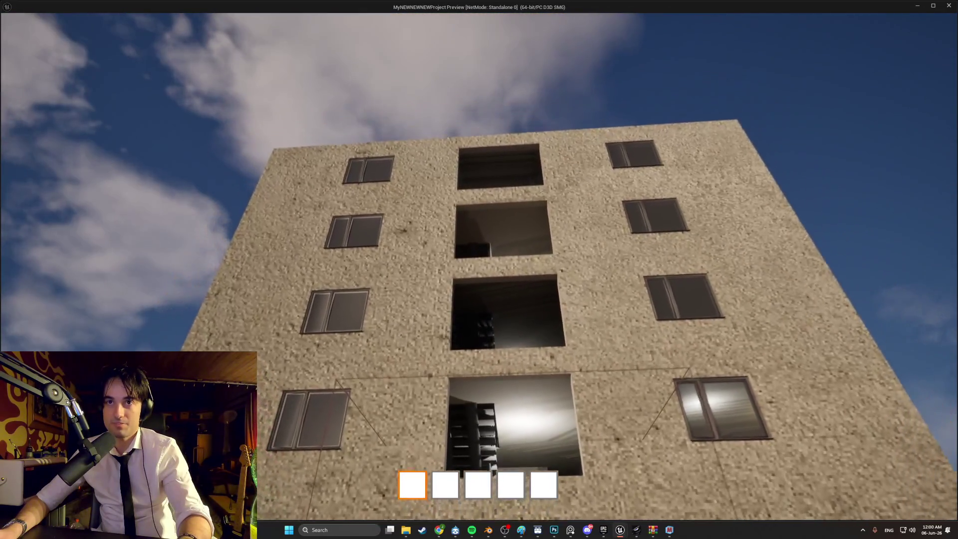
key(s)
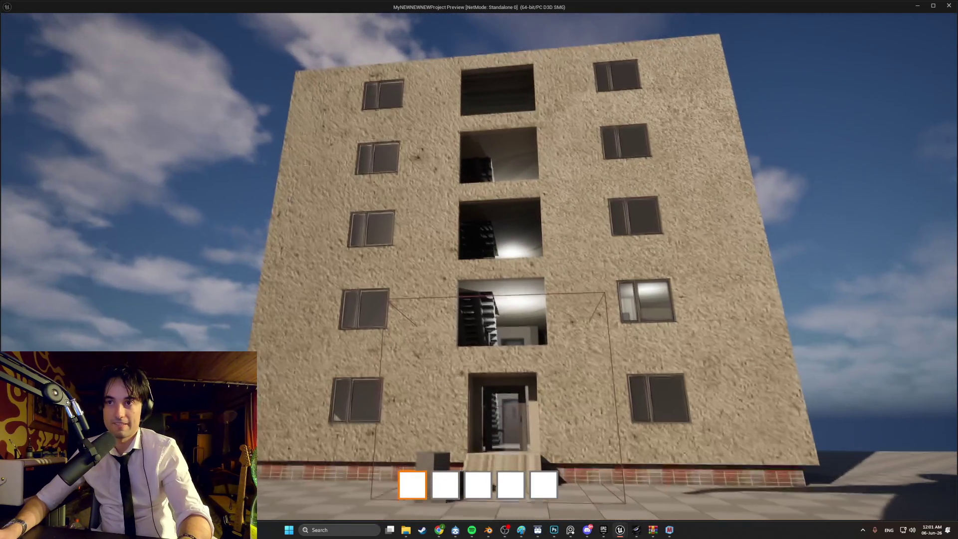
Circle around the building's corner and side wall, then climb the front steps through the glass door.
key(w)
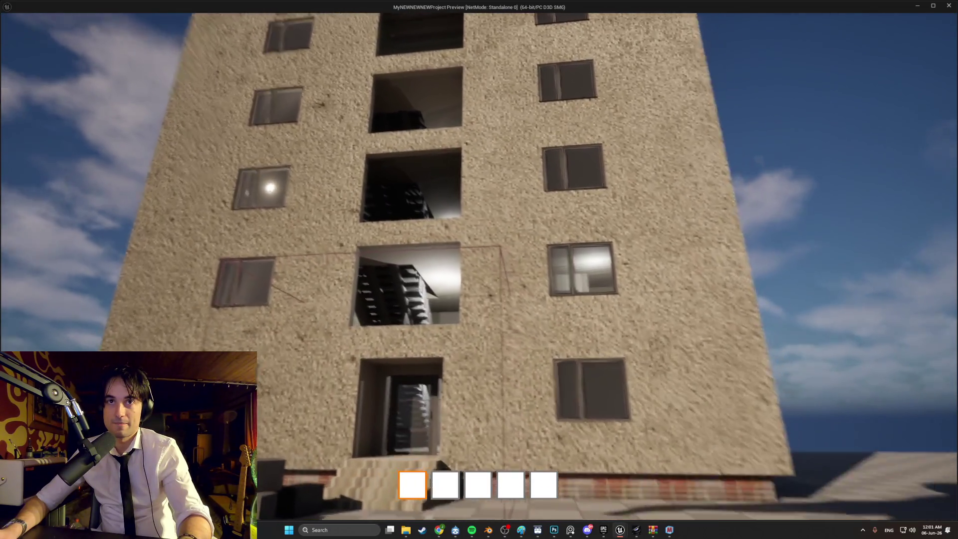
key(d)
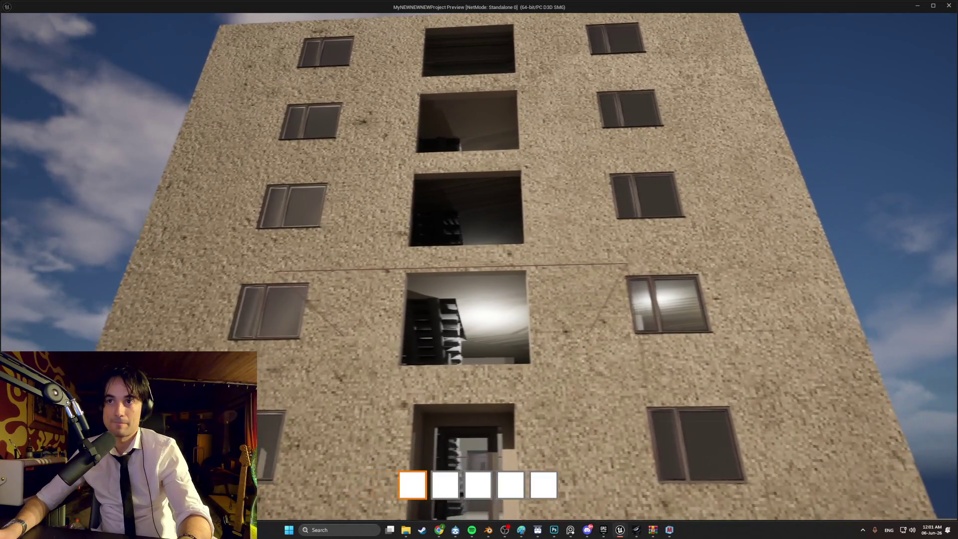
key(d)
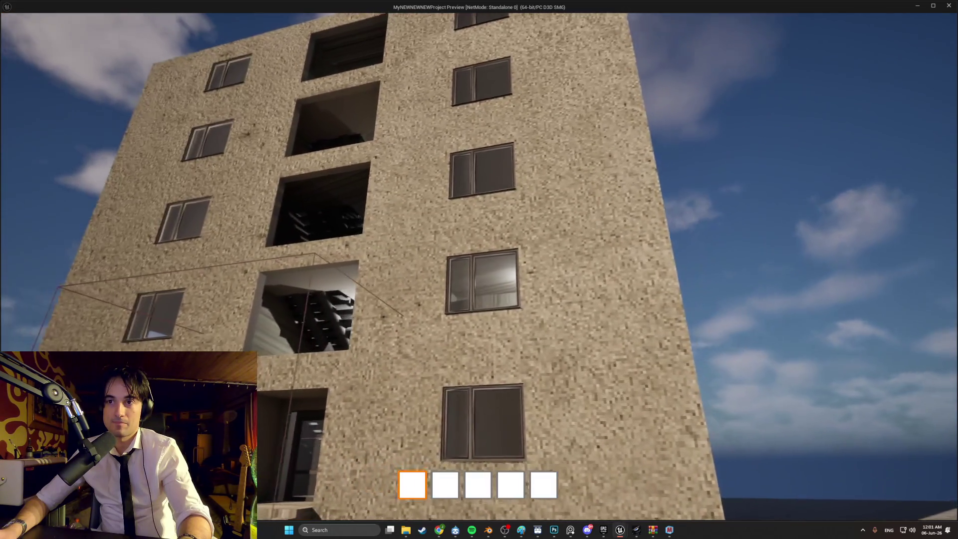
key(d)
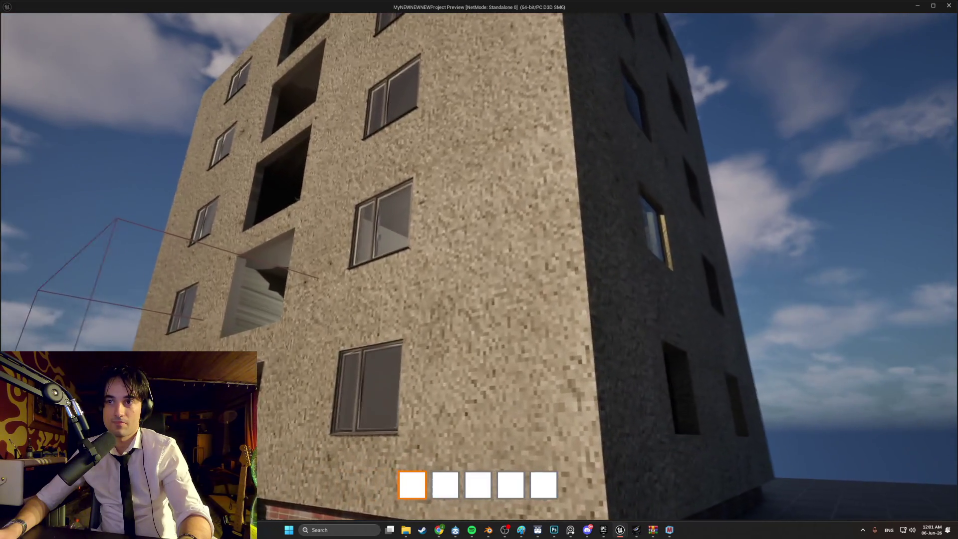
key(w)
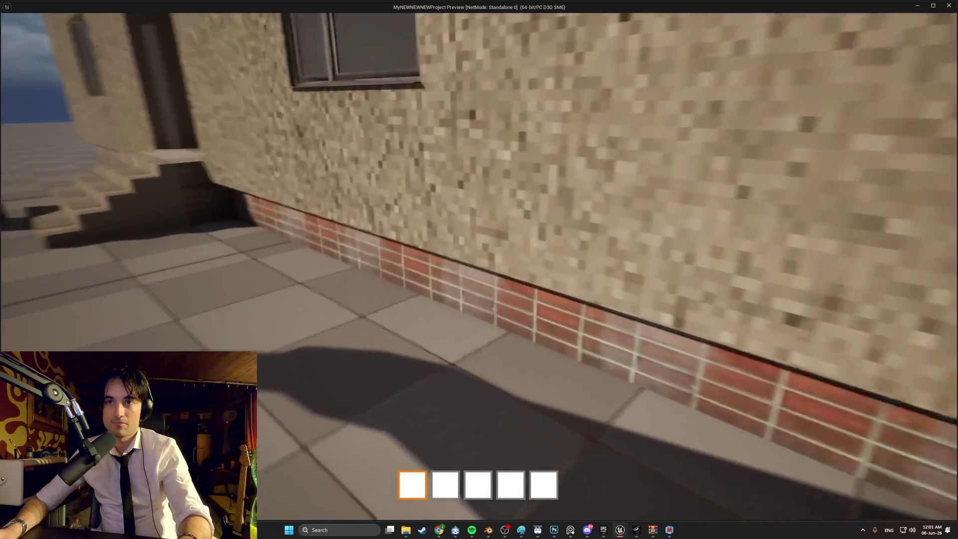
key(a)
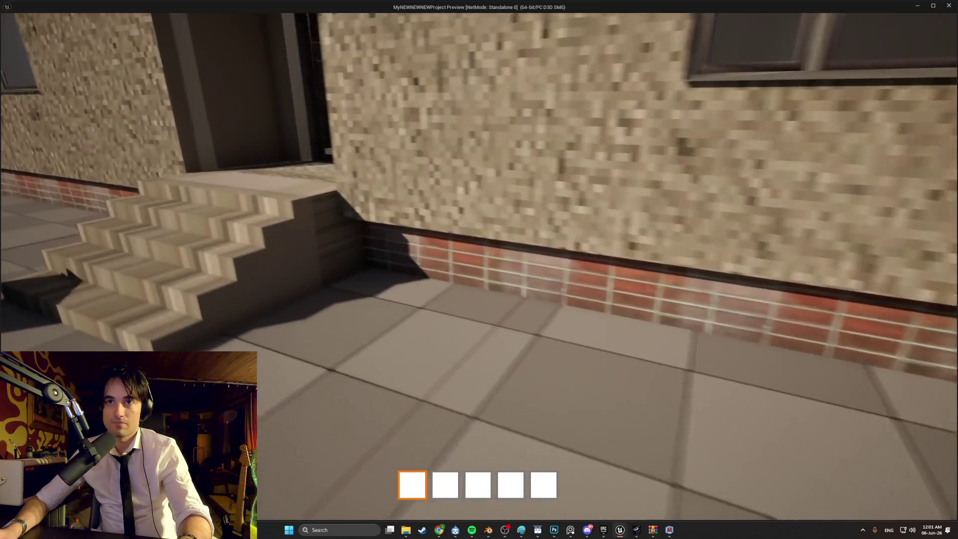
key(w)
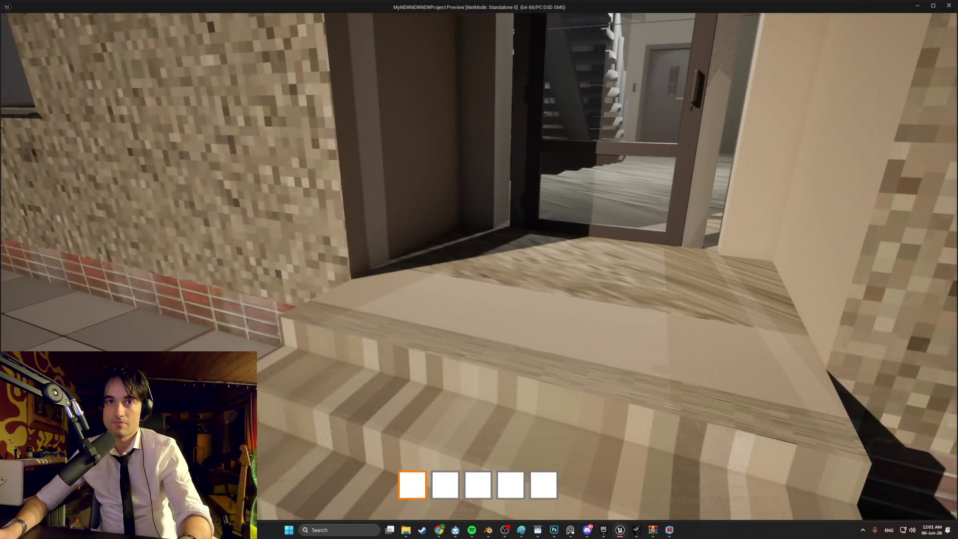
key(w)
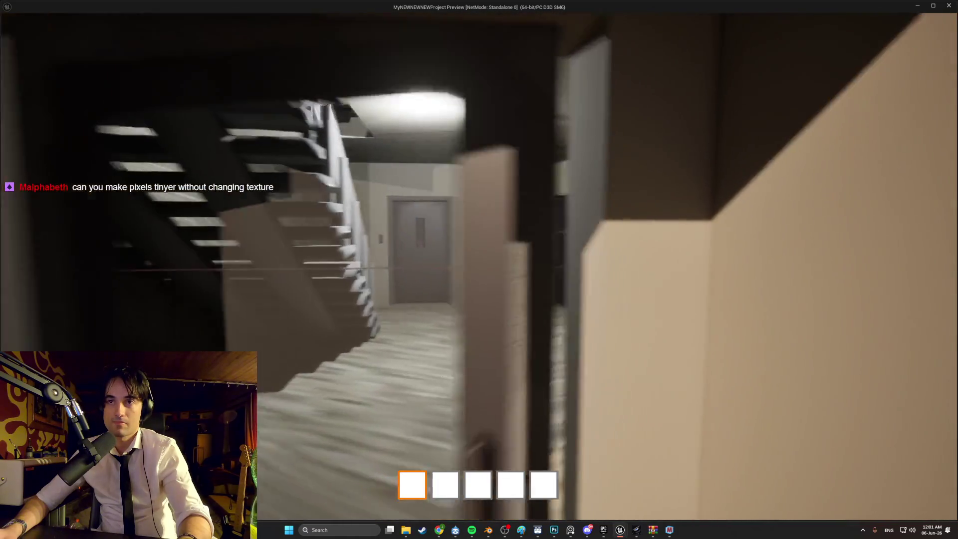
key(w)
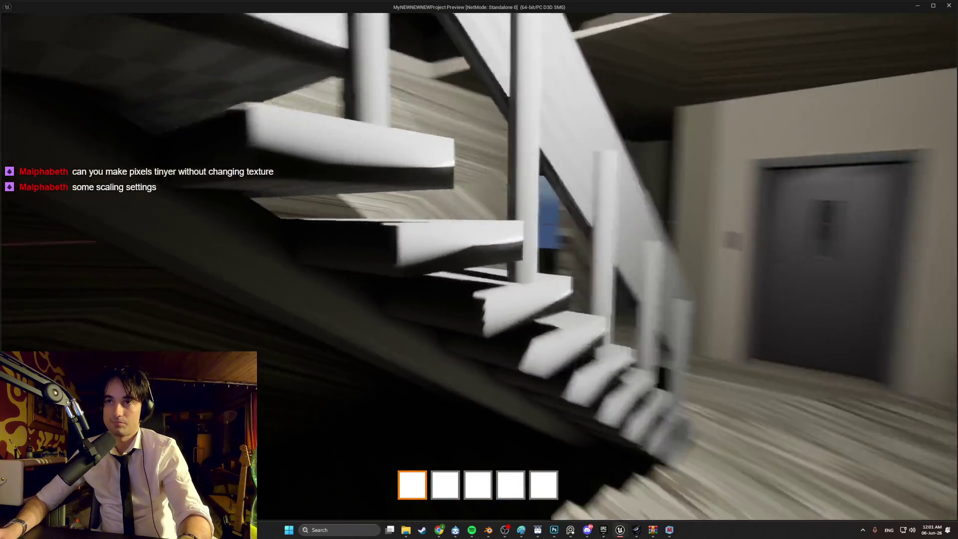
key(w)
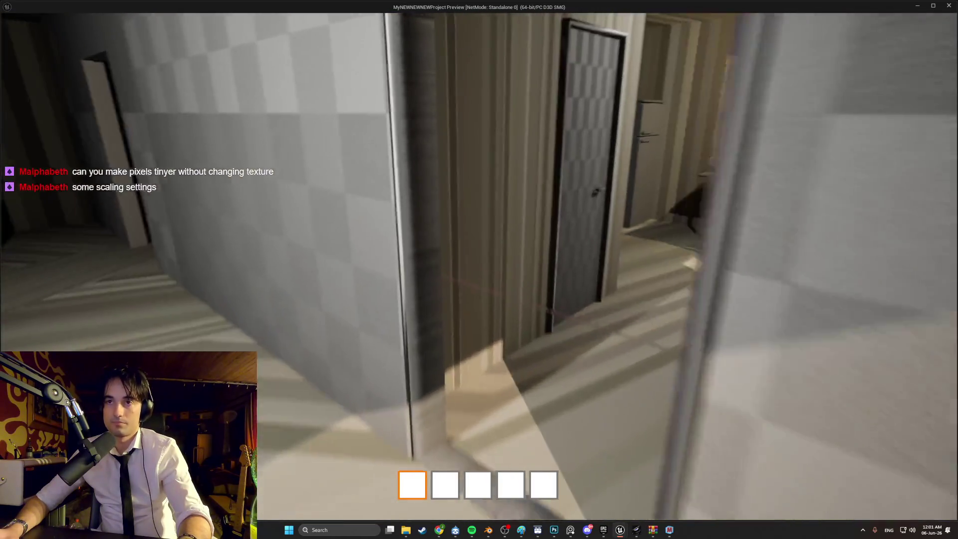
Walk into the sofa room, back away from the entrance door, and stop the play preview with Esc.
key(w)
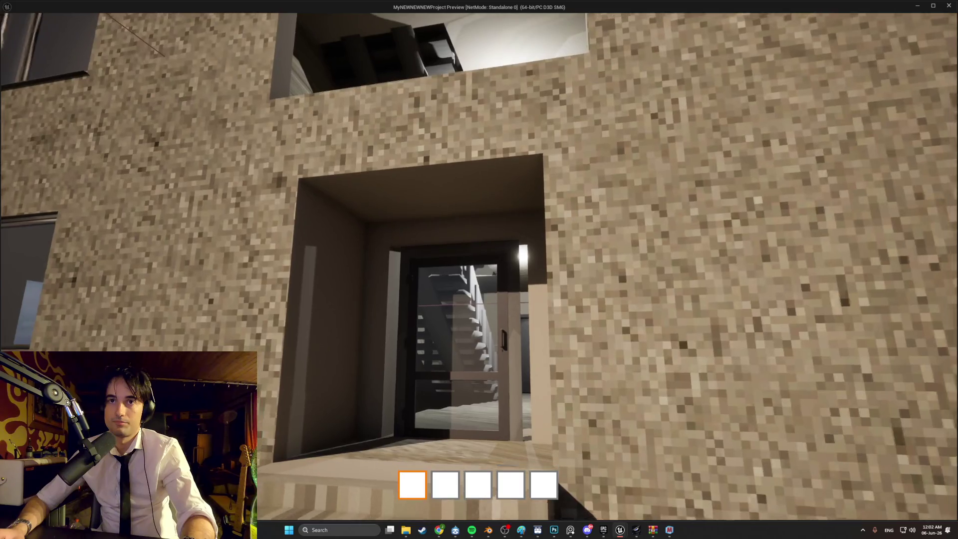
key(s)
key(Escape)
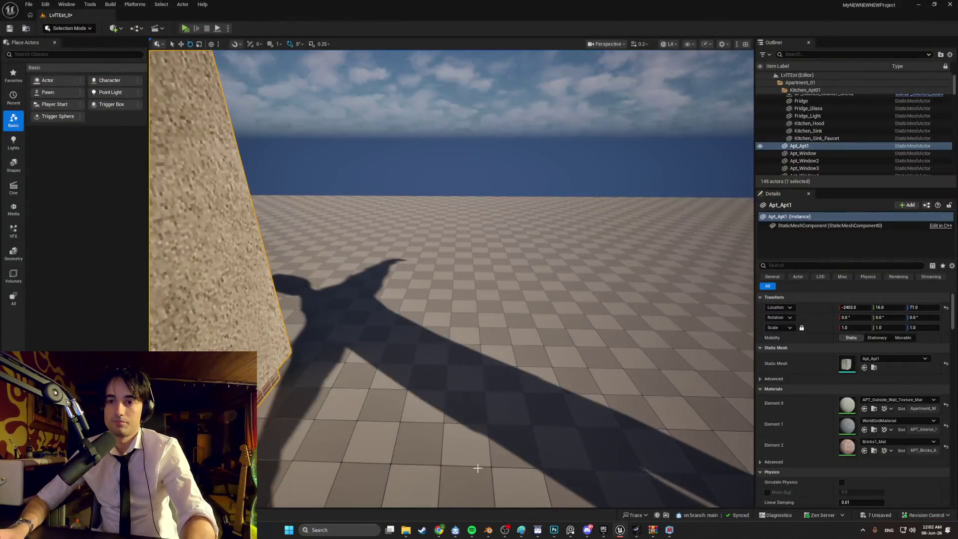
key(alt+Tab)
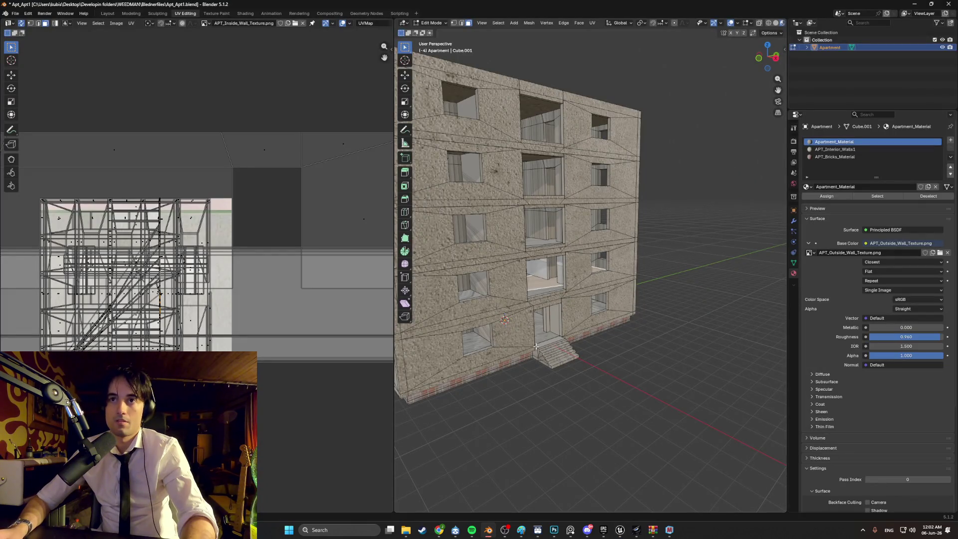
mouse_move(536, 346)
mouse_down()
mouse_move(521, 343)
mouse_move(489, 394)
mouse_up()
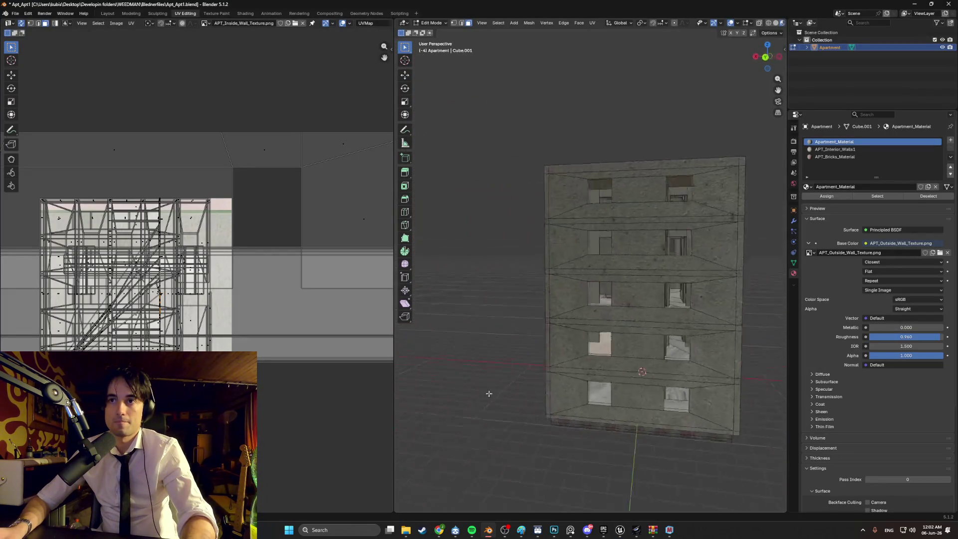
drag(551, 429, 589, 370)
scroll(598, 360, up, 4)
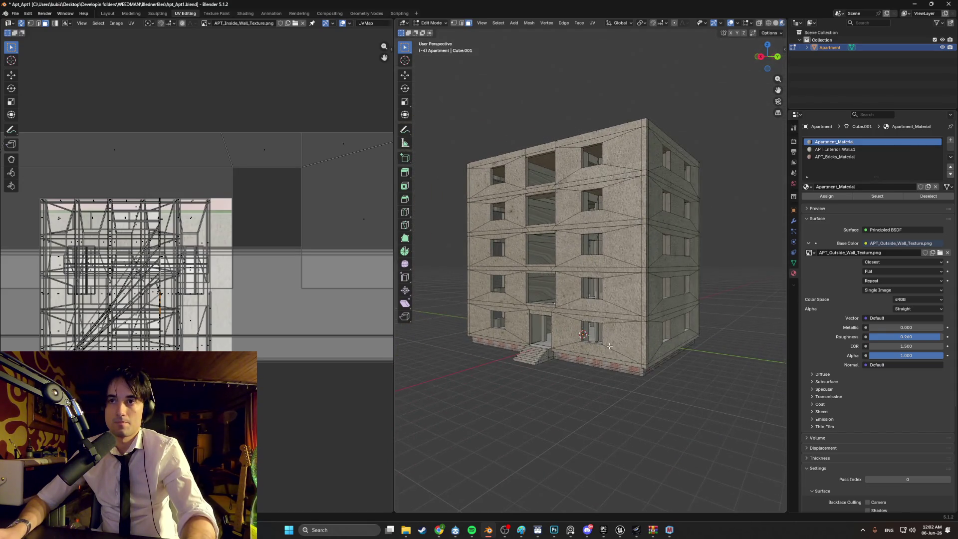
drag(550, 357, 589, 418)
click(636, 526)
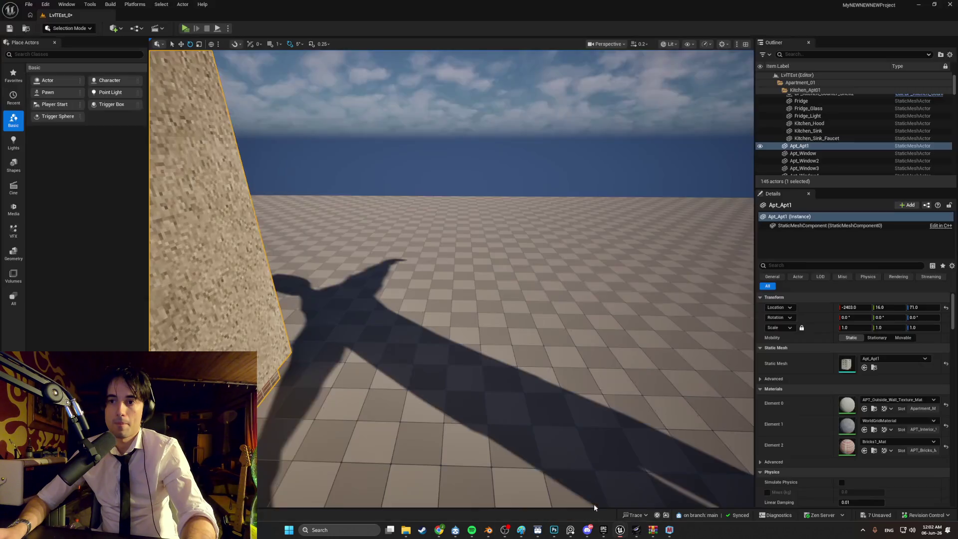
key(f)
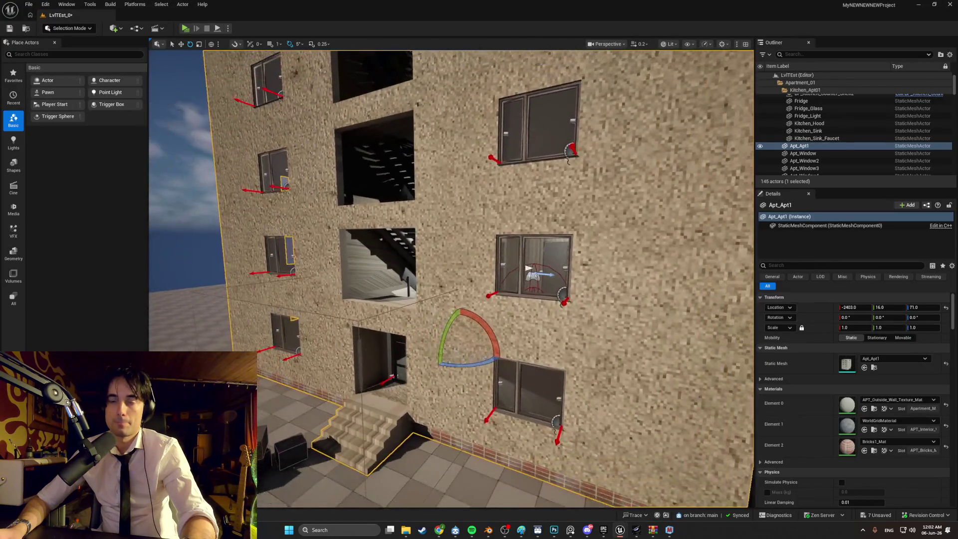
Rotate the sun with Ctrl+L through an orange sunset and back to daylight.
key(ctrl+l)
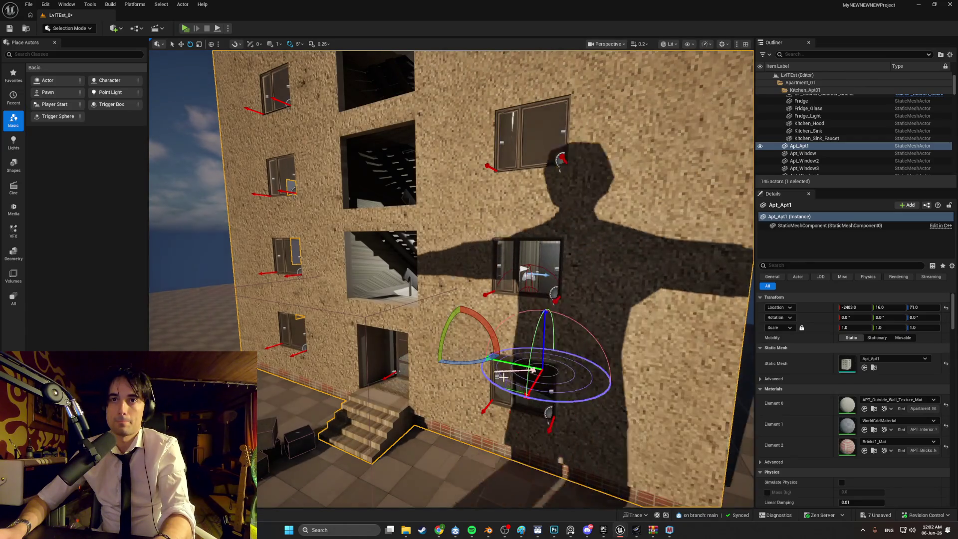
key(ctrl+l)
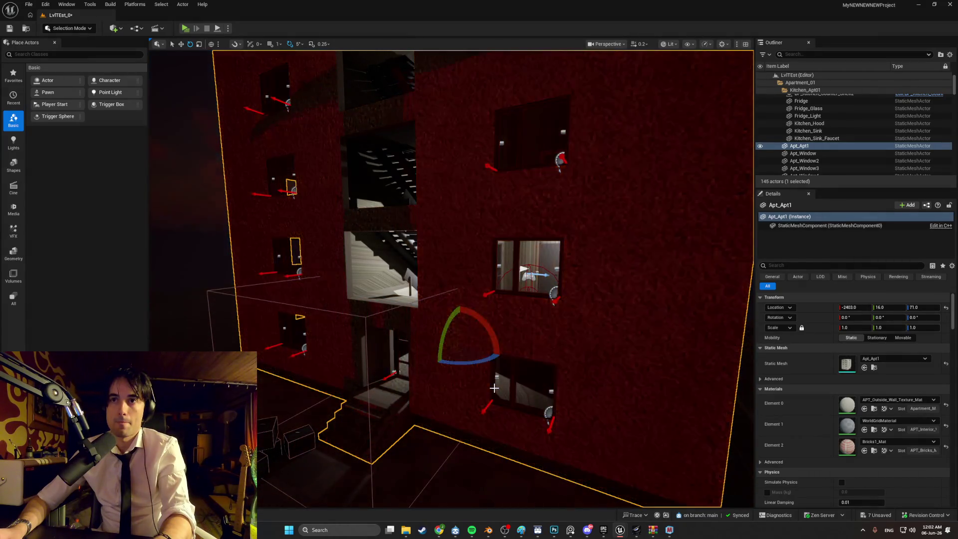
key(ctrl+l)
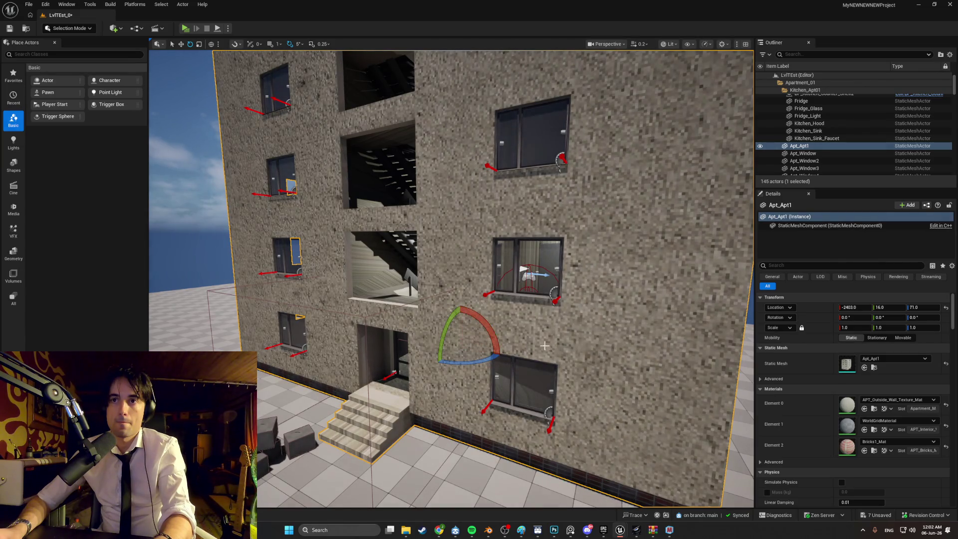
Fly the viewport through the facade windows into the furnished interior, then bring Spotify forward.
mouse_move(544, 345)
mouse_down()
mouse_move(499, 349)
mouse_move(624, 339)
mouse_move(624, 324)
mouse_move(519, 247)
mouse_move(572, 343)
mouse_up()
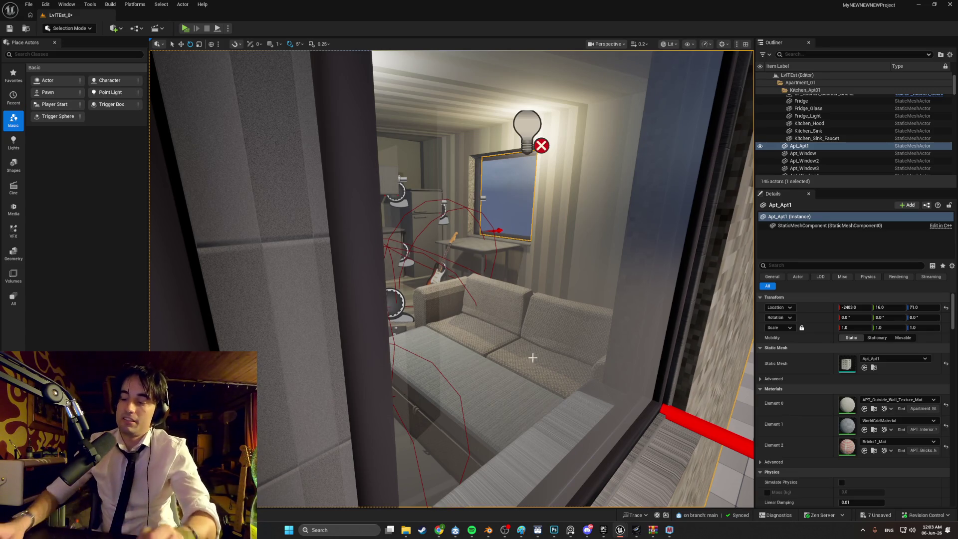
scroll(613, 345, up, 2)
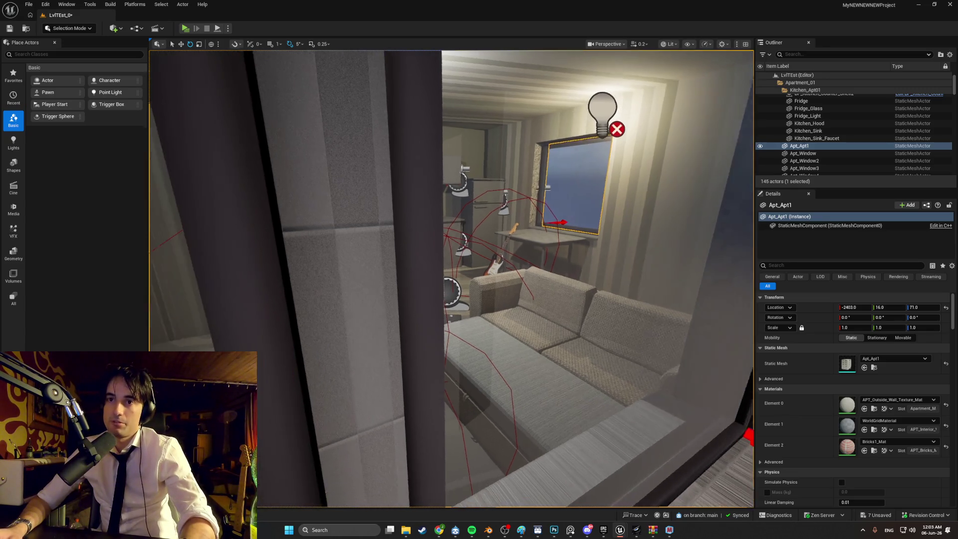
key(f)
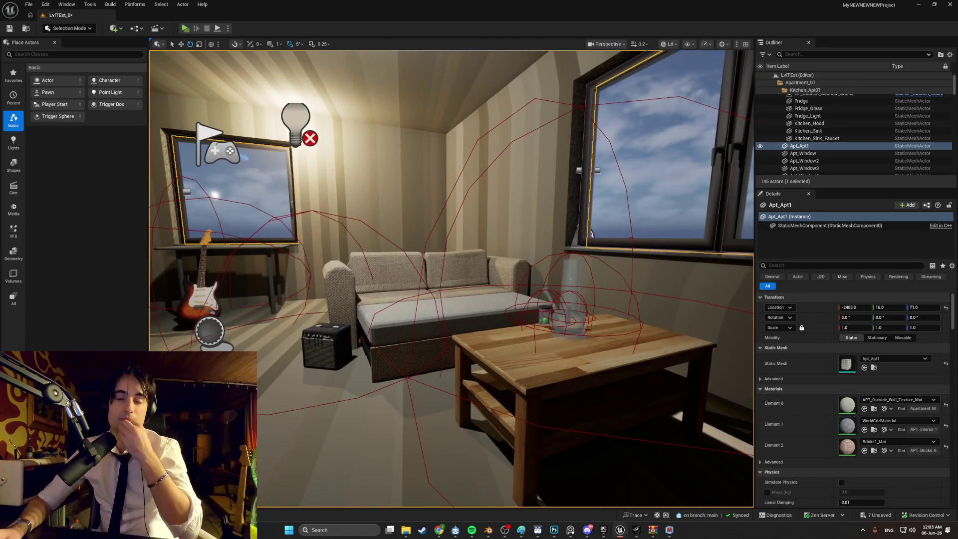
mouse_move(449, 280)
mouse_down()
mouse_move(409, 234)
mouse_move(320, 243)
mouse_up()
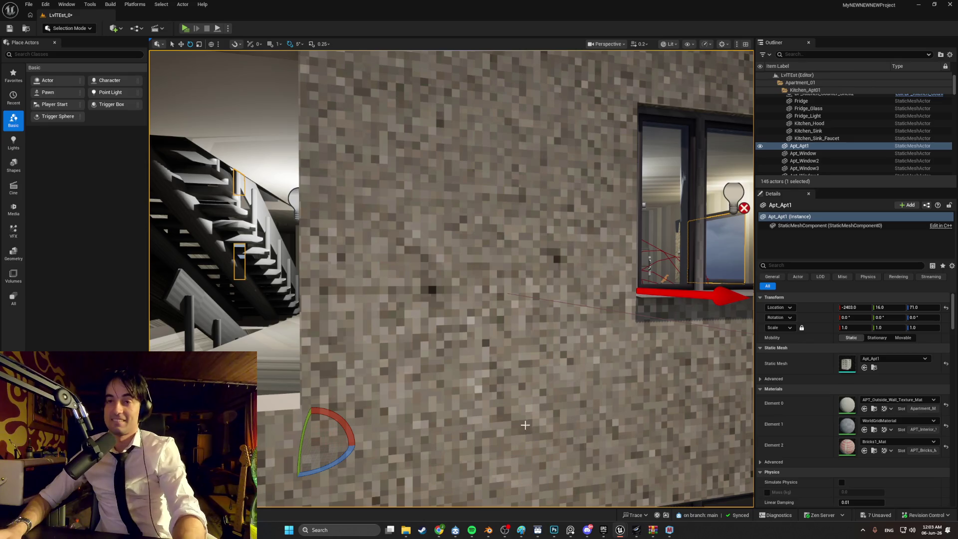
click(472, 530)
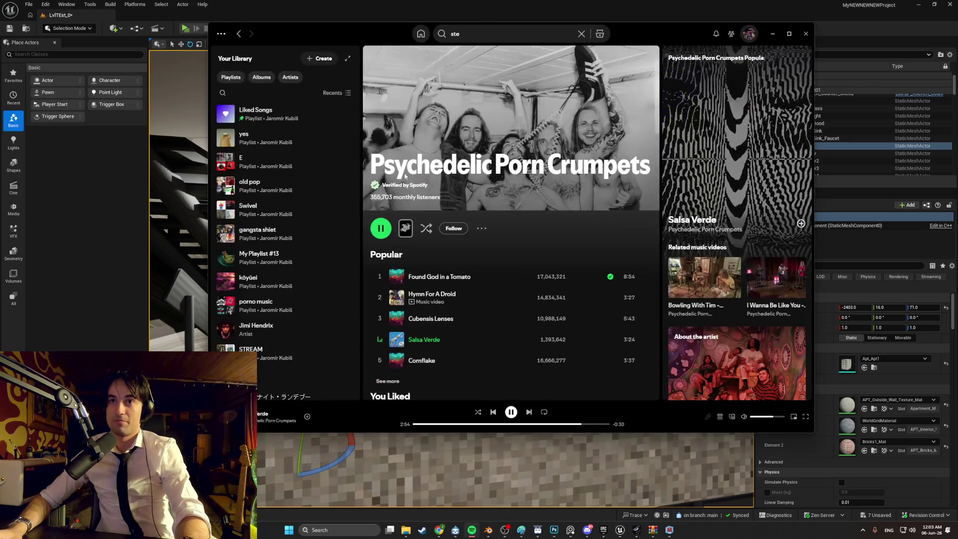
Search Spotify for 'black magic woman', play Santana's Gypsy Queen result, and hide the player.
key(ctrl+l)
text(blac)
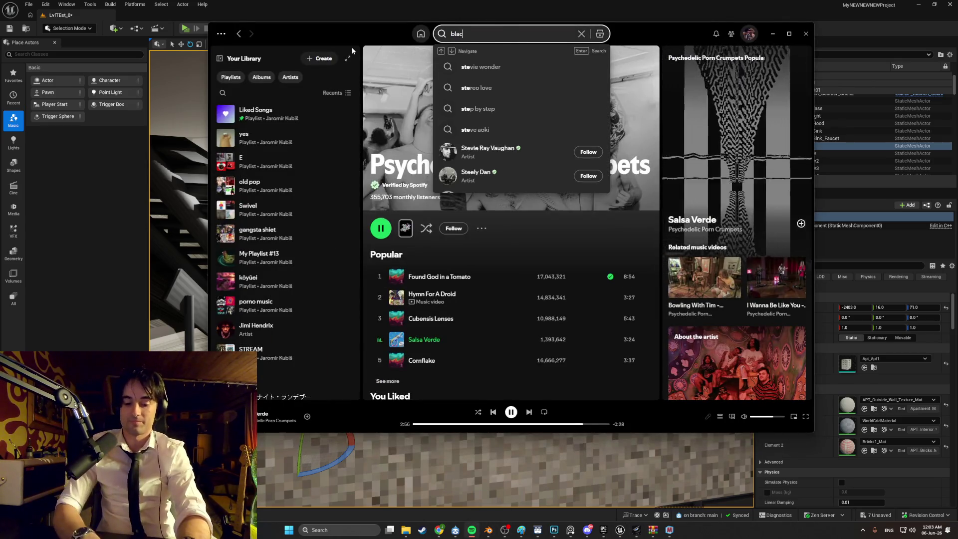
text(k magic w)
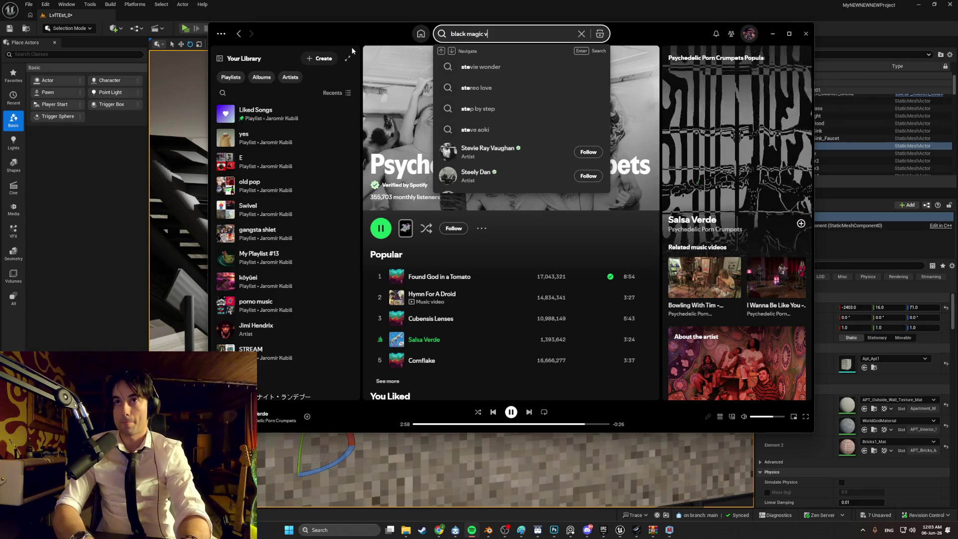
text(oman)
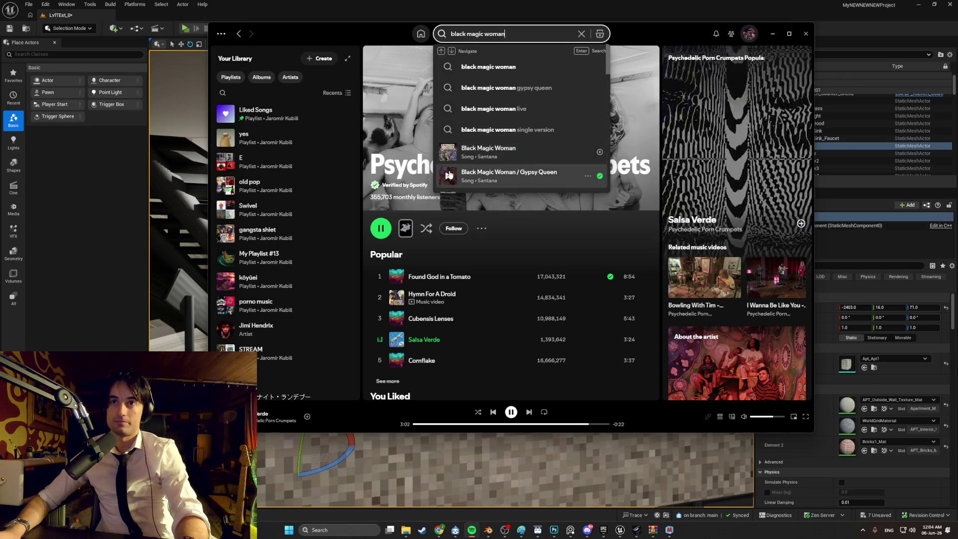
click(448, 176)
key(alt+Tab)
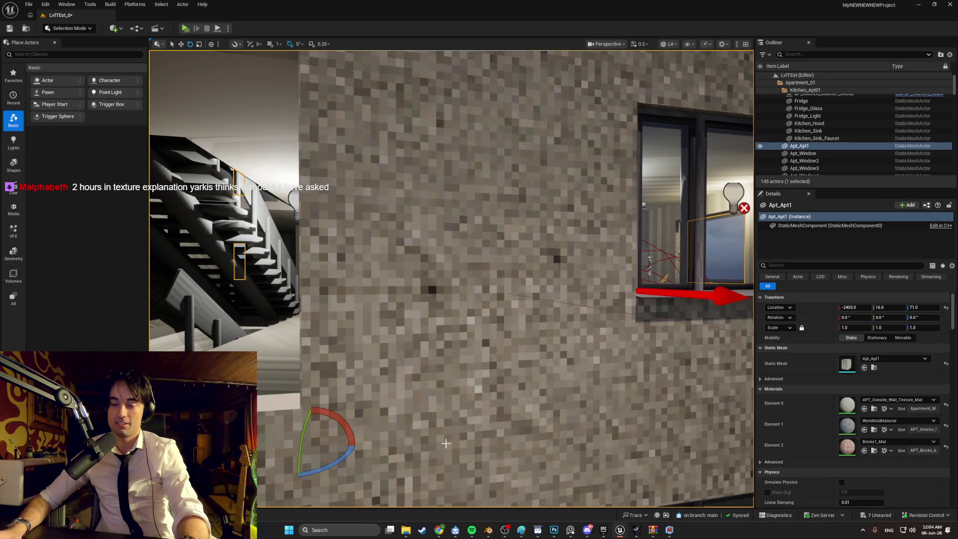
Fly through the apartment past the window, sofa, amp, guitar and checkered wall.
key(f)
key(w)
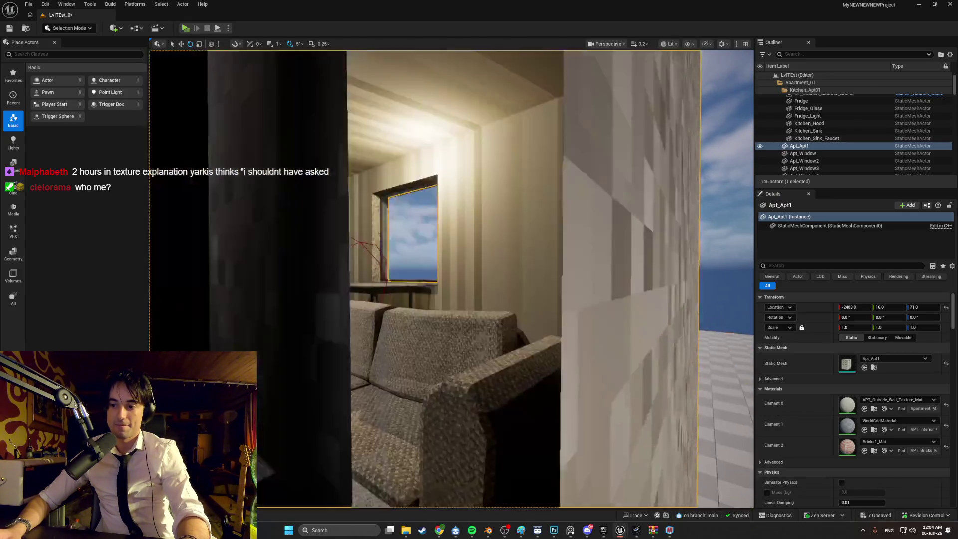
key(s)
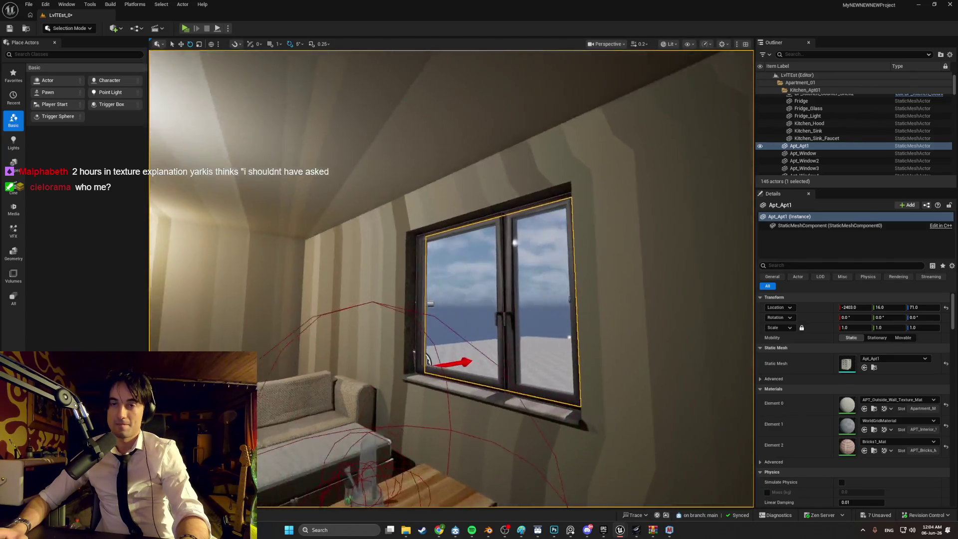
key(w)
key(w)
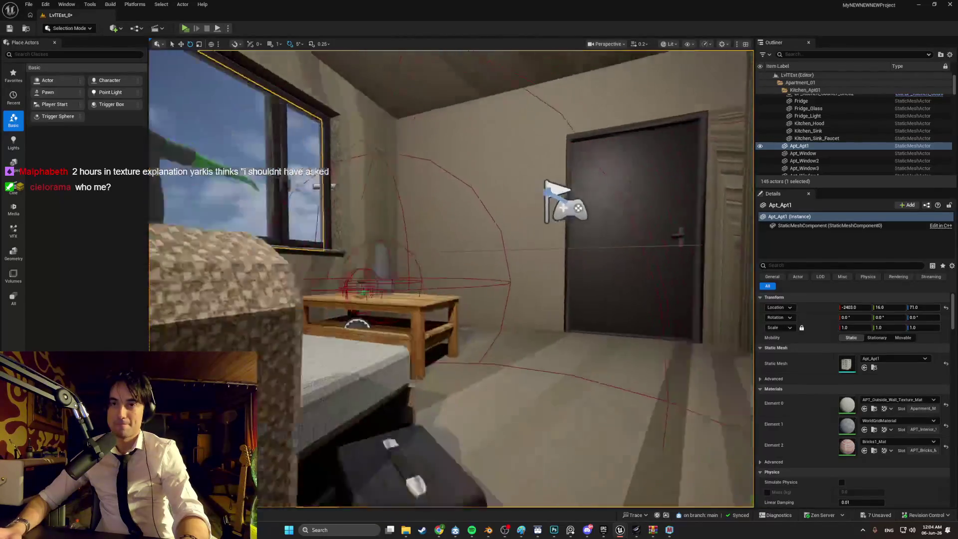
key(w)
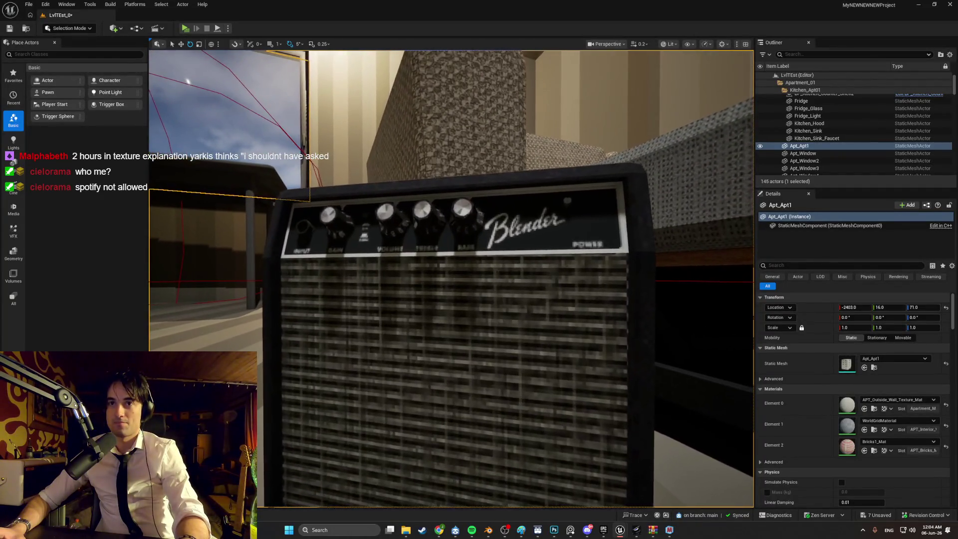
key(s)
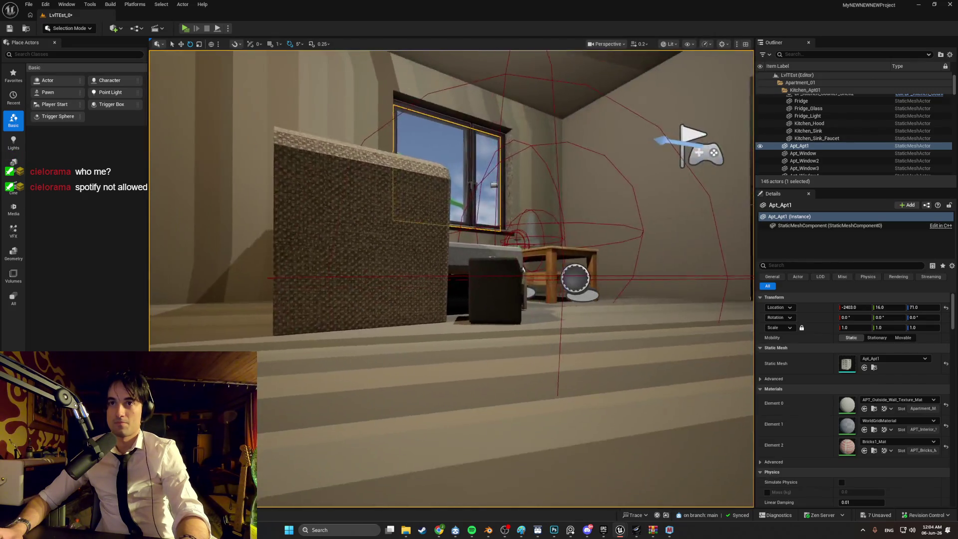
key(s)
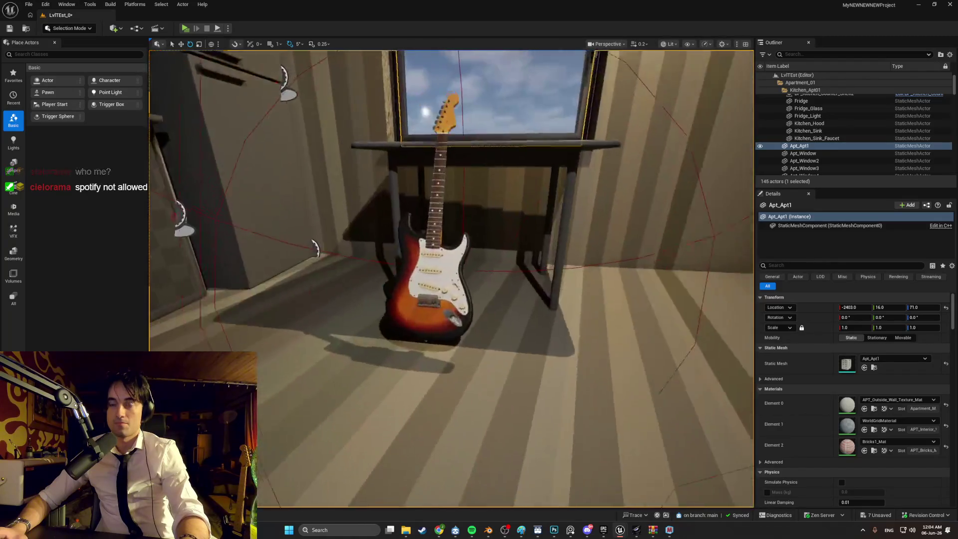
key(s)
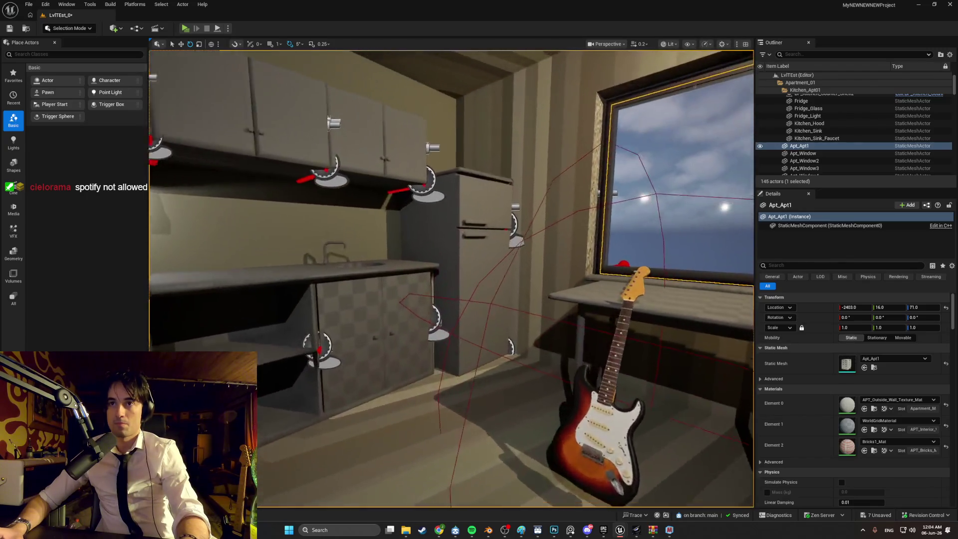
Move to the fridge and select the lower door, BP_Door_Kinematic_FridgeLower.
mouse_move(419, 398)
mouse_down()
mouse_move(400, 390)
mouse_move(474, 389)
mouse_move(399, 394)
mouse_move(419, 397)
mouse_up()
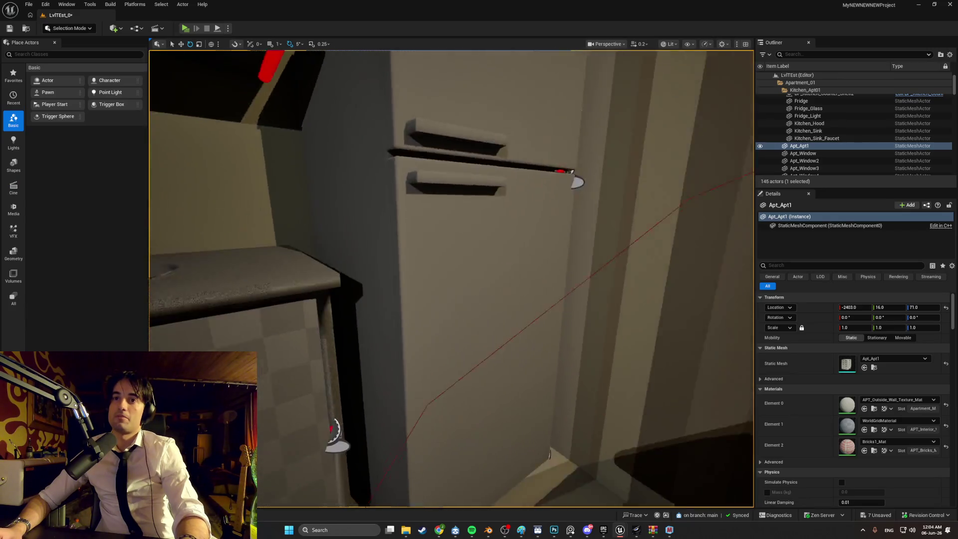
key(s)
click(401, 329)
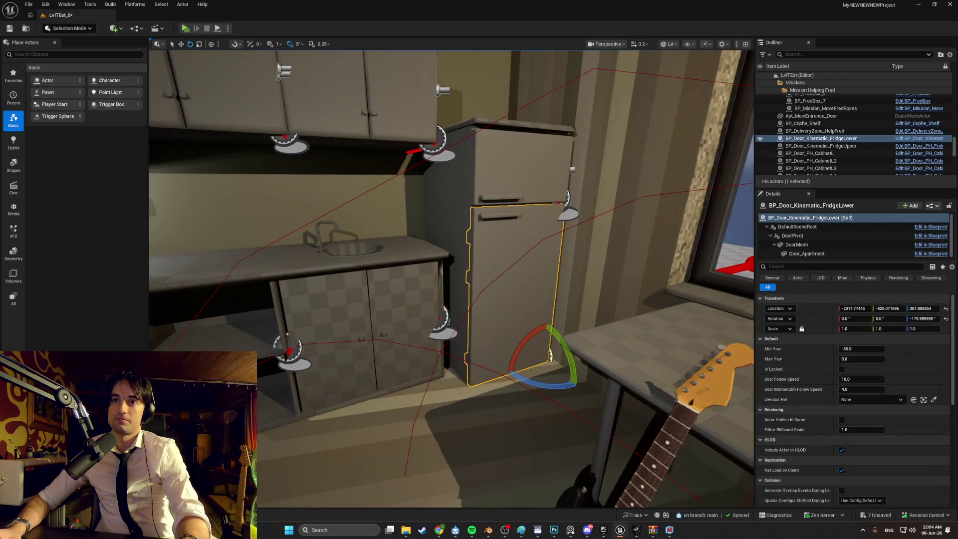
Orbit around the lower fridge door, refocus on it, then bring Steam forward.
drag(419, 398, 474, 390)
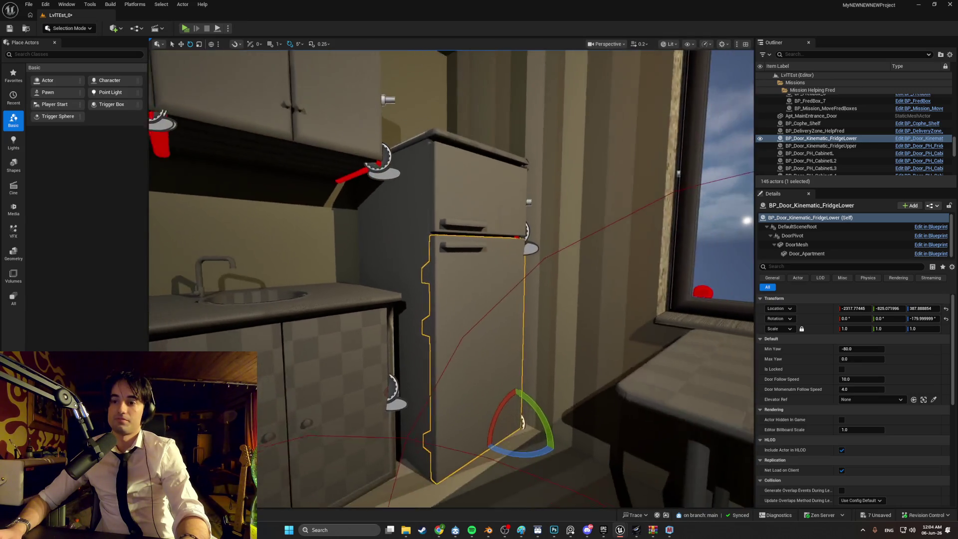
mouse_move(418, 397)
mouse_down()
mouse_move(389, 389)
mouse_move(418, 398)
mouse_up()
key(f)
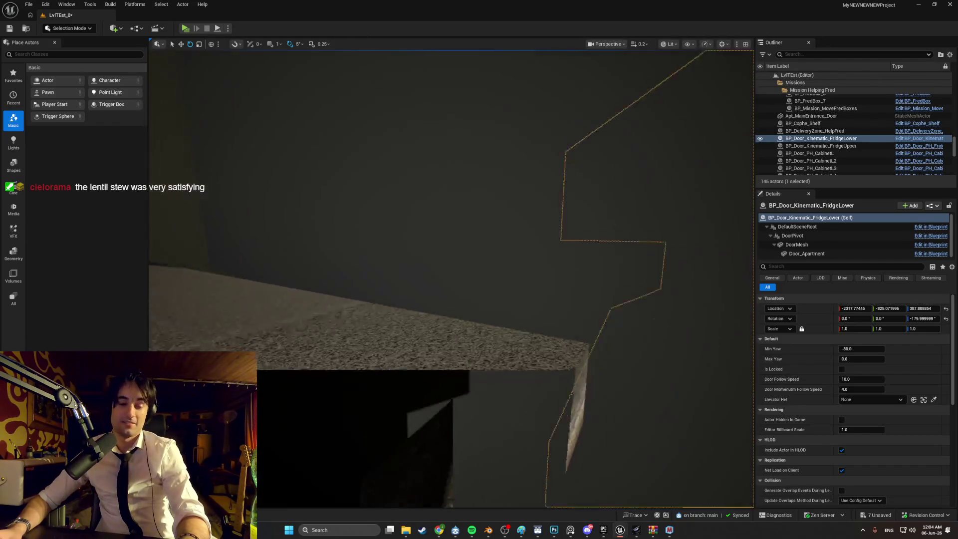
mouse_move(526, 306)
mouse_down()
mouse_move(549, 324)
mouse_move(526, 305)
mouse_up()
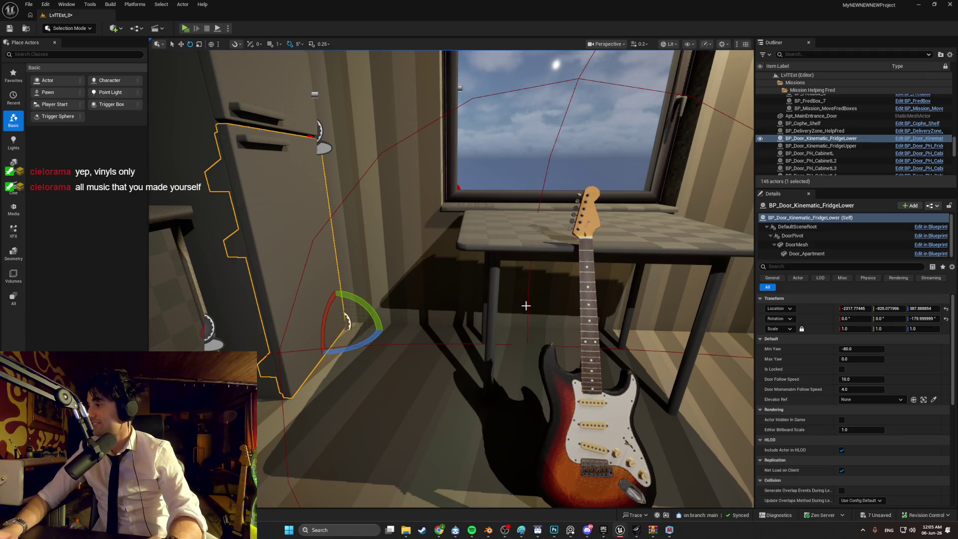
click(422, 530)
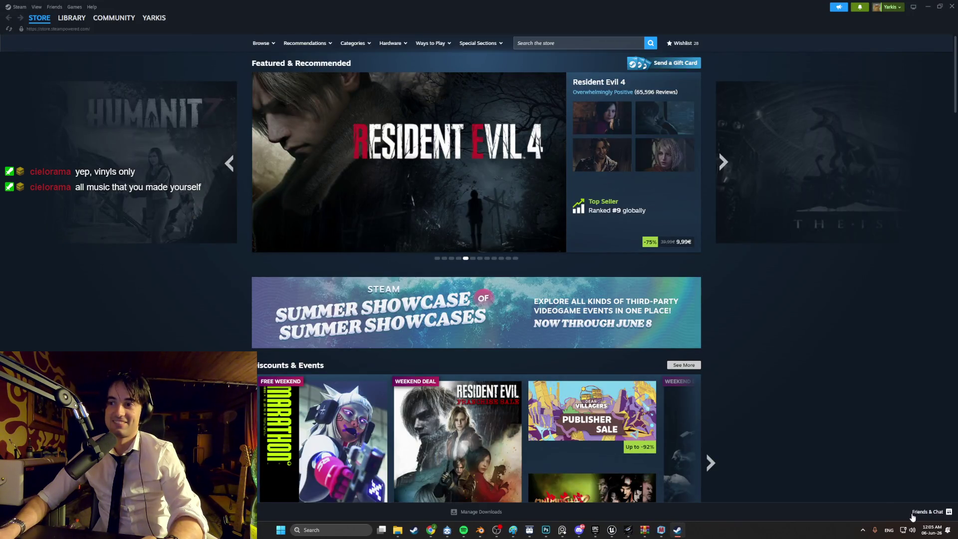
Check Steam's friends list, minimize Steam, and launch a standalone play preview of the level.
click(912, 515)
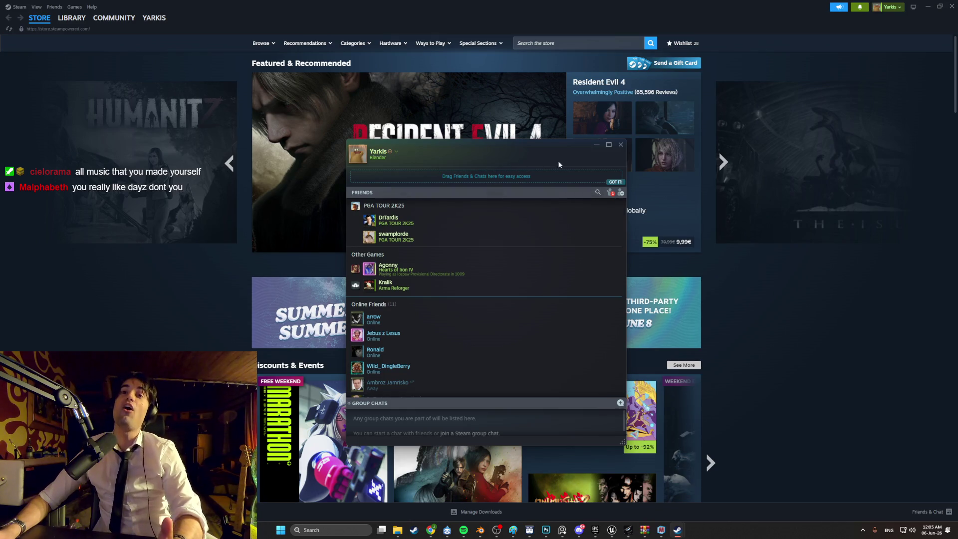
click(621, 146)
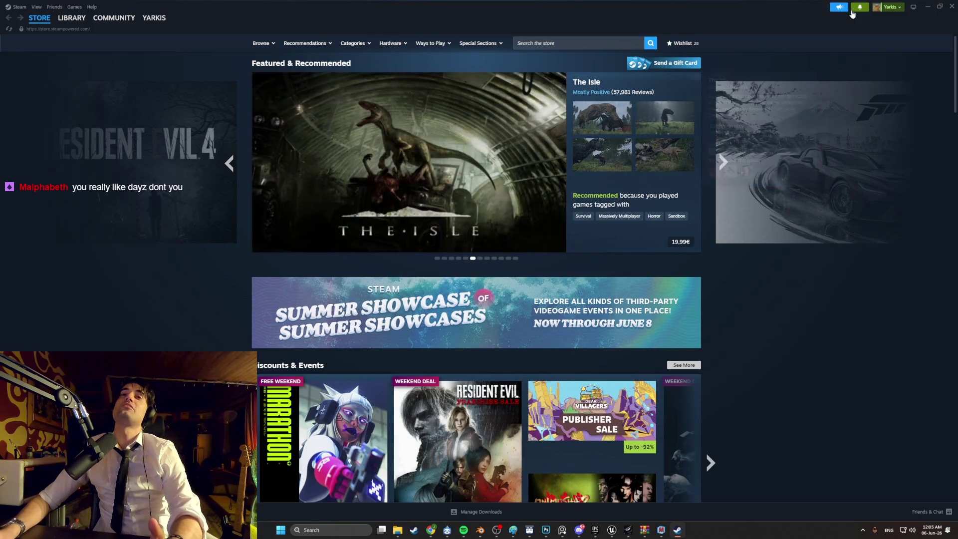
click(928, 6)
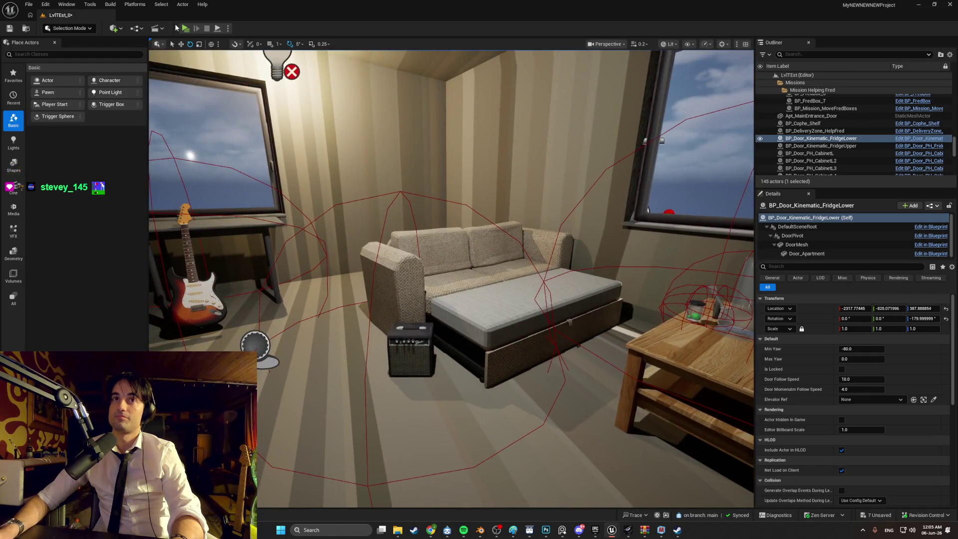
click(183, 28)
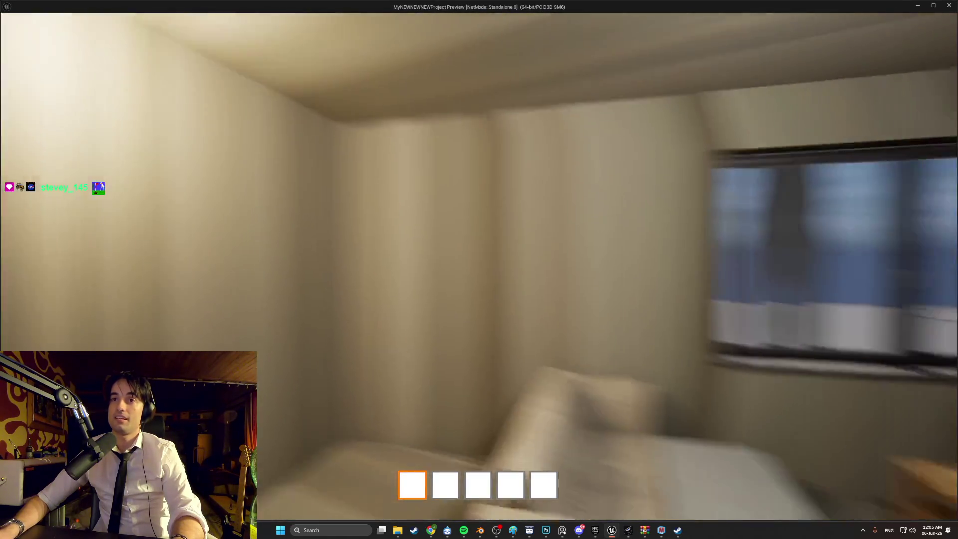
Walk past the sofa, coffee table, guitar and window in play mode, then exit the preview.
key(w)
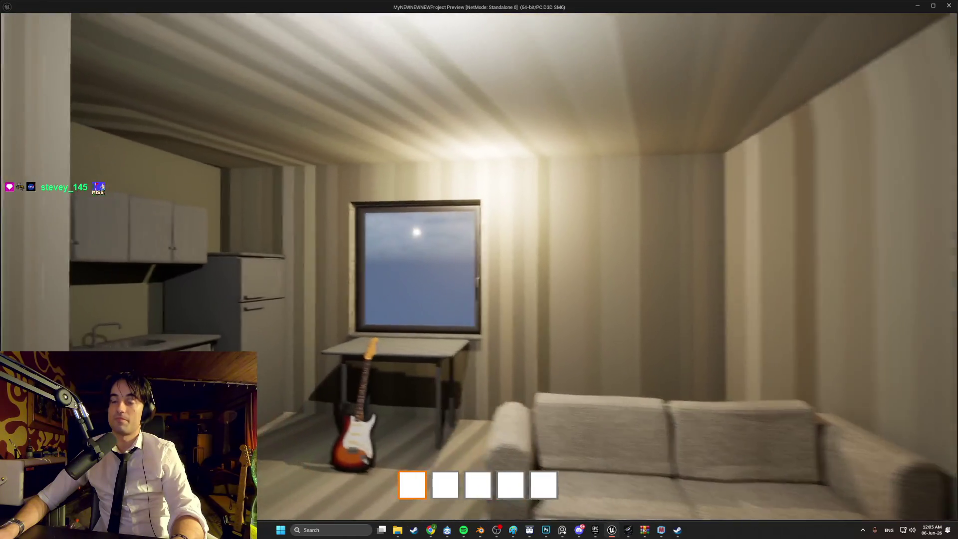
key(s)
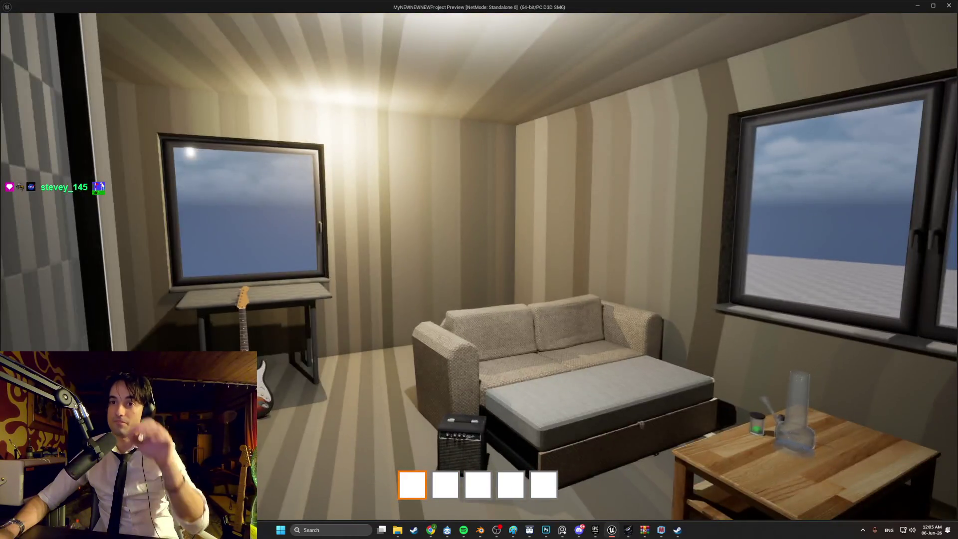
key(s)
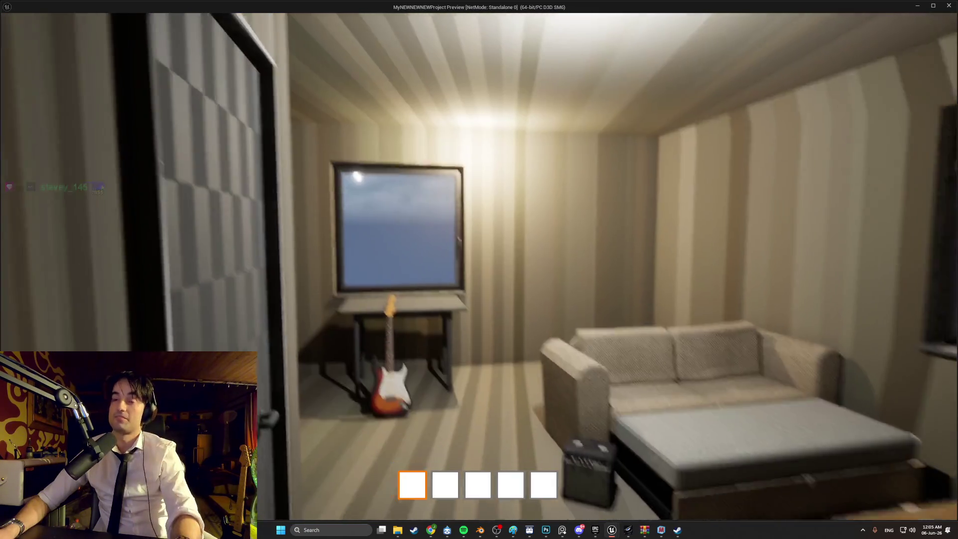
key(w)
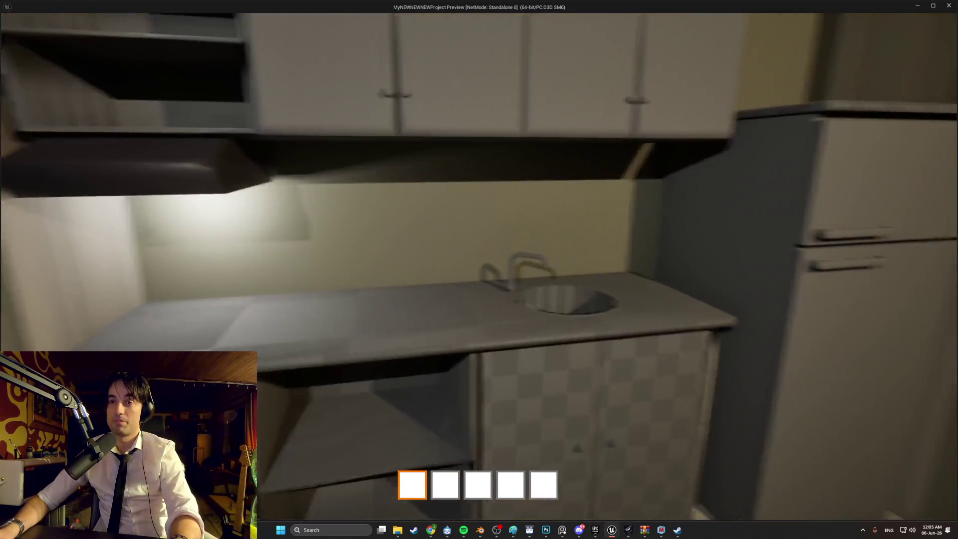
key(s)
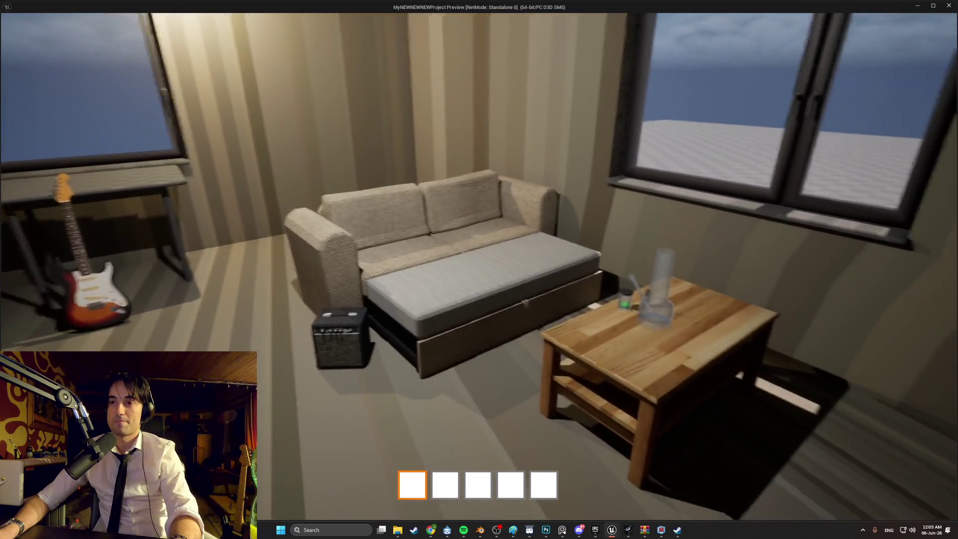
key(w)
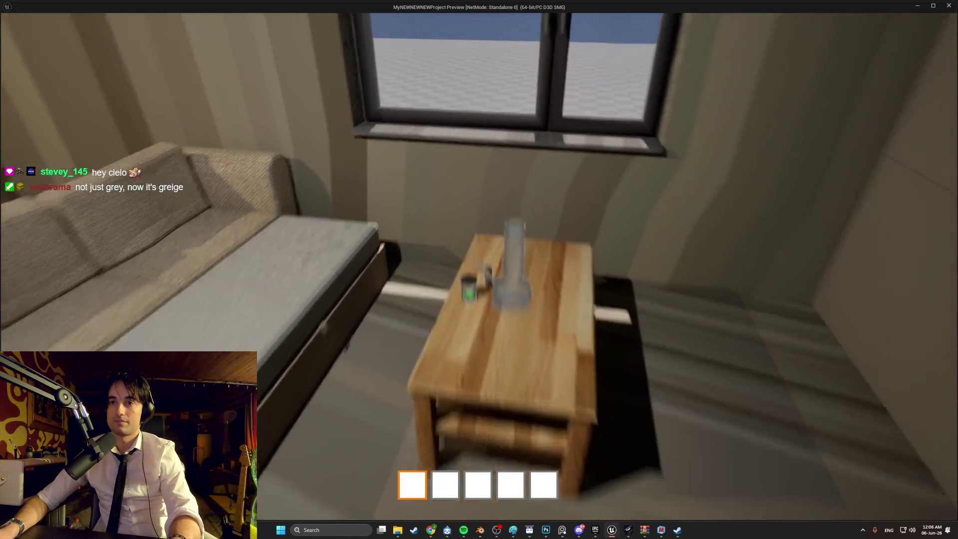
key(Escape)
click(546, 530)
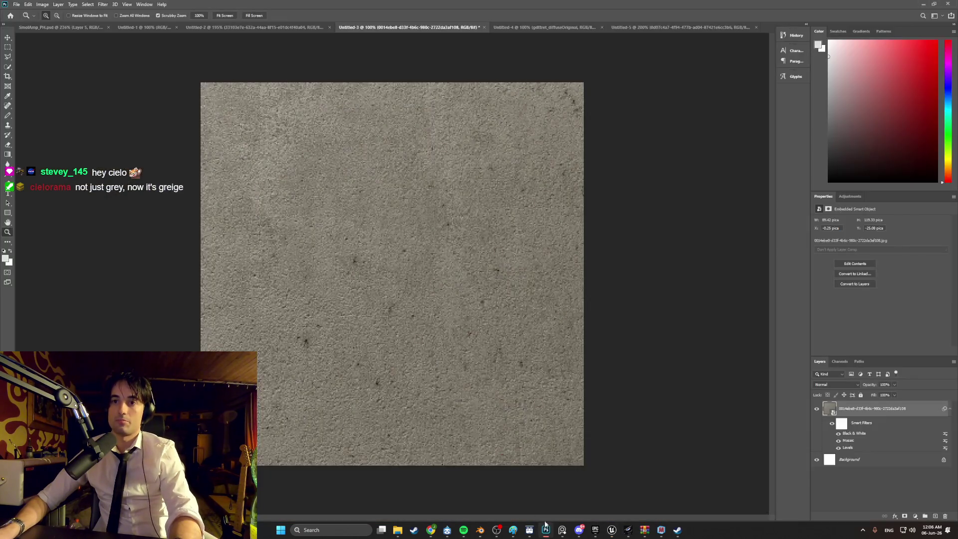
Open SlattedWood_PH.psd from the PhotoshopFiles folder and zoom in on the wood.
key(ctrl+plus)
click(97, 27)
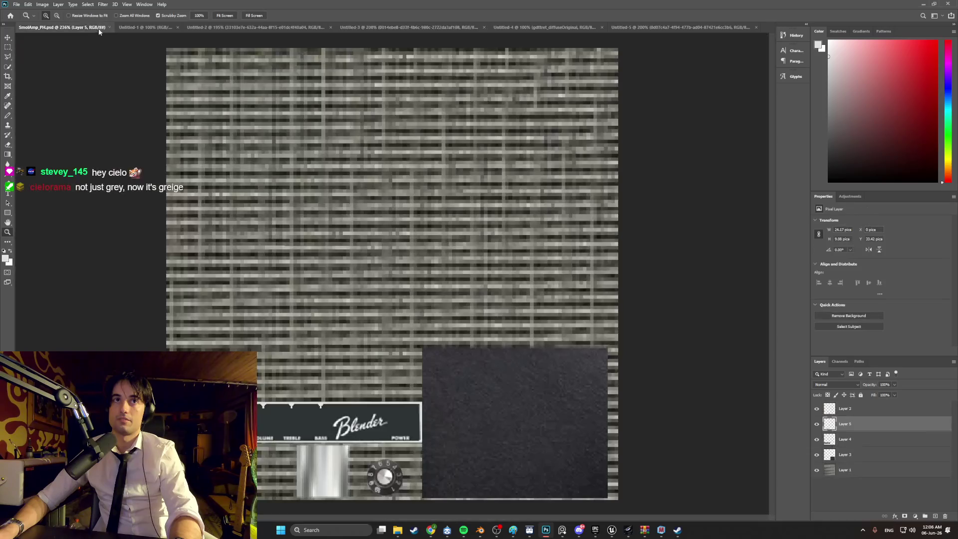
click(128, 28)
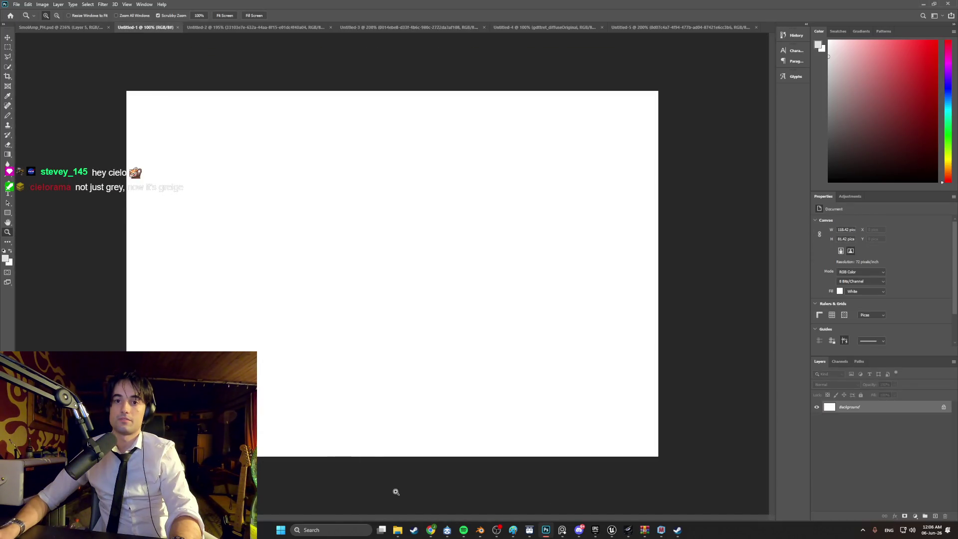
click(16, 4)
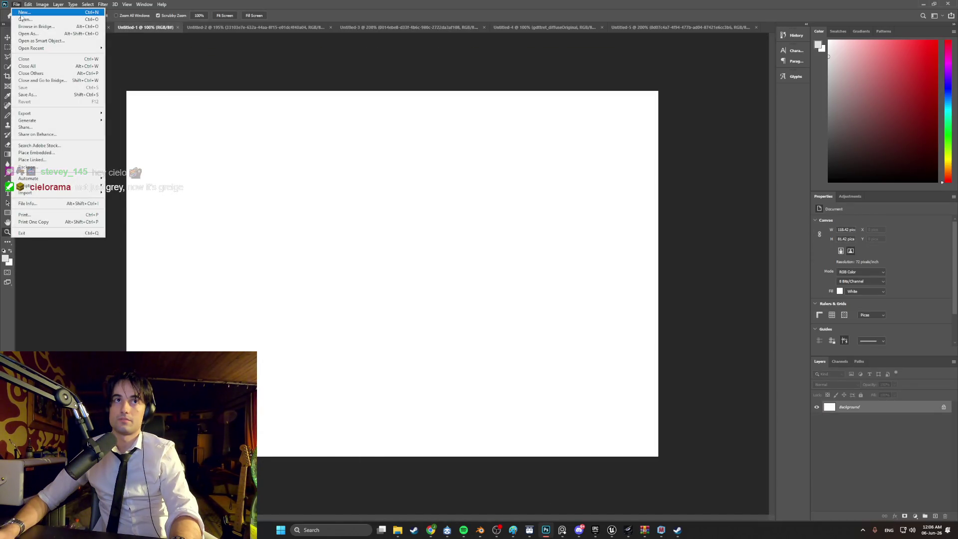
click(22, 19)
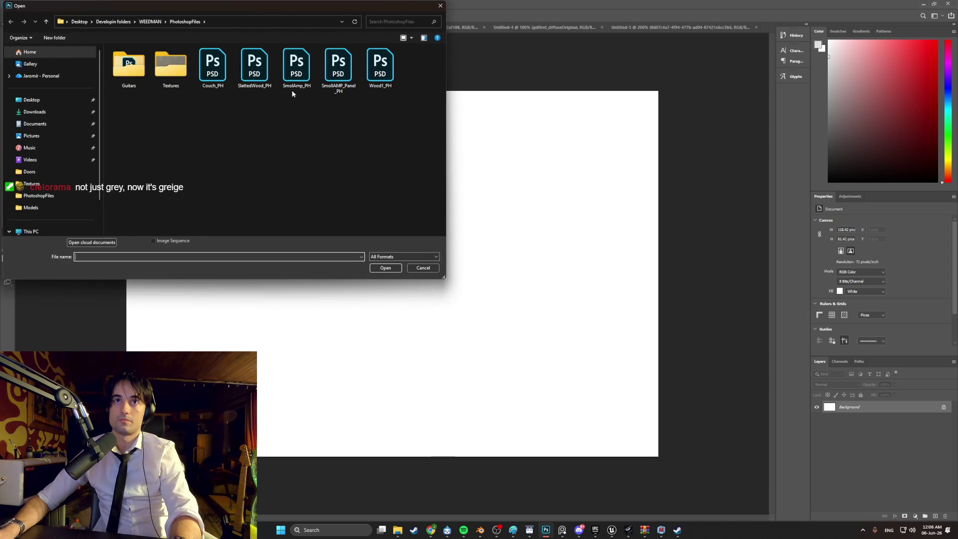
double_click(255, 65)
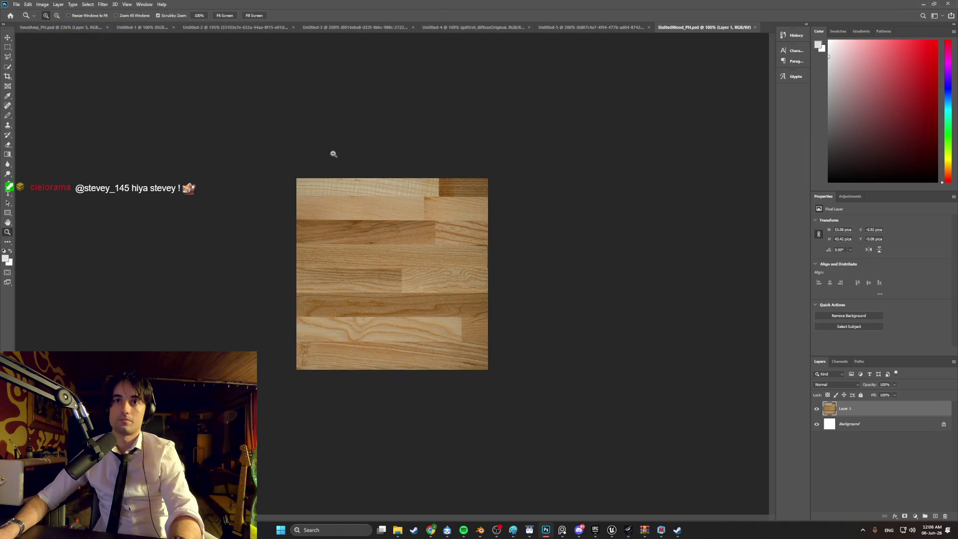
click(334, 154)
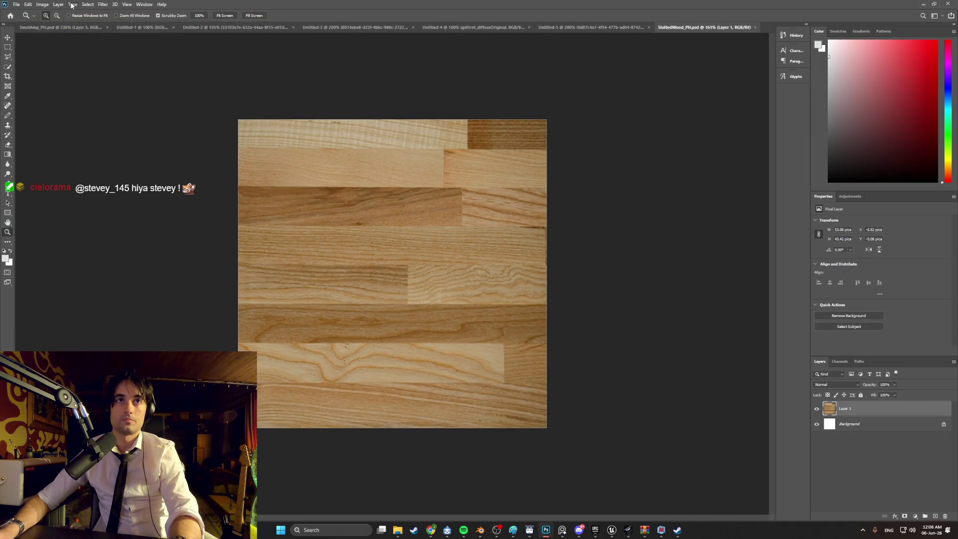
Start a Filter > Pixelate > Mosaic on the wood texture.
click(43, 5)
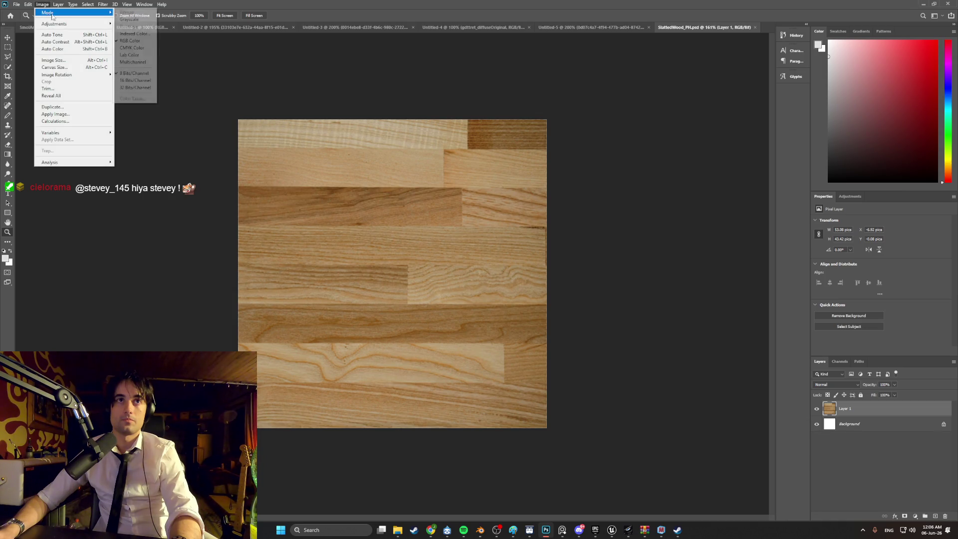
mouse_move(84, 27)
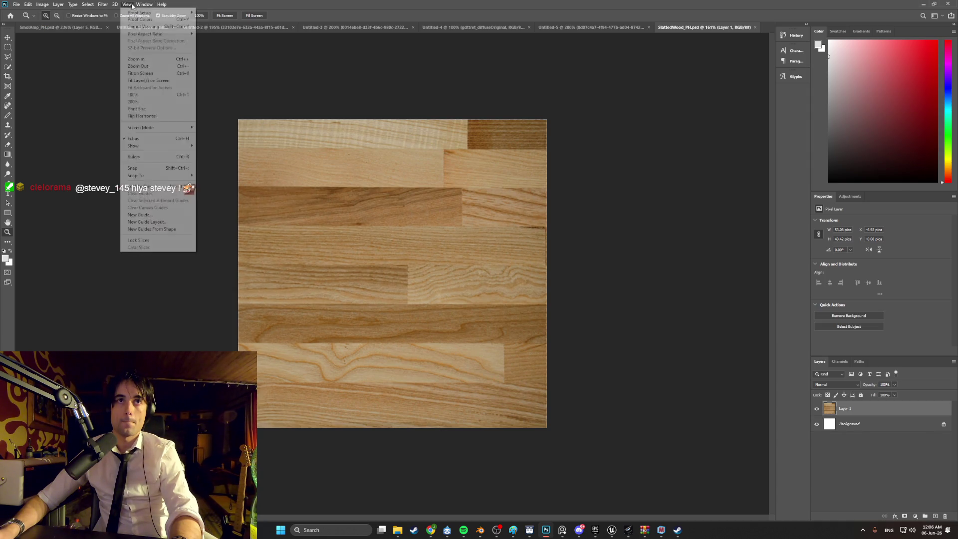
mouse_move(103, 4)
mouse_move(119, 118)
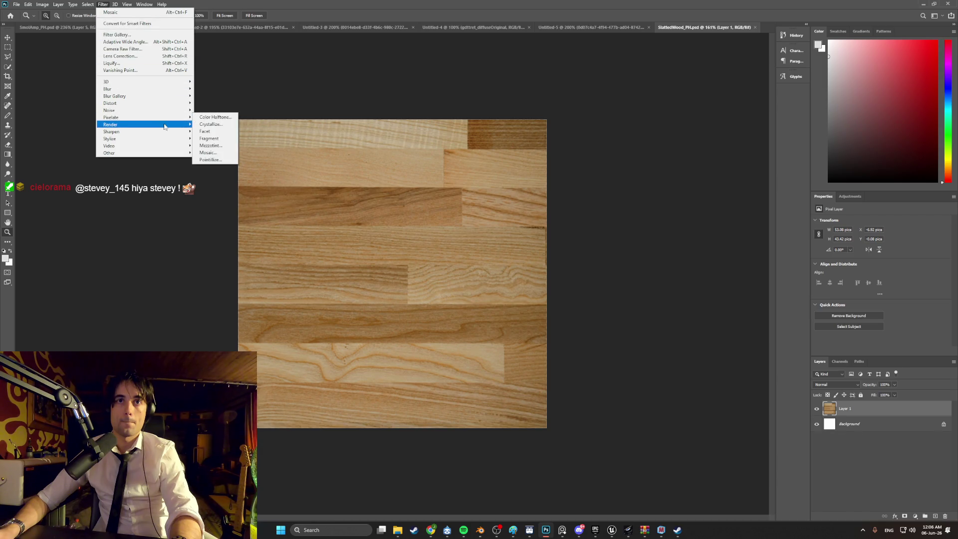
click(221, 150)
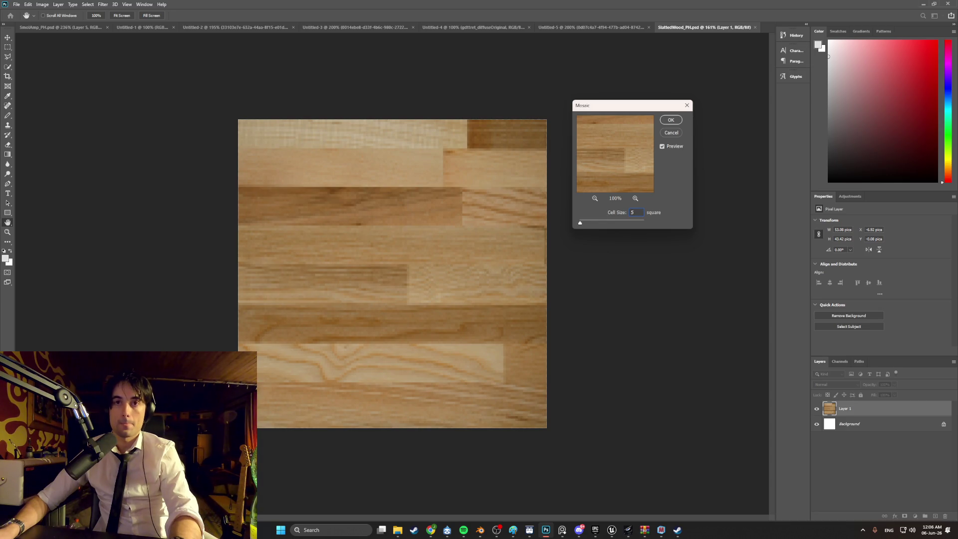
Try Mosaic cell sizes 5, 76, 54, 3 and 776, then apply it at cell size 4.
text(5)
key(BackSpace)
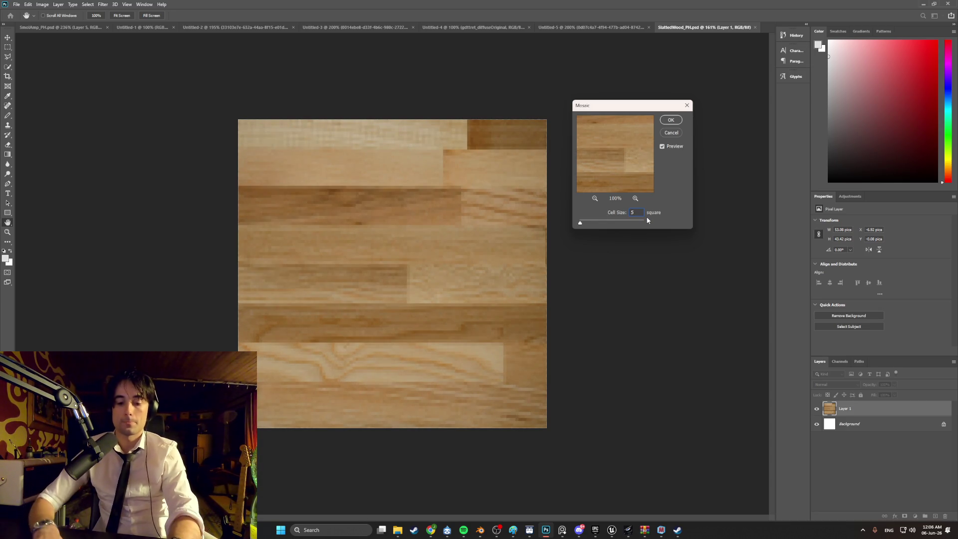
text(7)
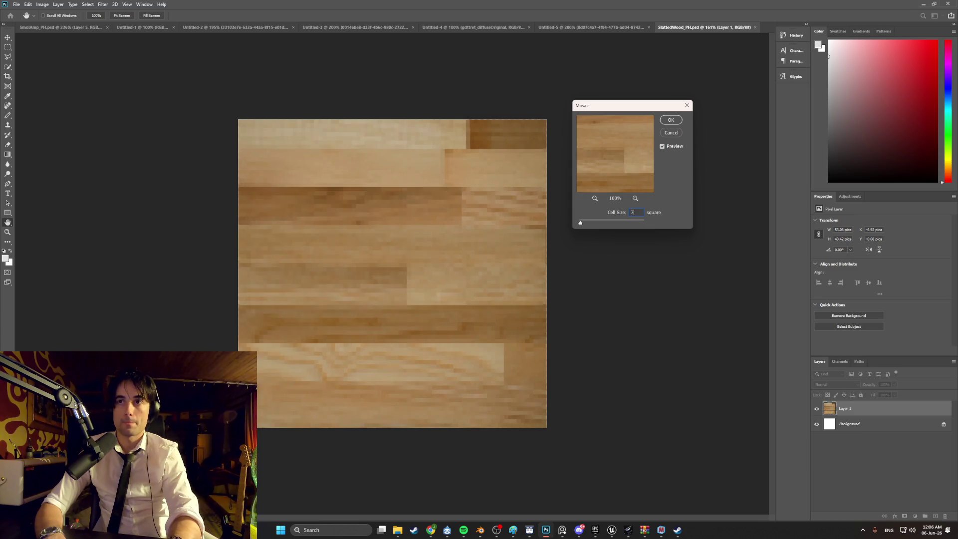
text(6)
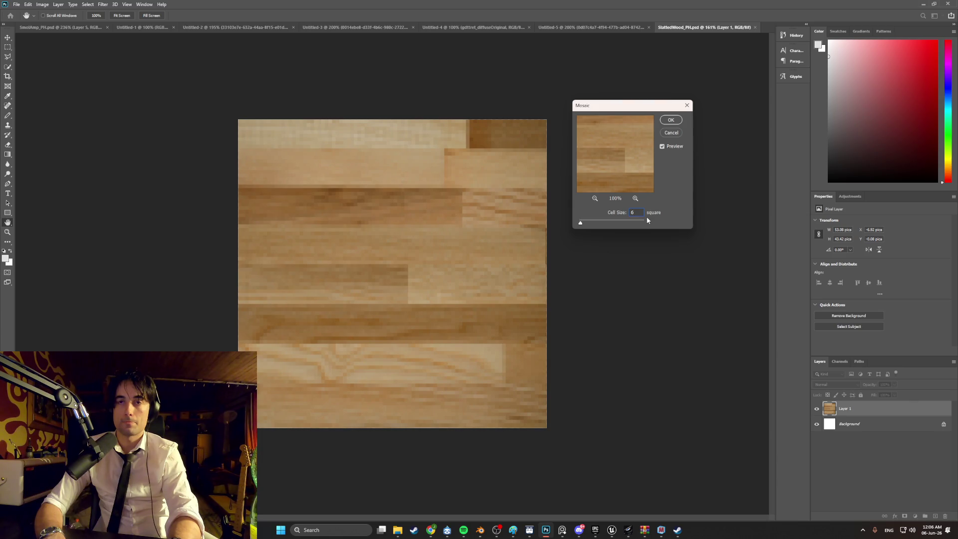
key(BackSpace)
text(54)
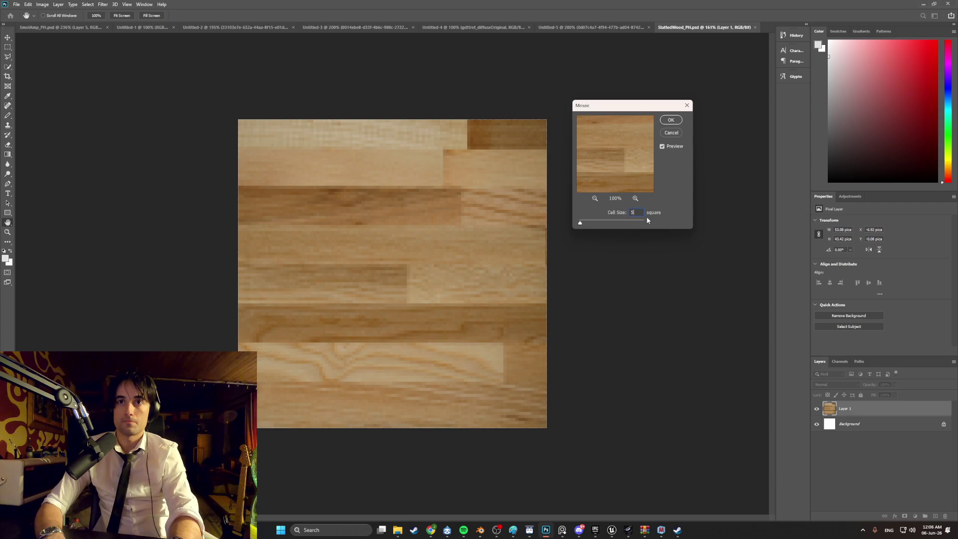
key(BackSpace)
text(3)
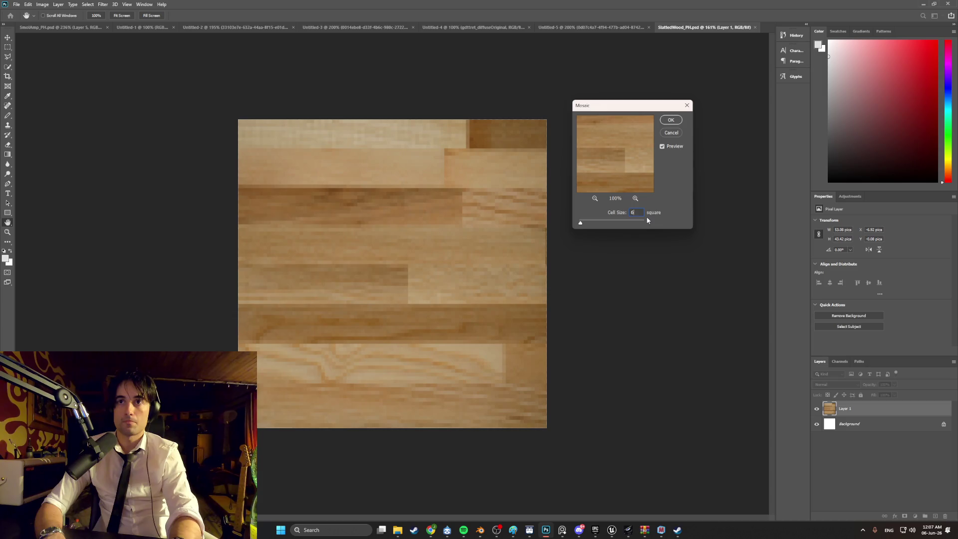
key(BackSpace)
text(7)
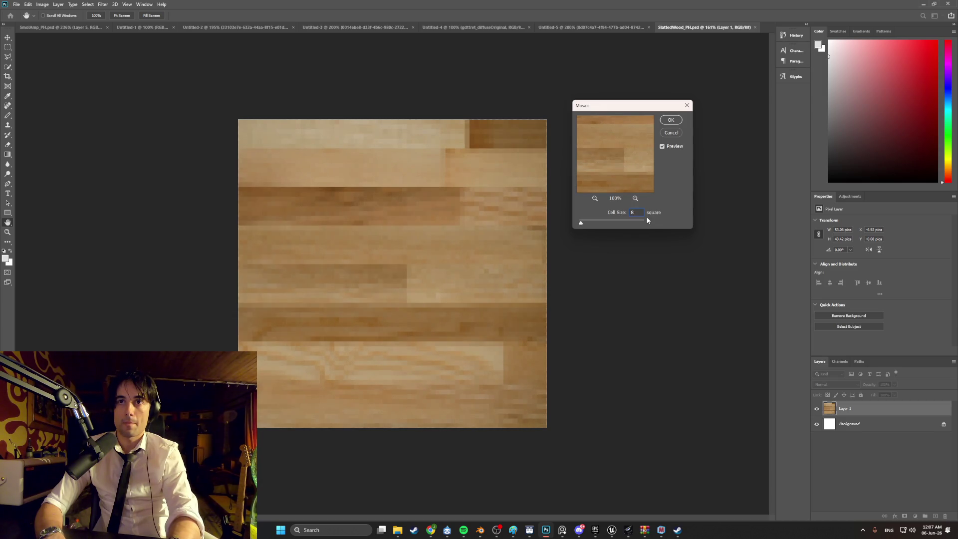
text(7)
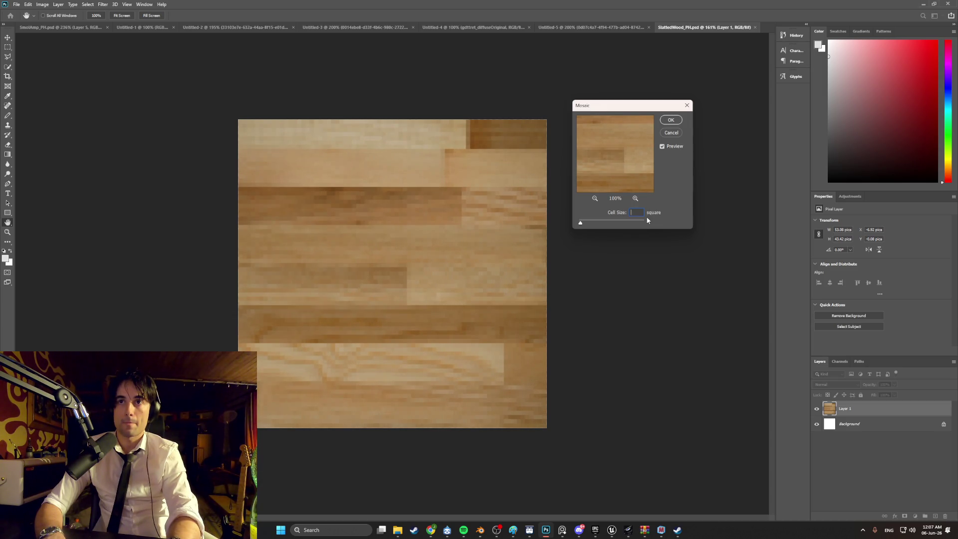
text(6)
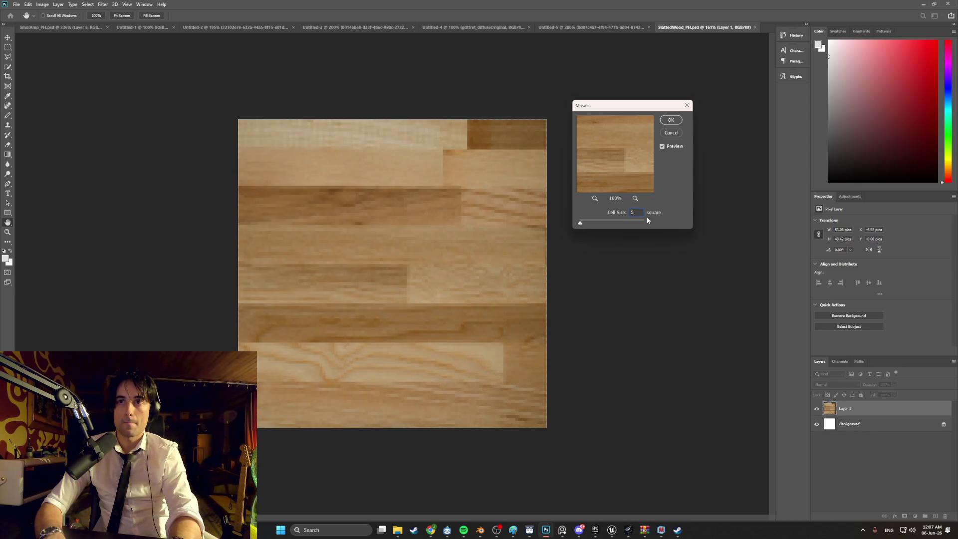
text(4)
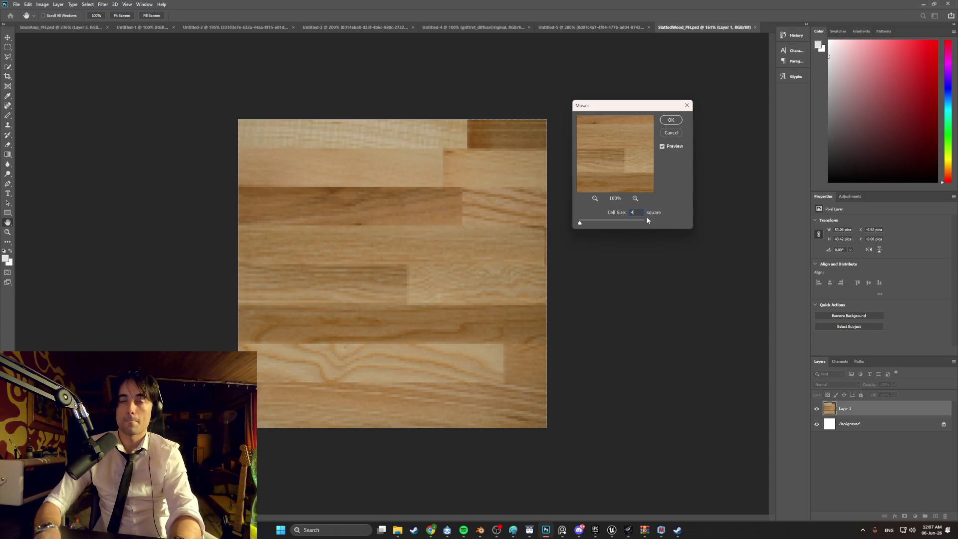
click(672, 120)
Save the pixelated texture as GenericWood2texture2 in the Textures folder.
key(z)
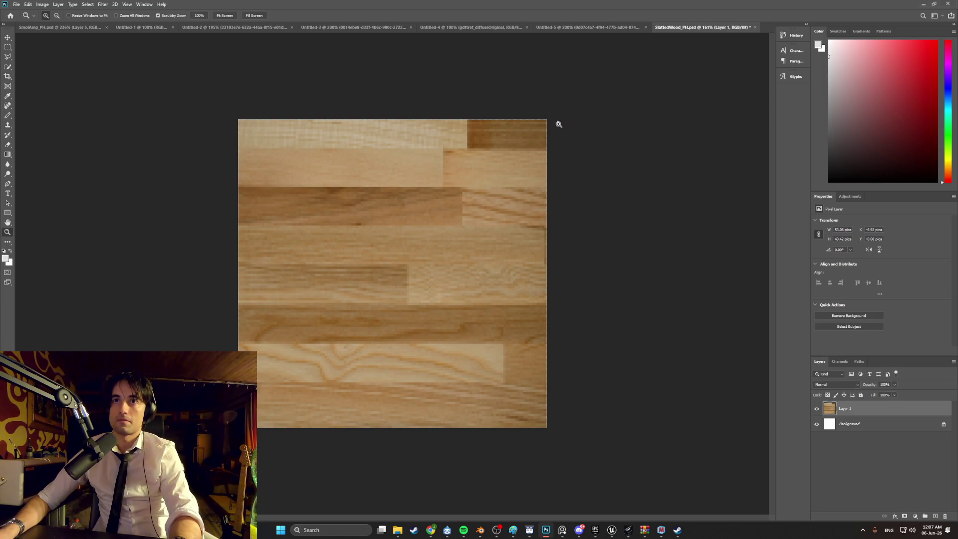
click(16, 5)
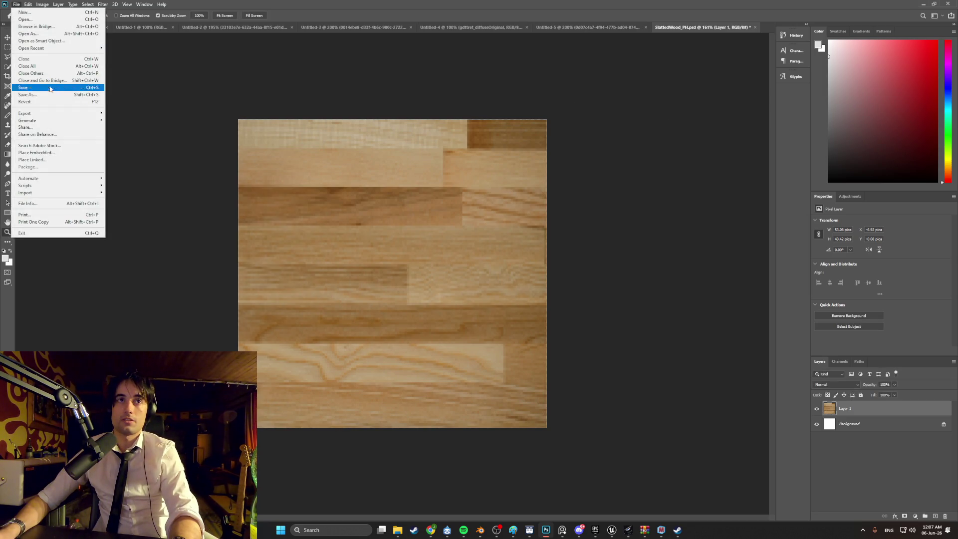
mouse_move(52, 117)
click(116, 112)
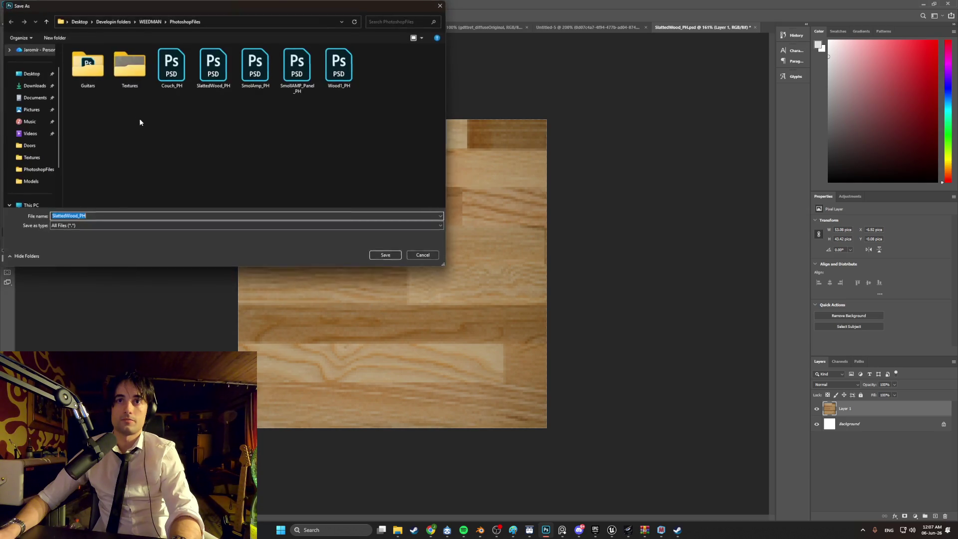
double_click(130, 65)
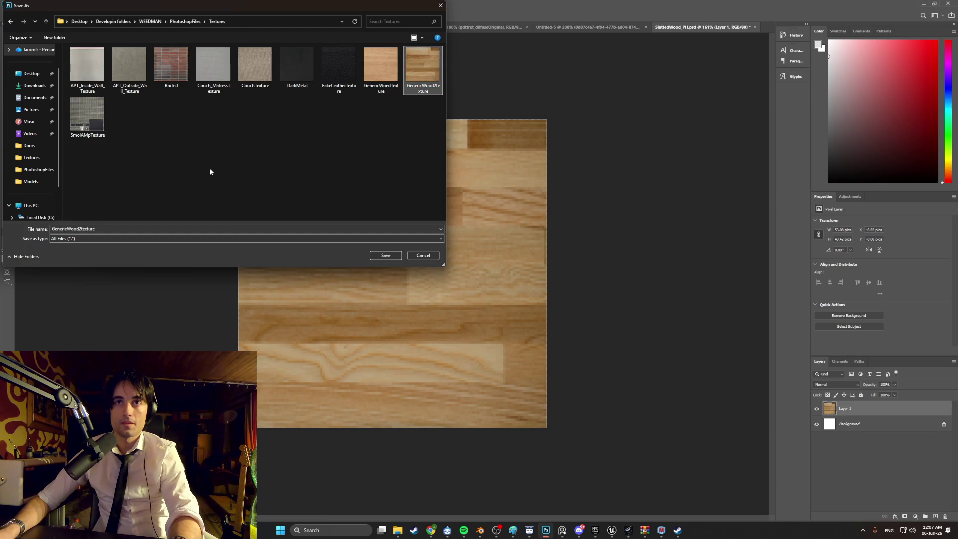
double_click(114, 228)
key(End)
key(Left)
key(Left)
key(Left)
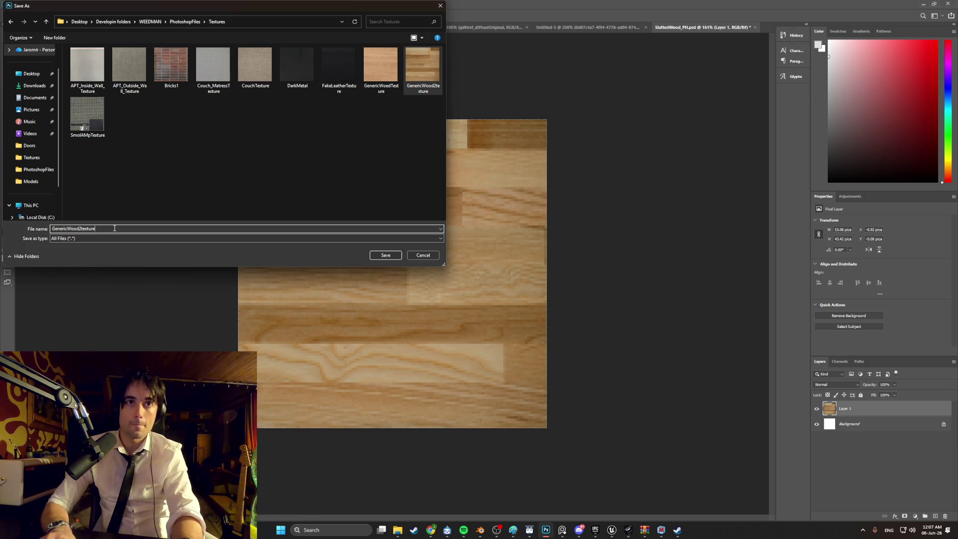
text(2)
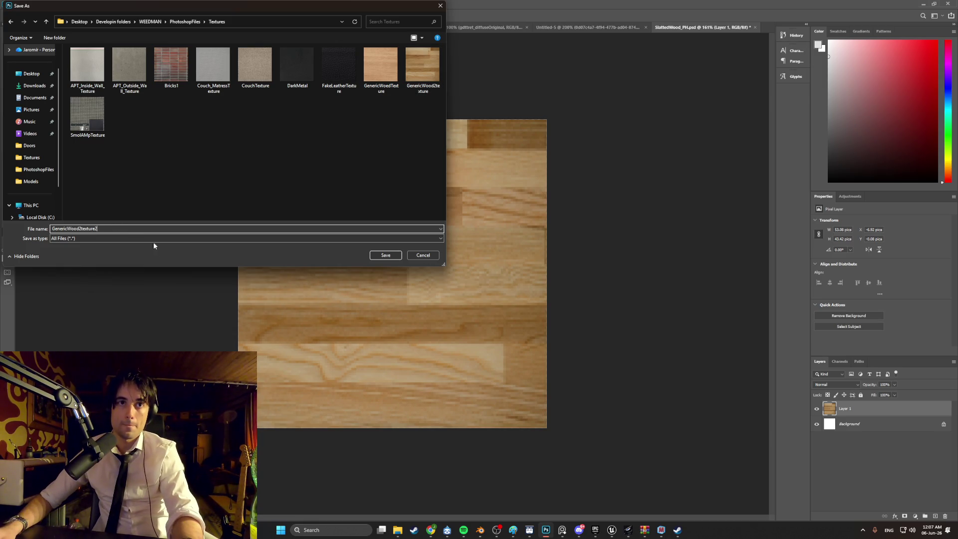
click(381, 255)
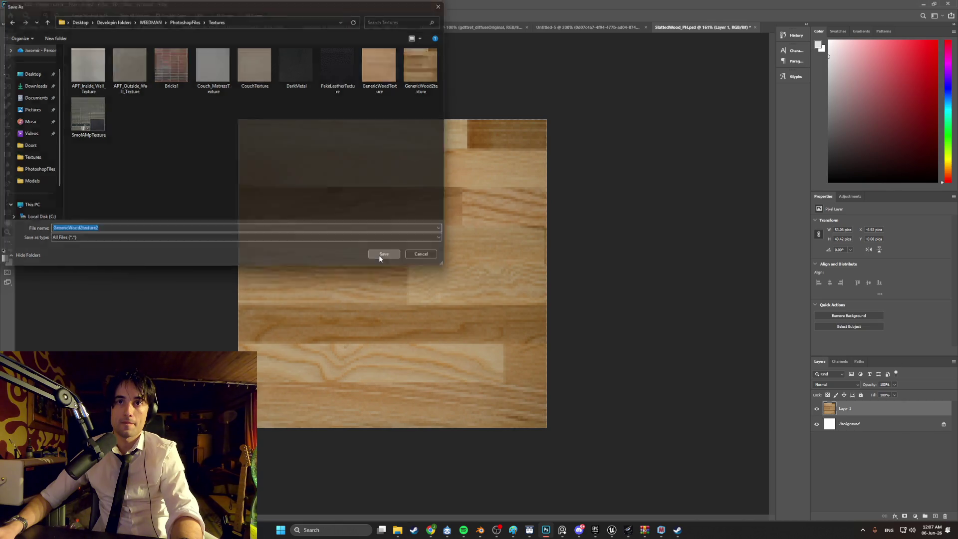
click(481, 531)
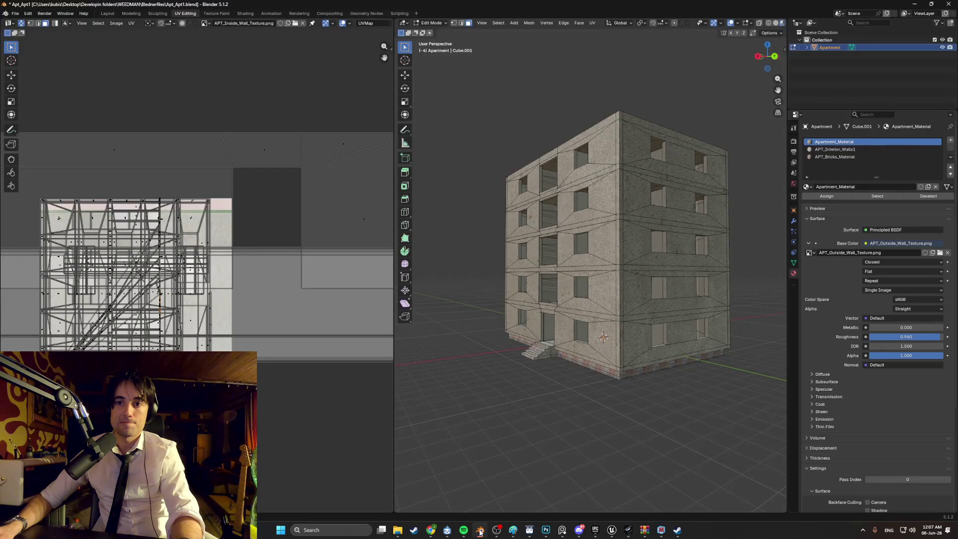
Glance at Blender's File menu, then bring the Unreal Engine editor window forward.
click(15, 13)
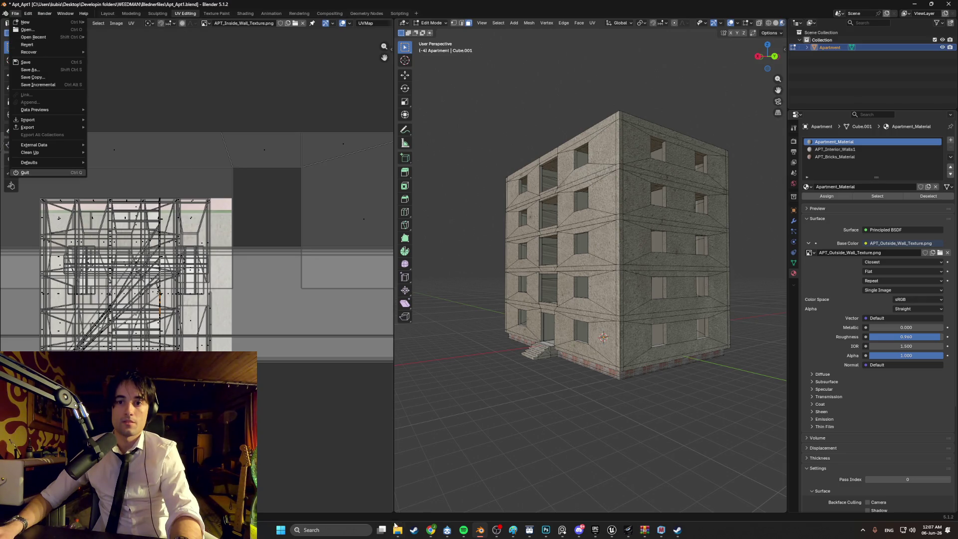
mouse_move(612, 530)
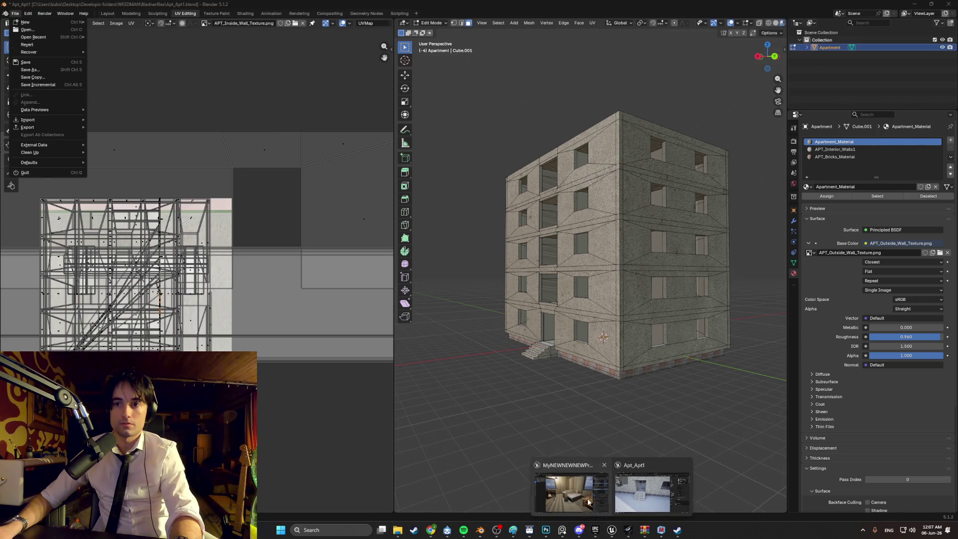
click(559, 467)
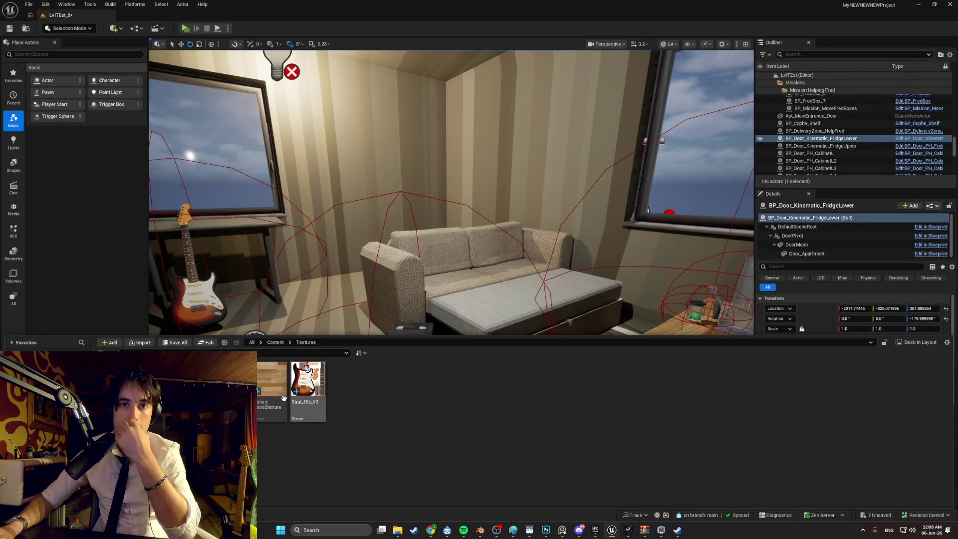
Import GenericWood2texture2 from Desktop/Developin folders/WEEDMAN/PhotoshopFiles/Textures into the project.
click(140, 343)
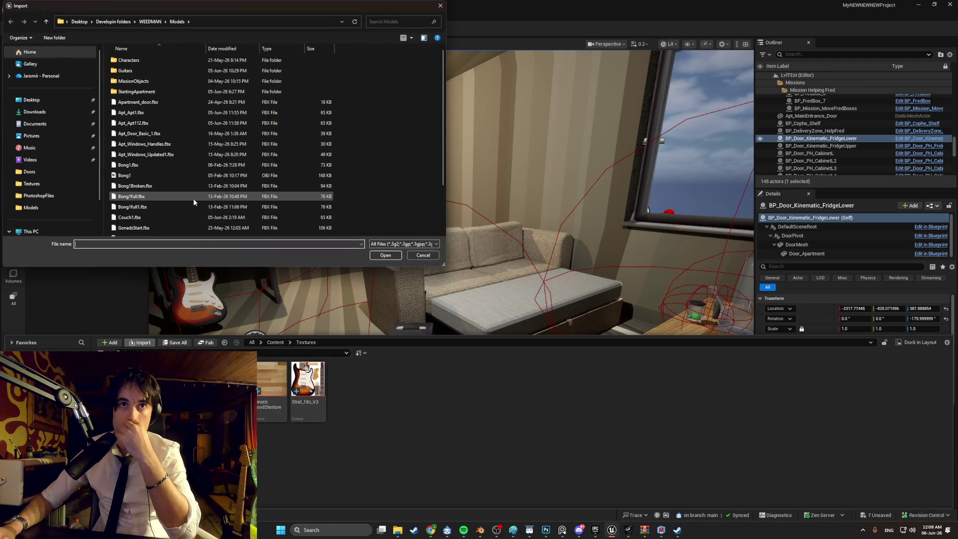
click(65, 100)
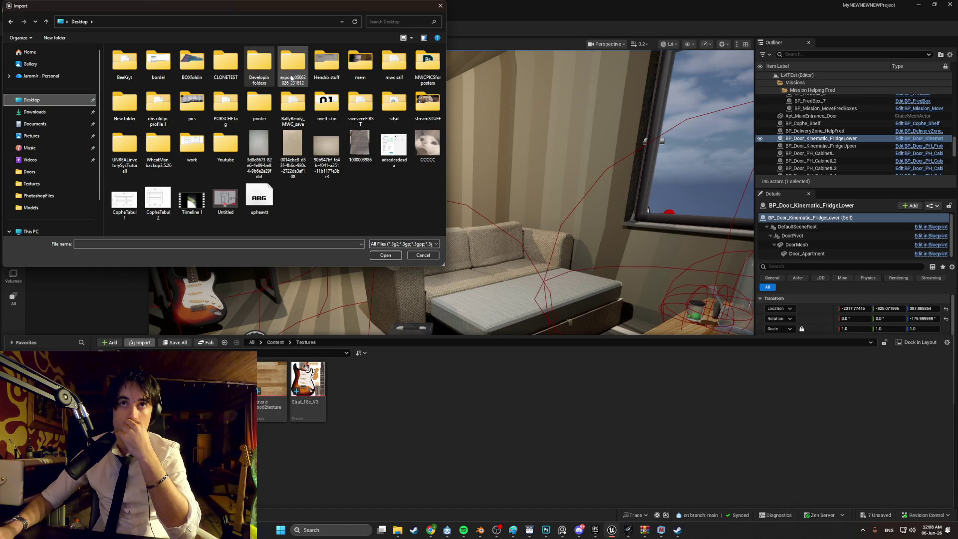
double_click(265, 74)
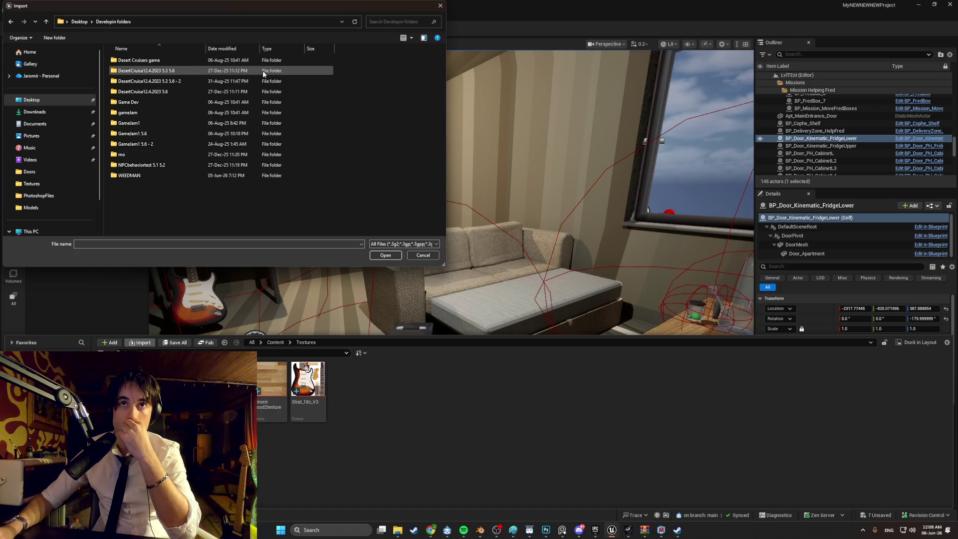
double_click(145, 176)
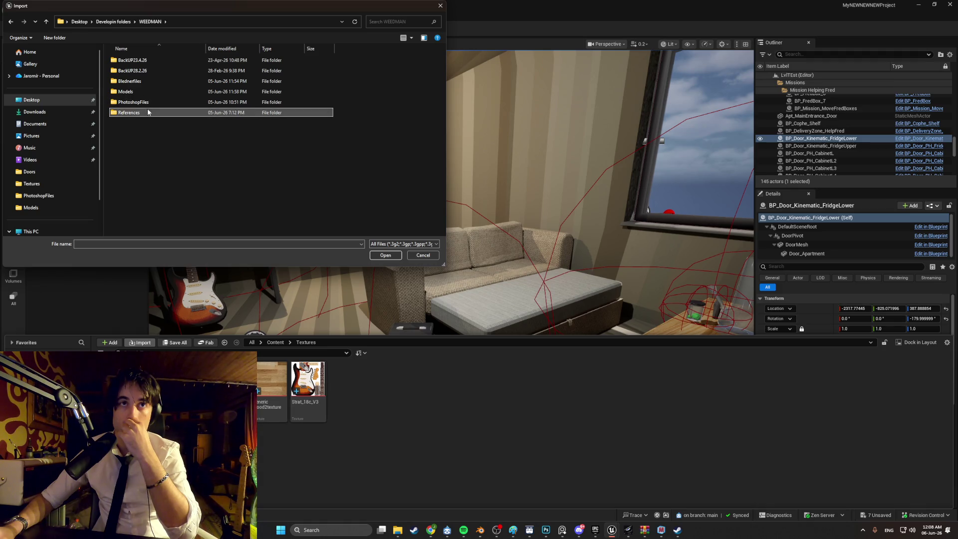
double_click(150, 103)
double_click(173, 79)
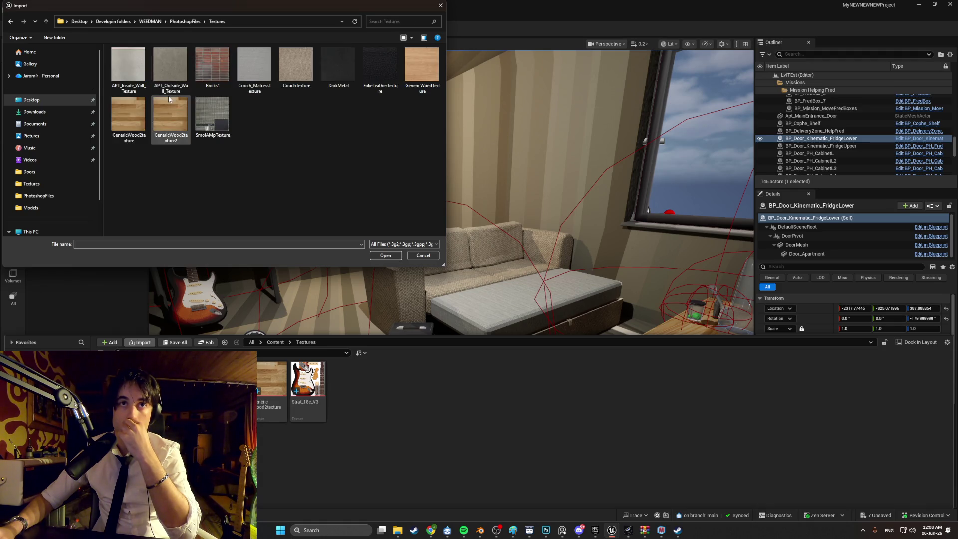
double_click(185, 120)
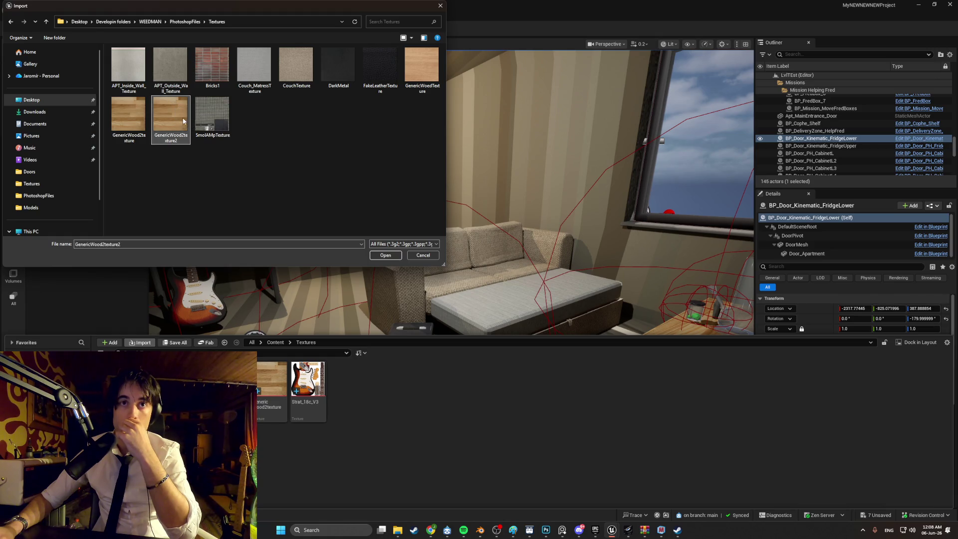
Set the wood texture's Filter to Nearest and return to the level editor.
double_click(319, 383)
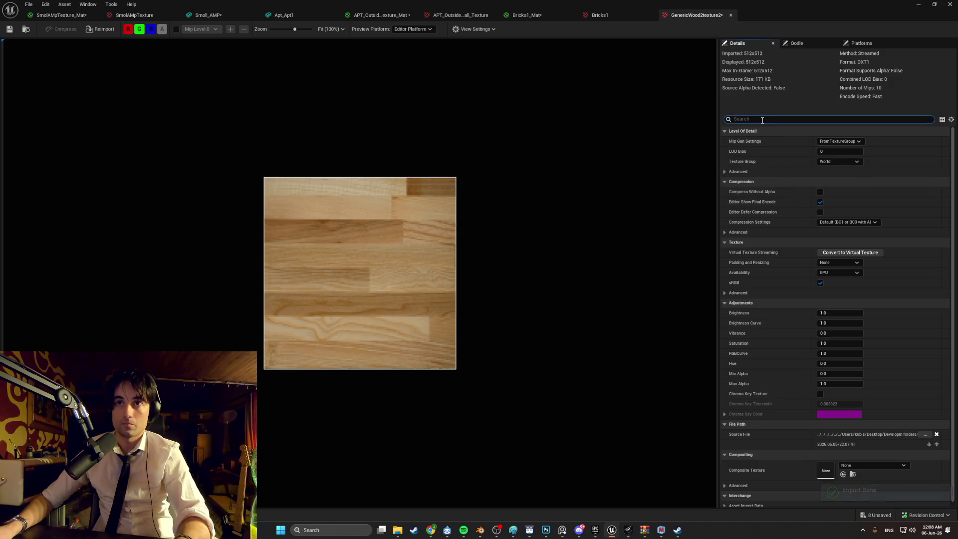
text(fil)
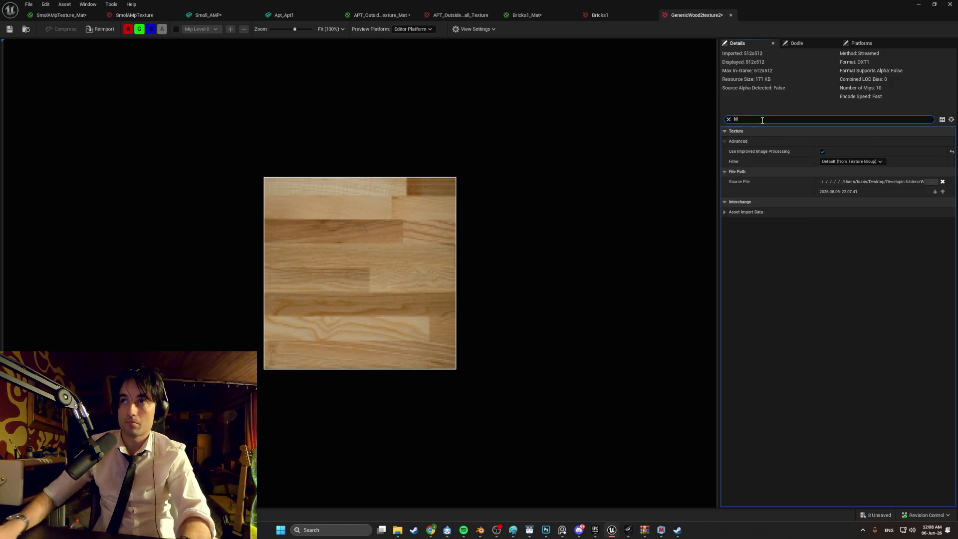
click(855, 161)
click(849, 169)
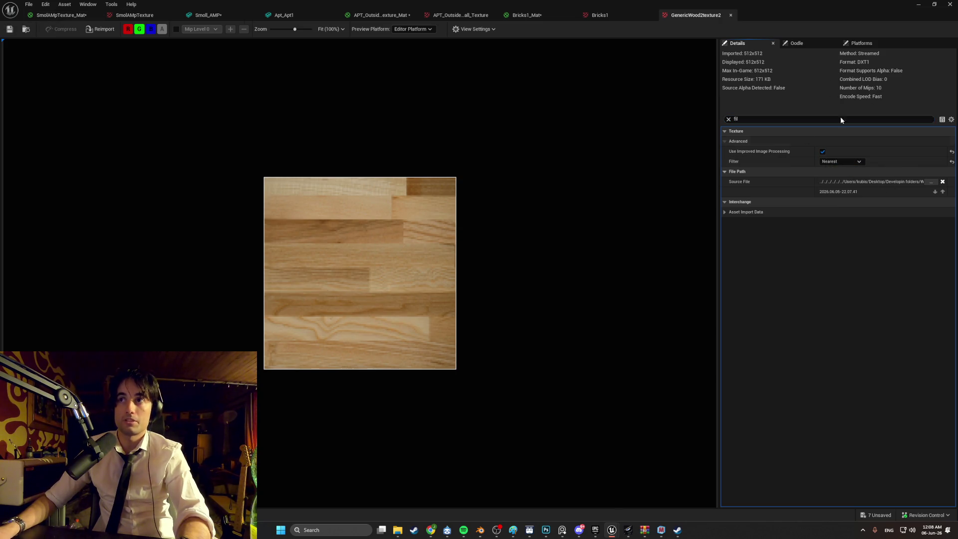
click(923, 5)
key(ctrl+space)
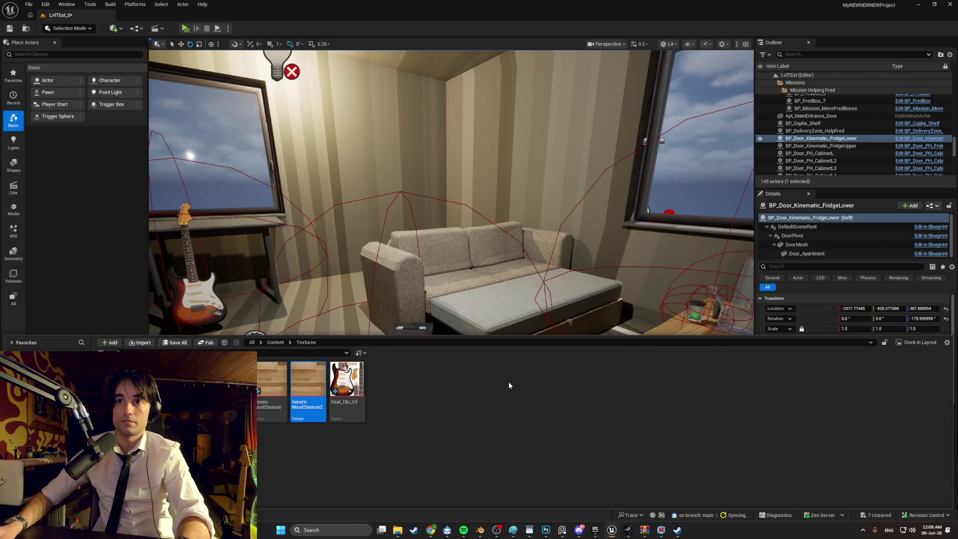
Create GenericWood2texture2_Mat from the new wood texture and open it for editing.
right_click(305, 385)
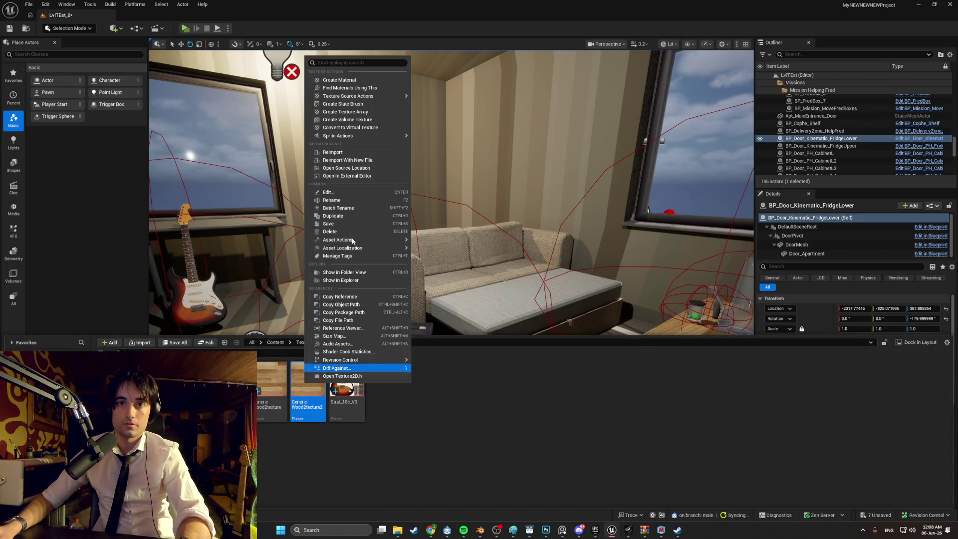
click(344, 88)
key(Return)
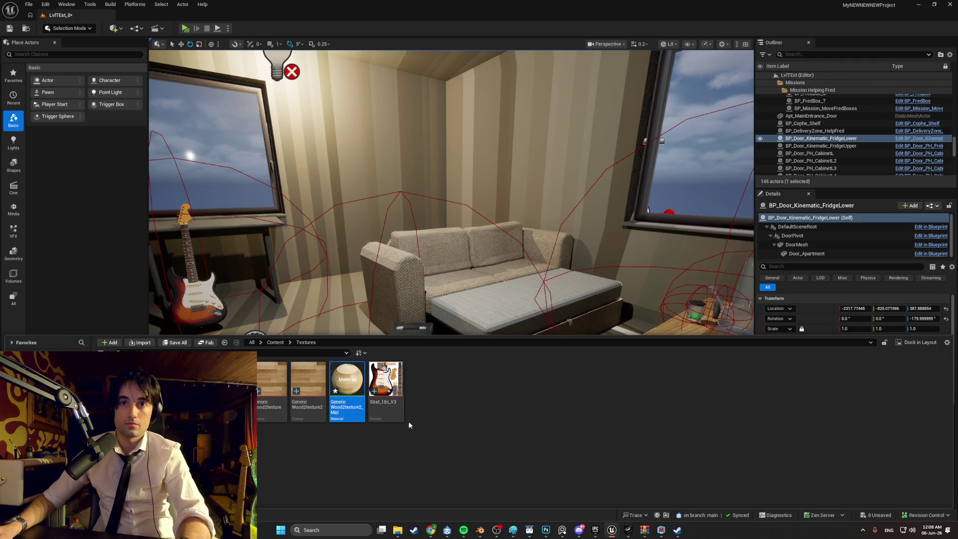
double_click(362, 386)
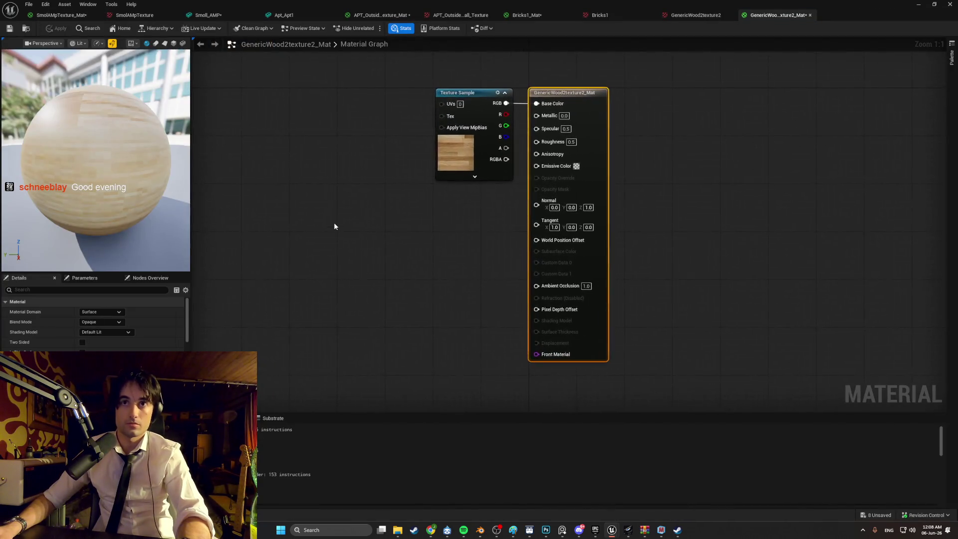
Add a TextureCoordinate node and wire it into the wood texture sample's UVs.
click(337, 174)
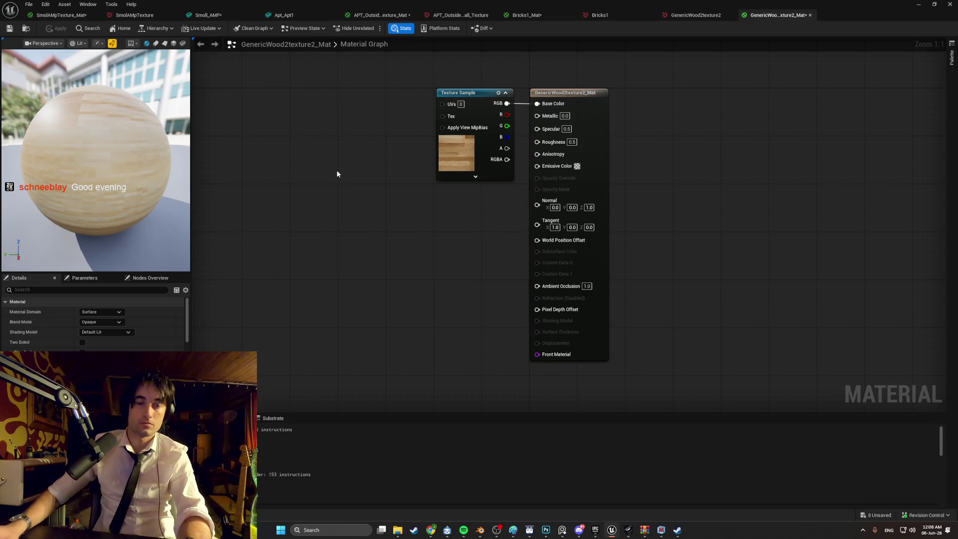
right_click(337, 174)
text(tr)
key(BackSpace)
text(exco)
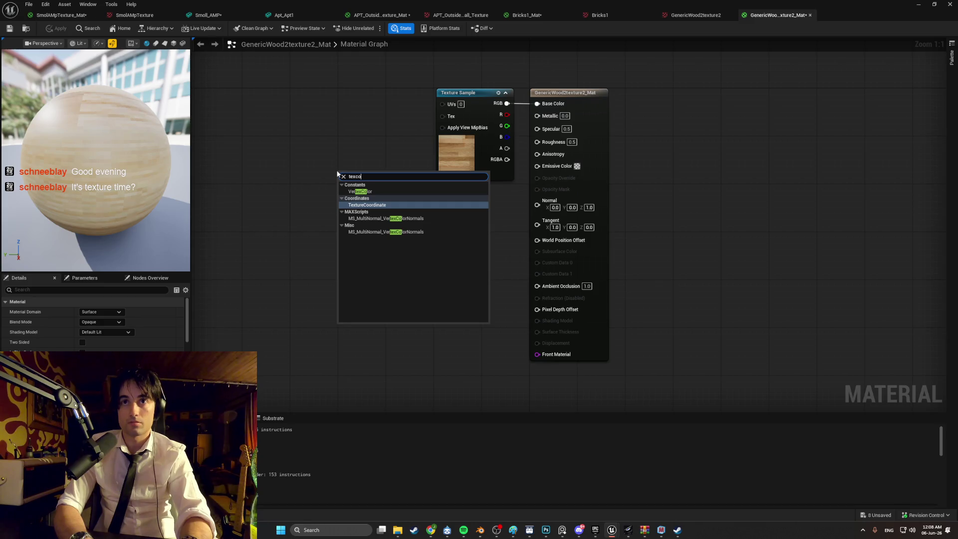
key(Return)
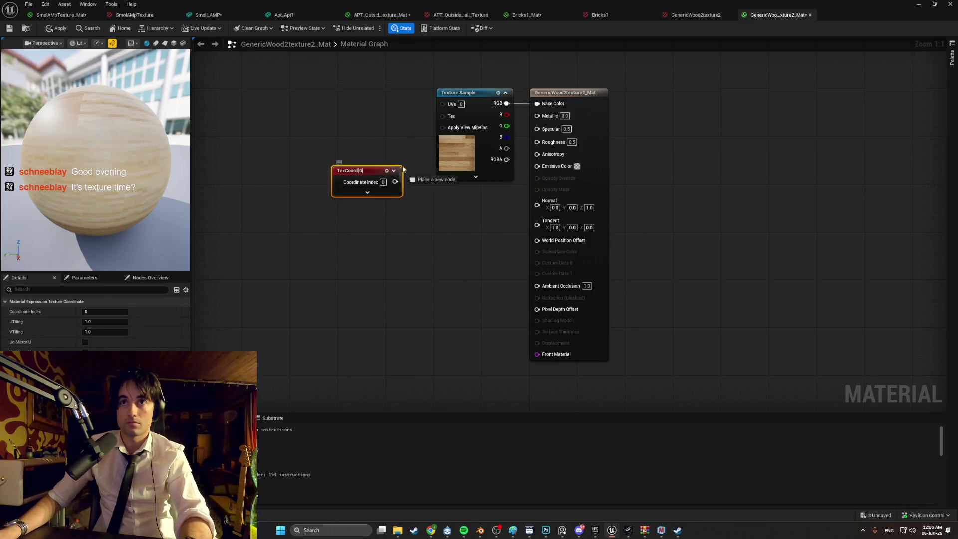
drag(403, 168, 442, 104)
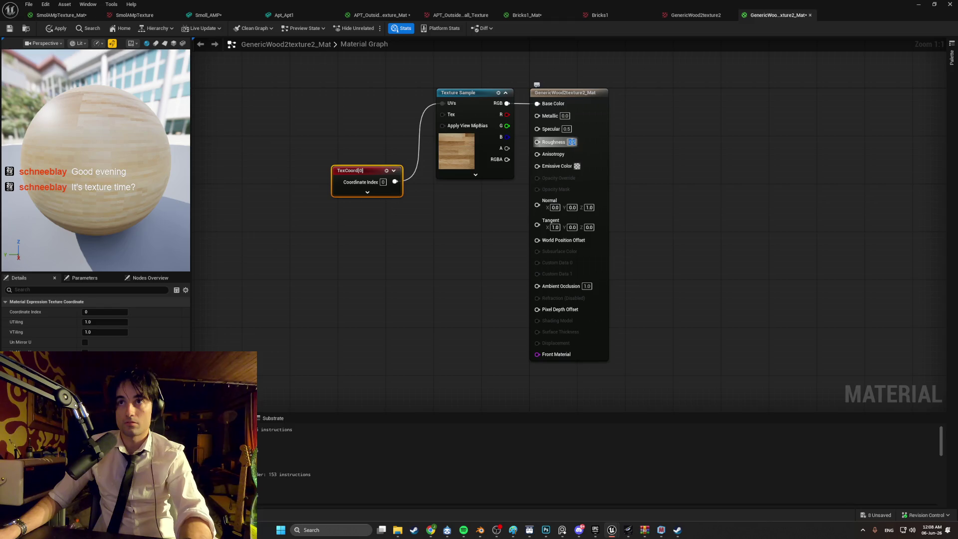
Set the material's Roughness to 1.0 and save it.
text(1)
click(642, 147)
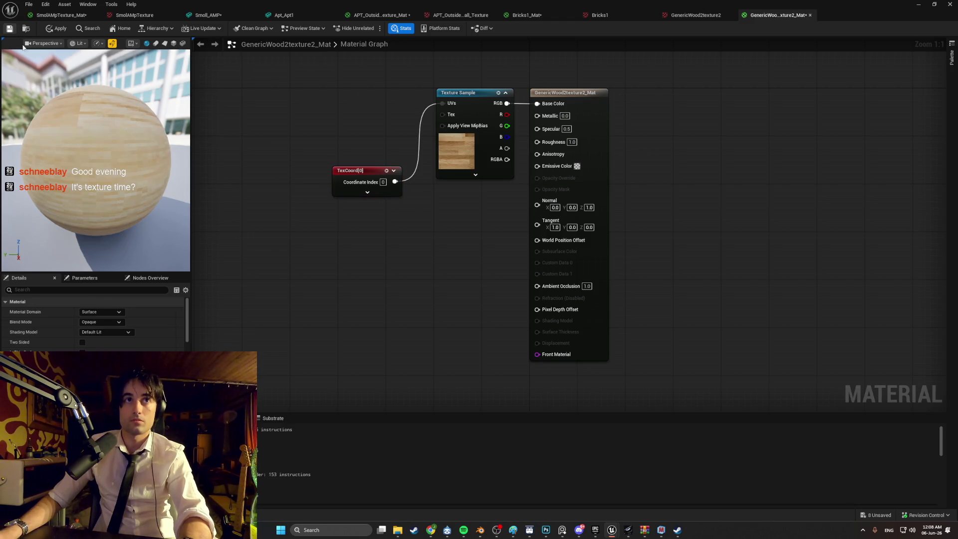
click(9, 29)
click(914, 6)
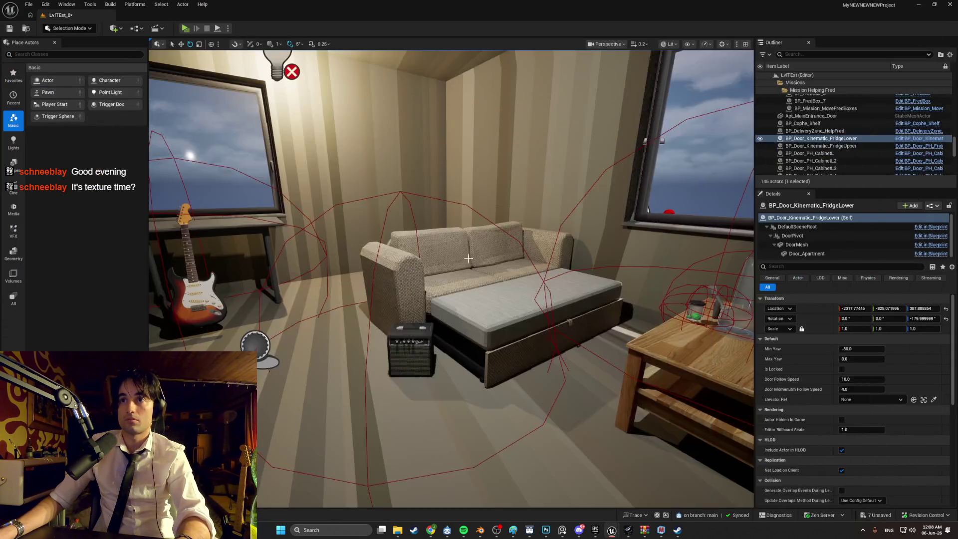
Open the CopheTabel coffee table's mesh asset from the level.
right_click(660, 352)
click(688, 120)
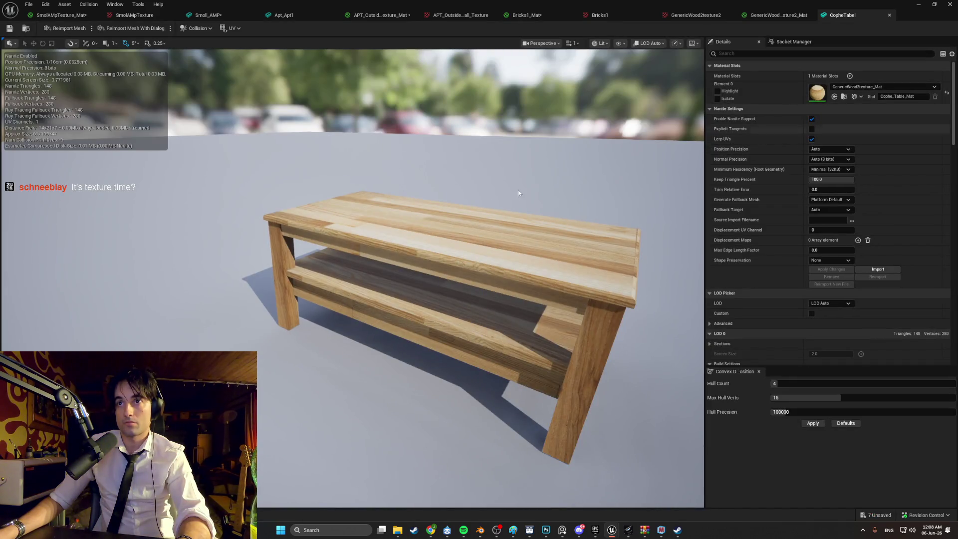
mouse_move(449, 250)
mouse_down()
mouse_move(475, 225)
mouse_move(499, 240)
mouse_move(500, 284)
mouse_up()
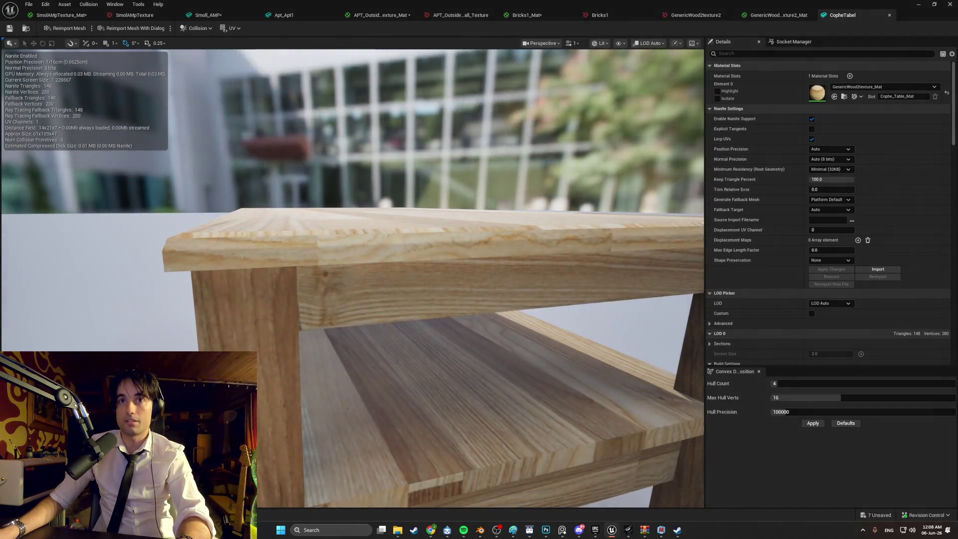
Set Element 0 to GenericWood2texture2_Mat and check the wood planks in the preview.
click(879, 87)
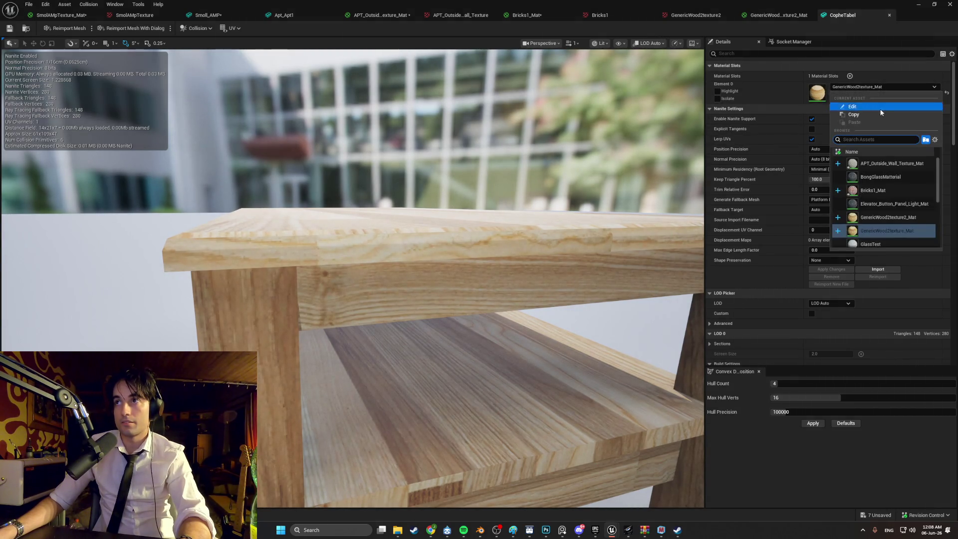
click(898, 218)
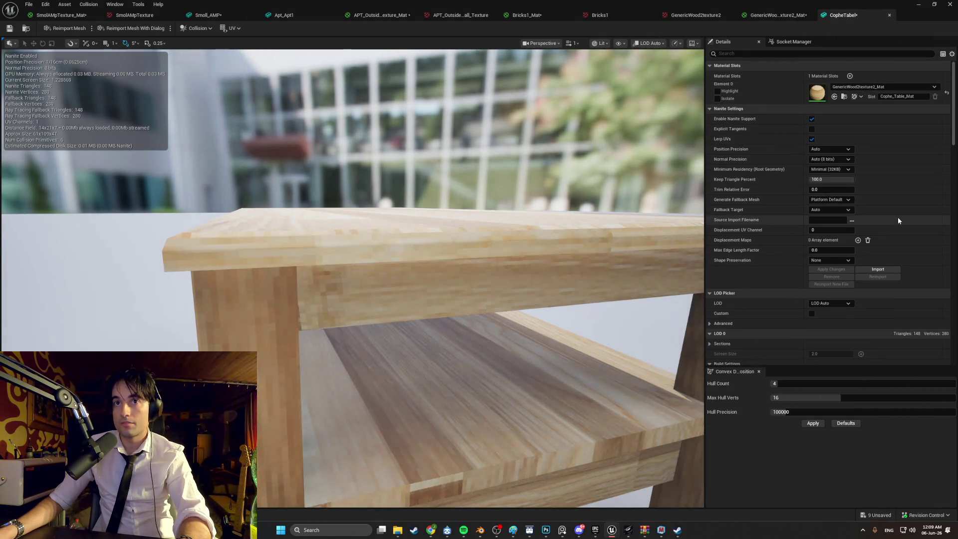
drag(449, 250, 449, 349)
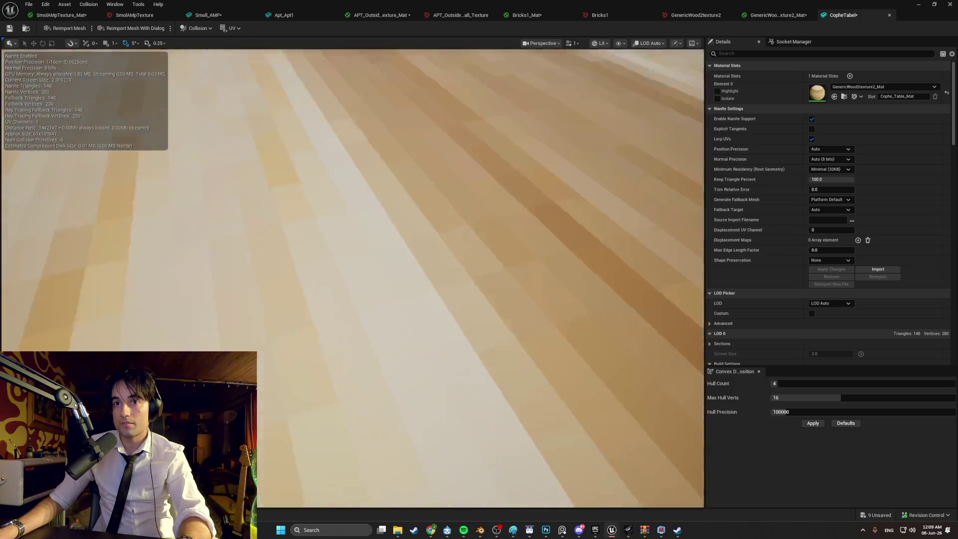
key(f)
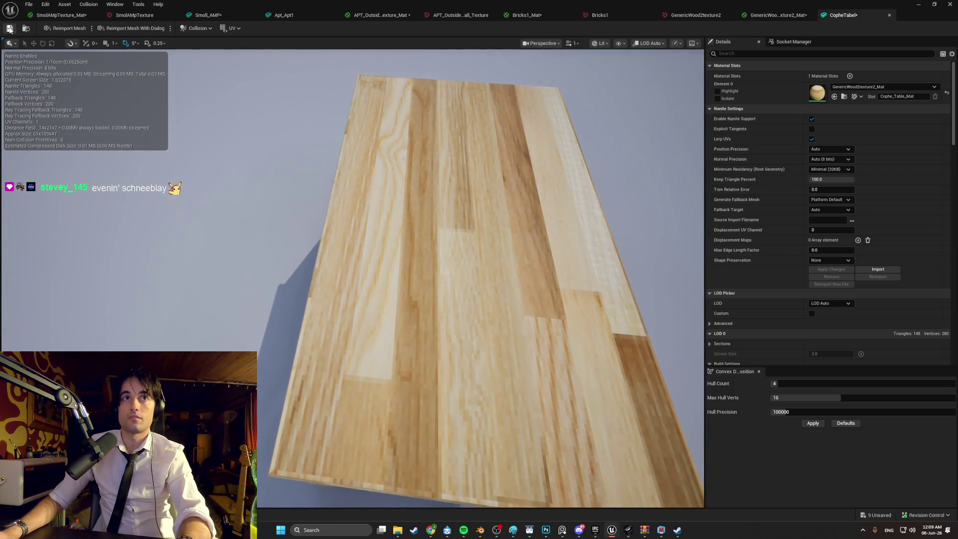
click(920, 6)
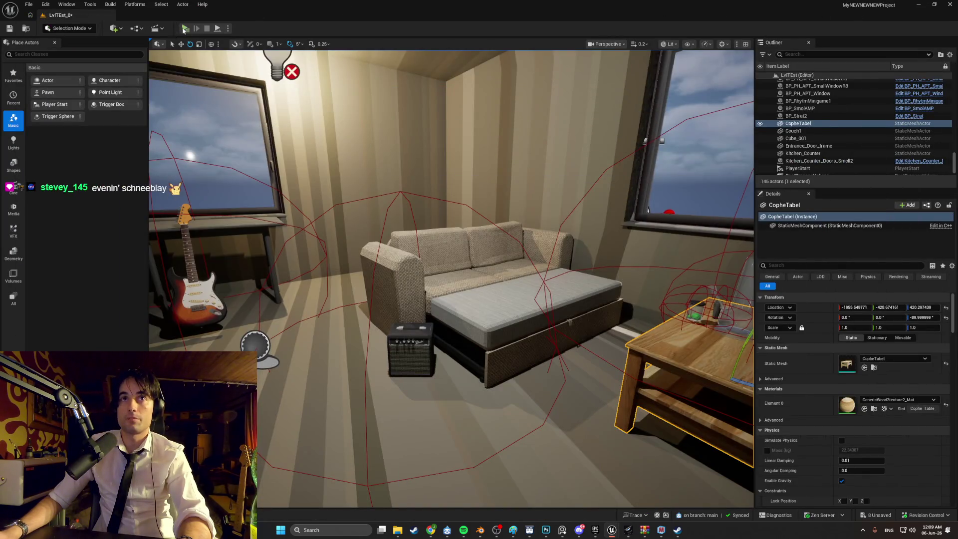
click(184, 30)
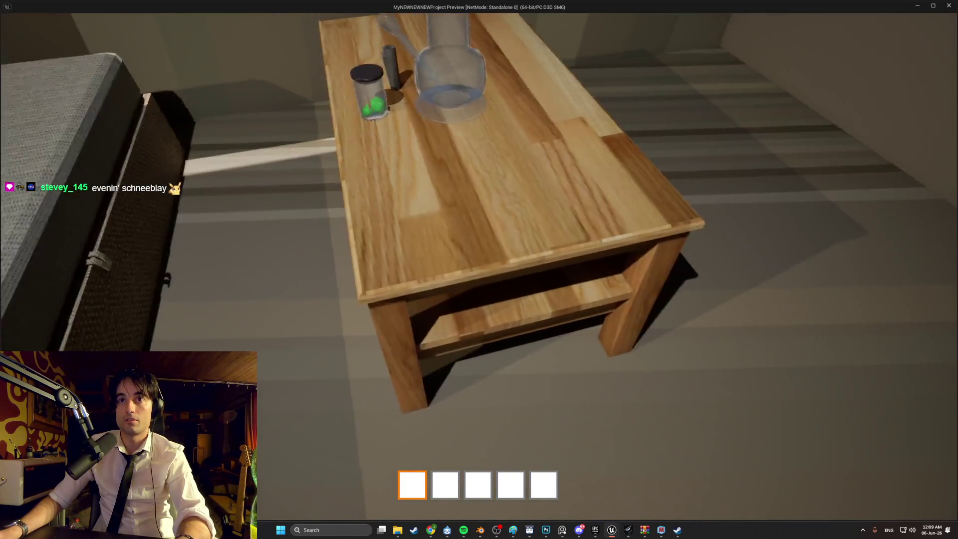
key(s)
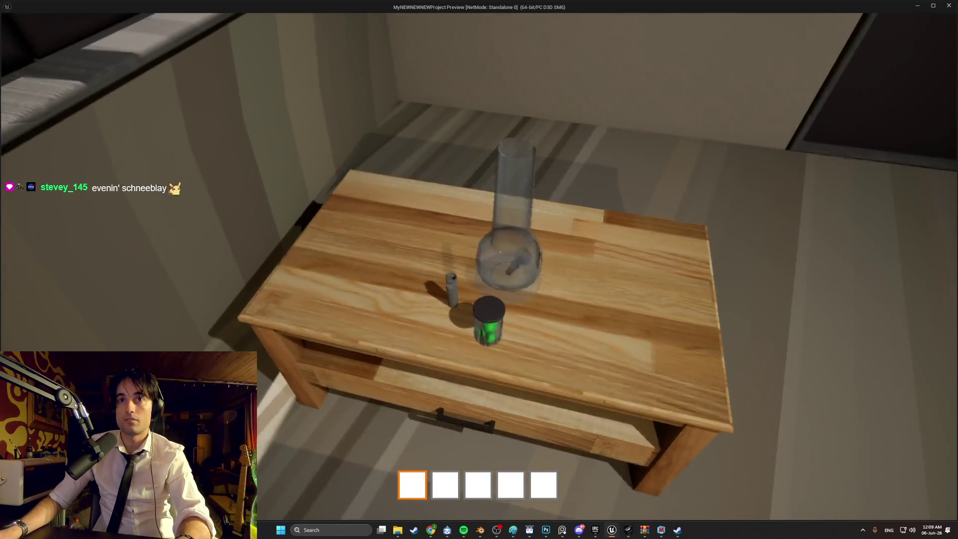
key(a)
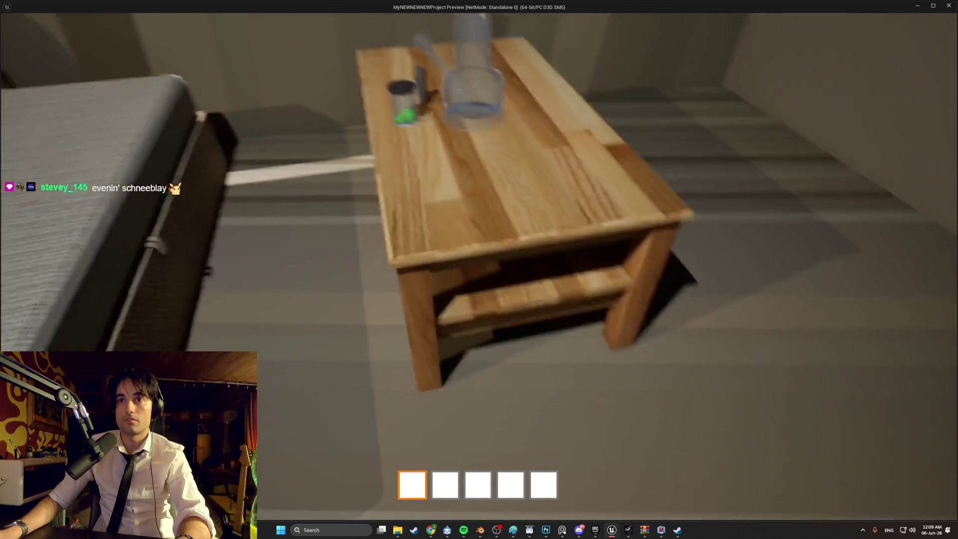
key(w)
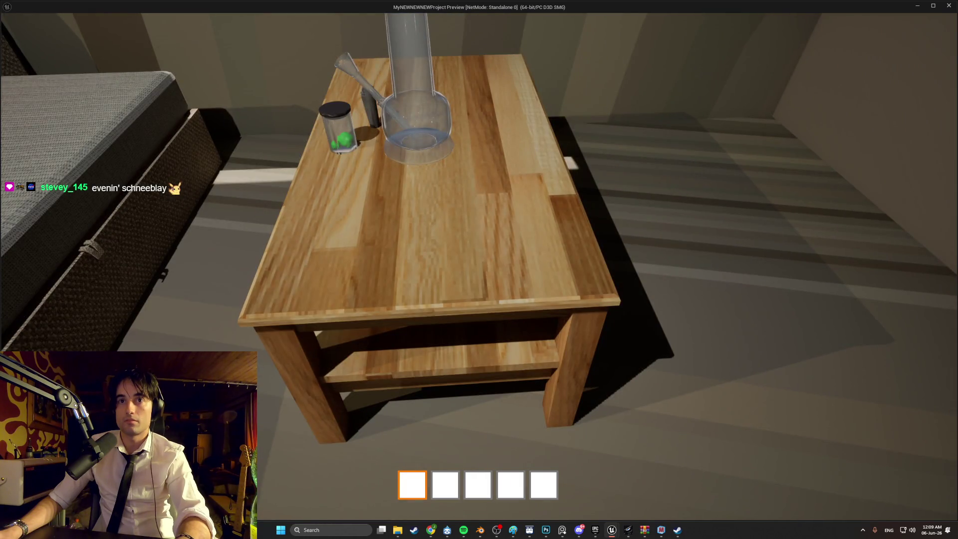
key(s)
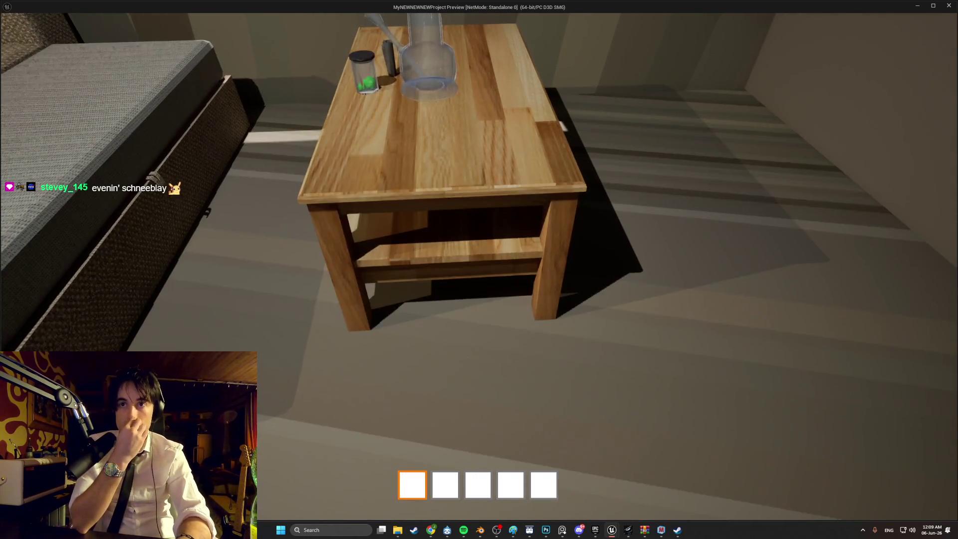
key(a)
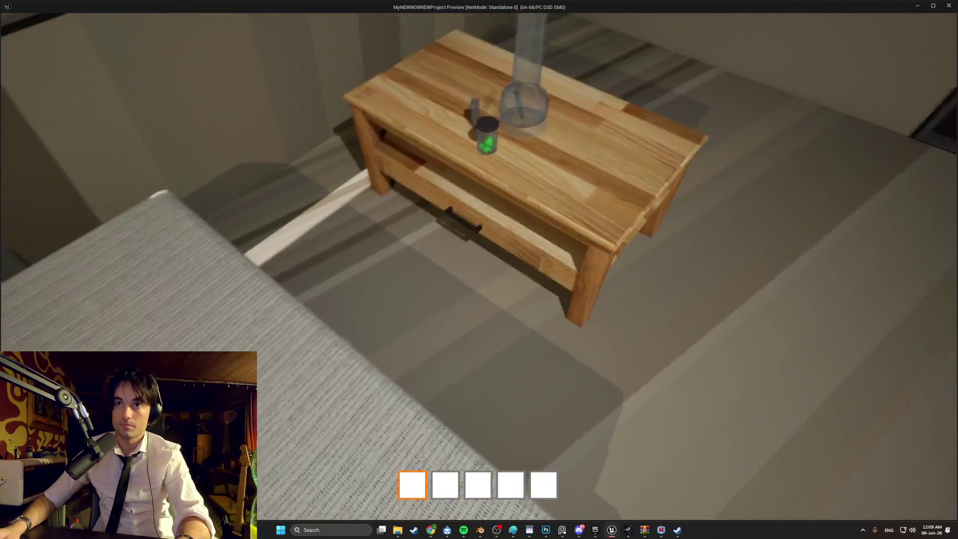
key(d)
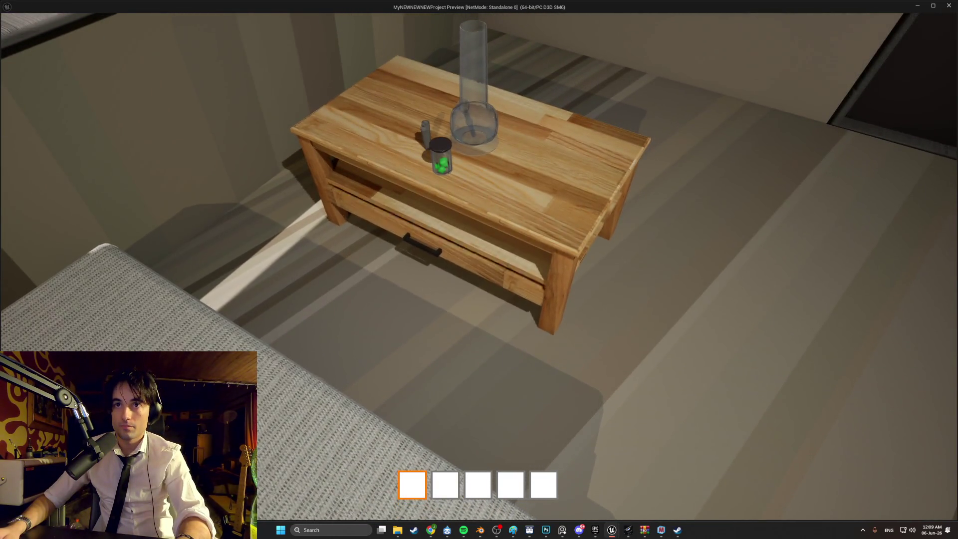
key(w)
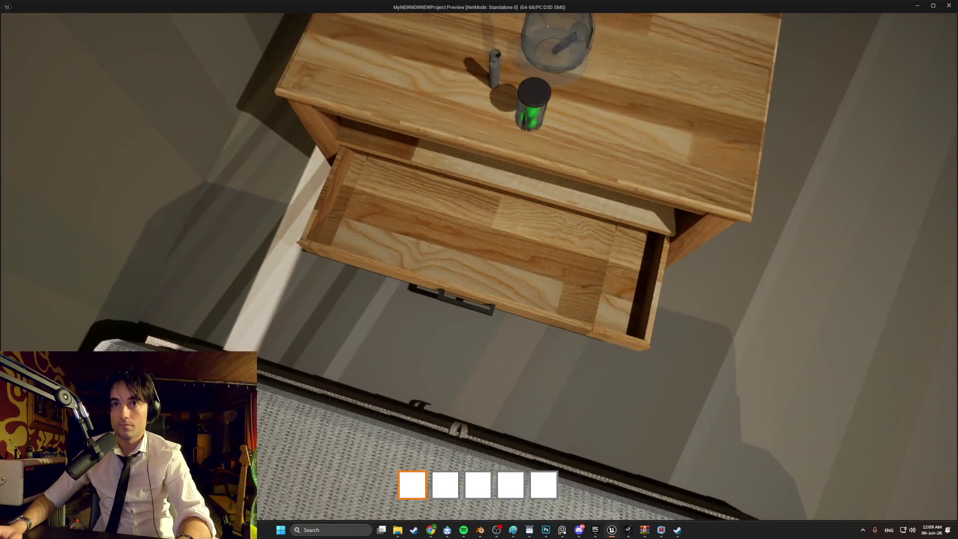
key(d)
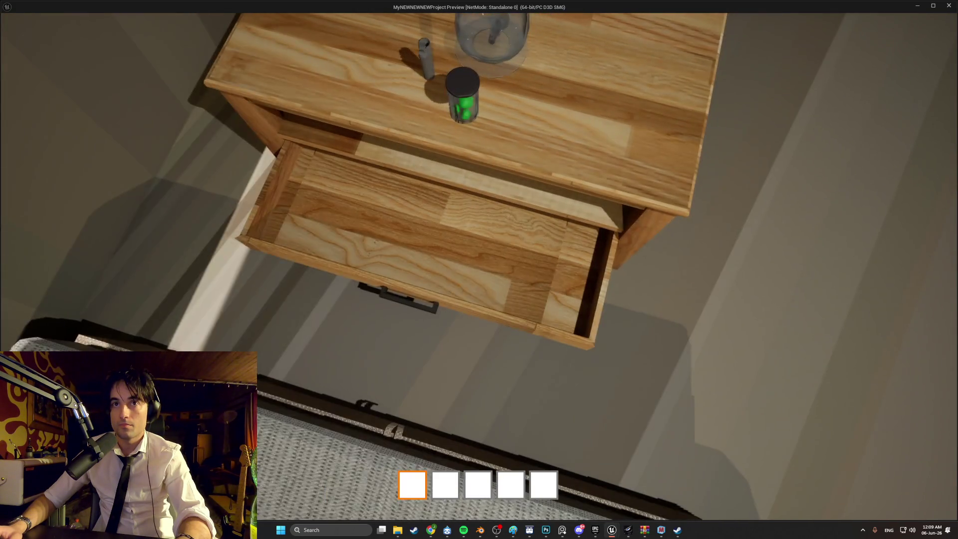
key(s)
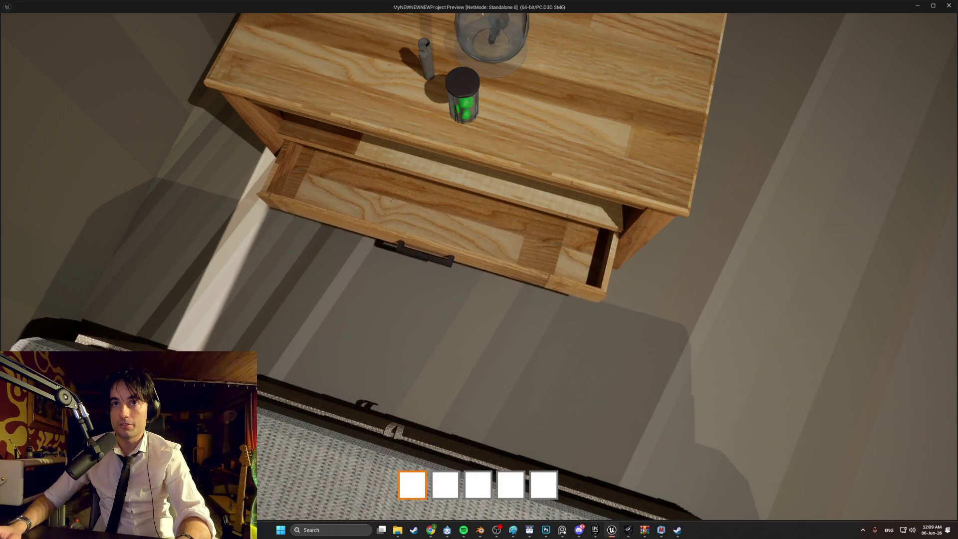
key(e)
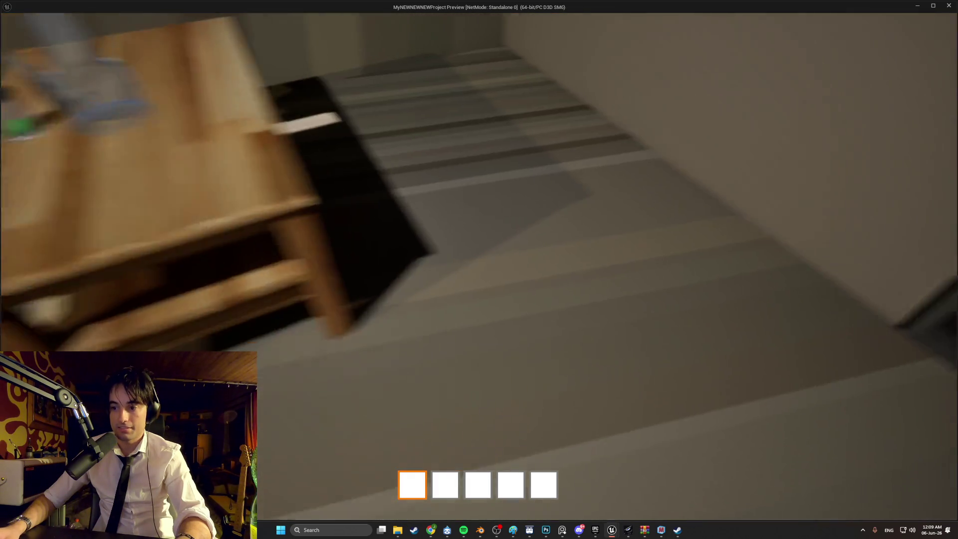
key(s)
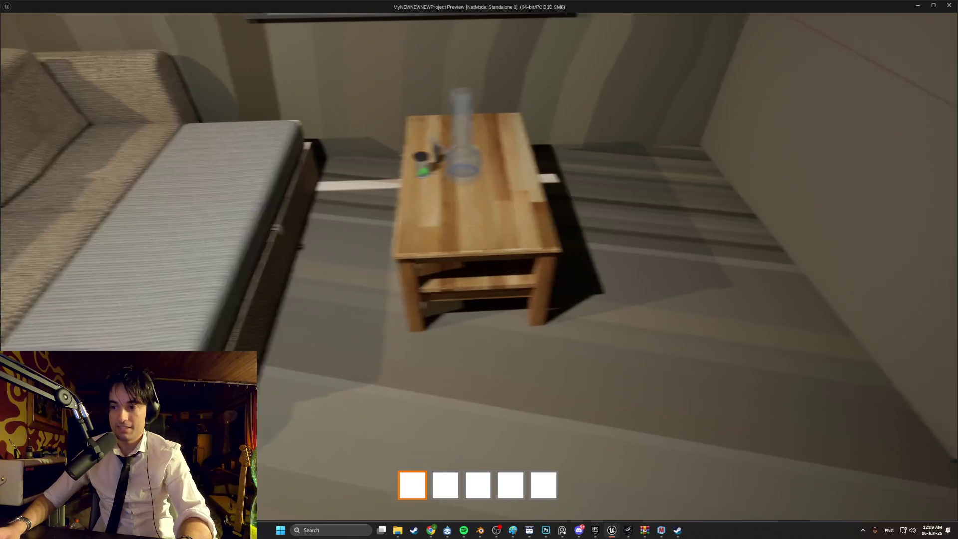
key(w)
key(w)
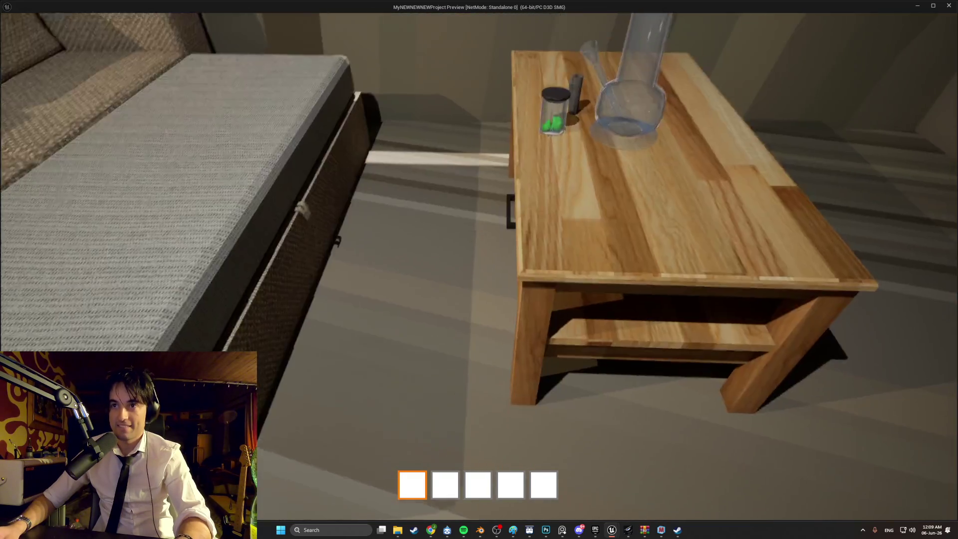
key(s)
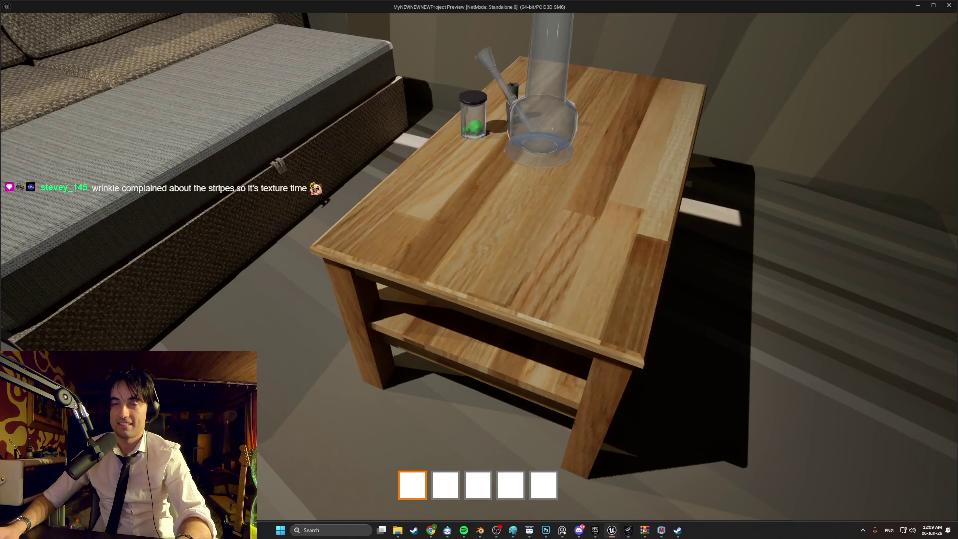
key(Escape)
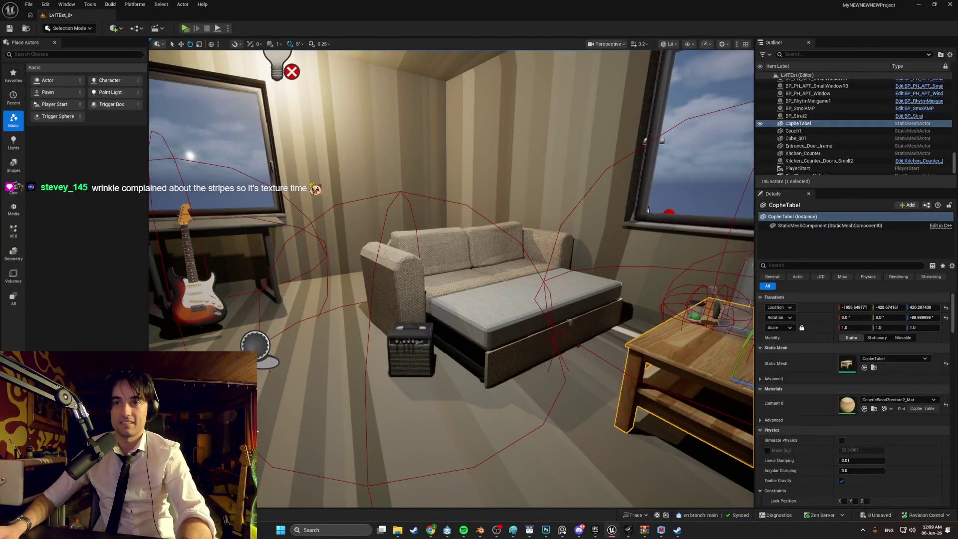
Open CopheTabel_Shelf and set its Element 0 material to GenericWood2texture2_Mat.
key(ctrl+space)
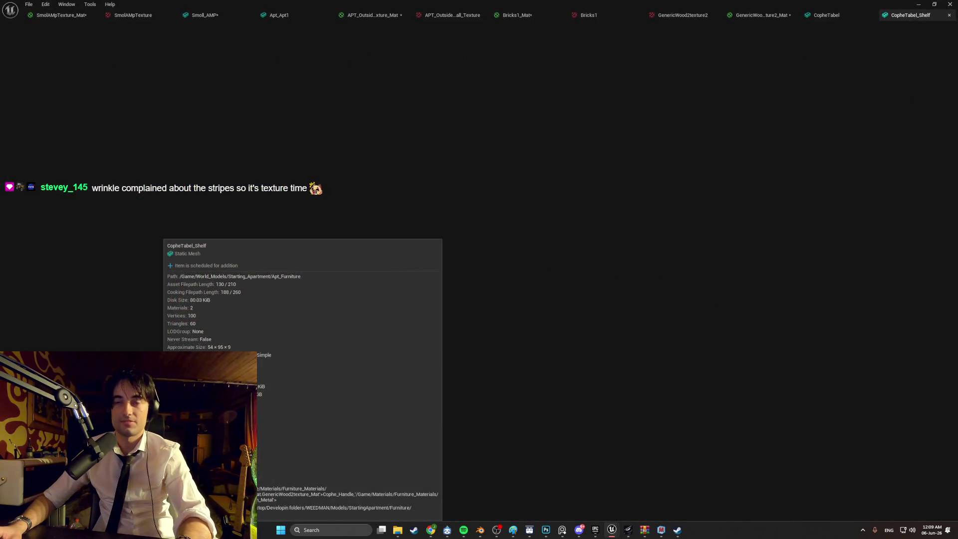
double_click(280, 374)
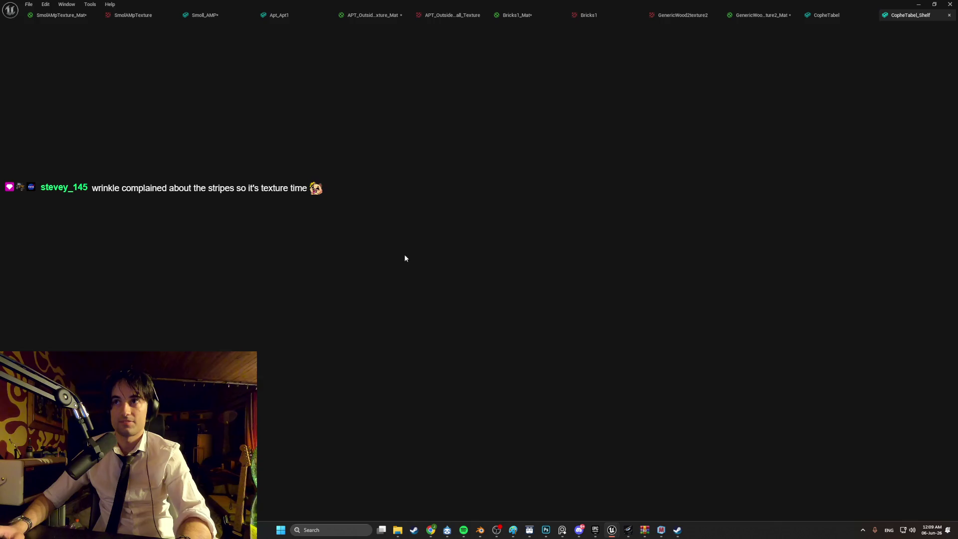
click(856, 90)
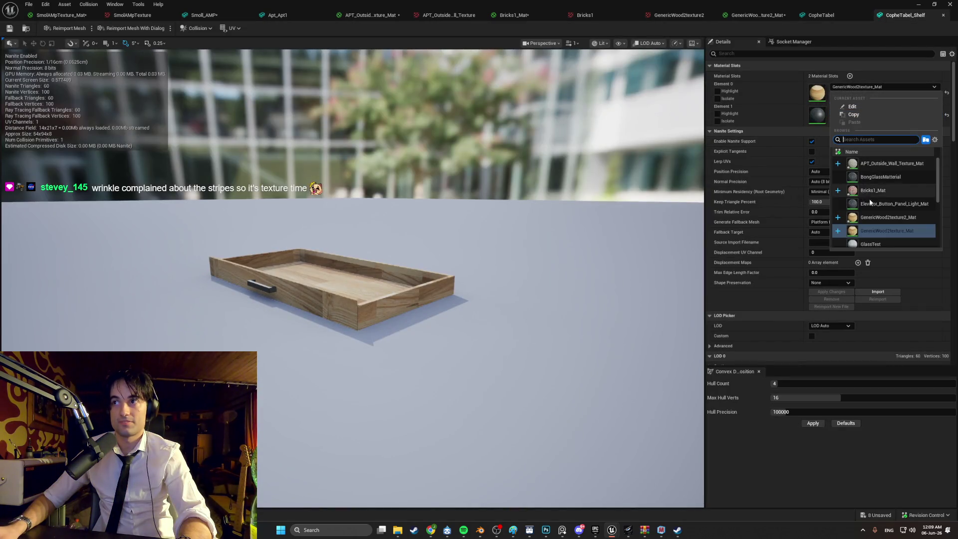
click(864, 218)
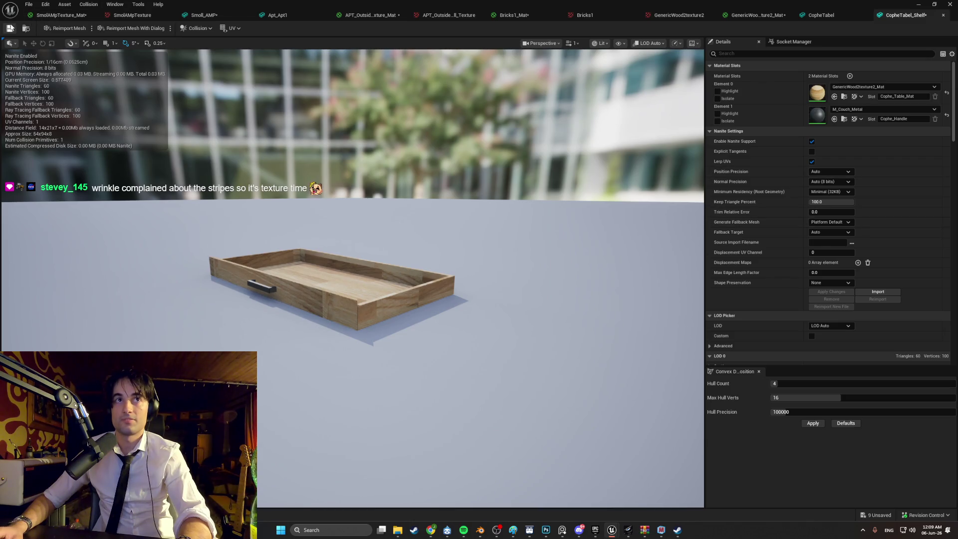
click(918, 4)
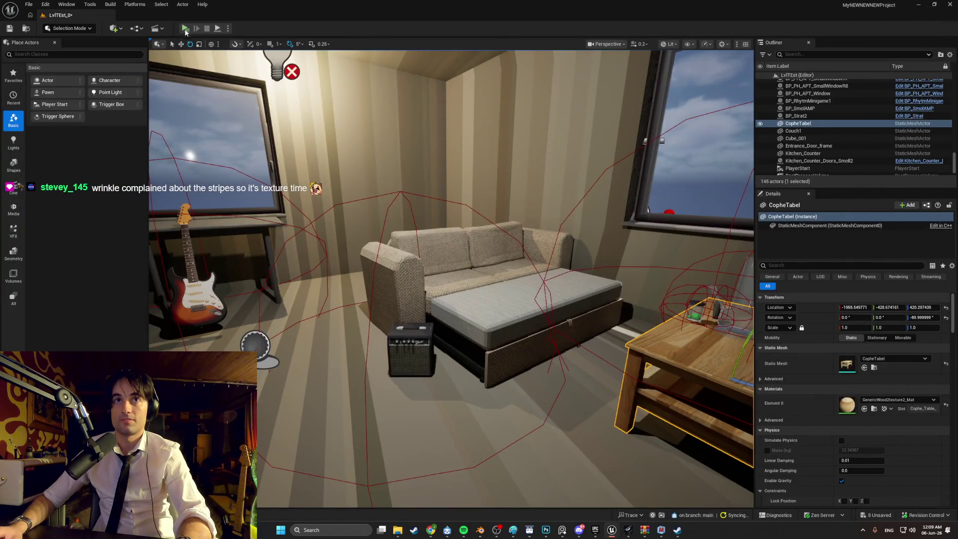
Start Play and open, then close, the coffee table drawer.
click(358, 38)
key(e)
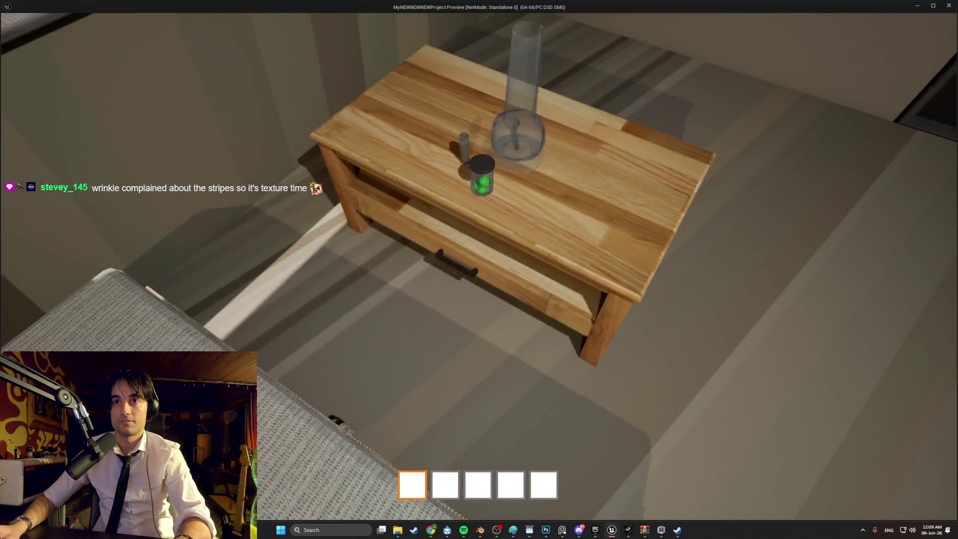
key(s)
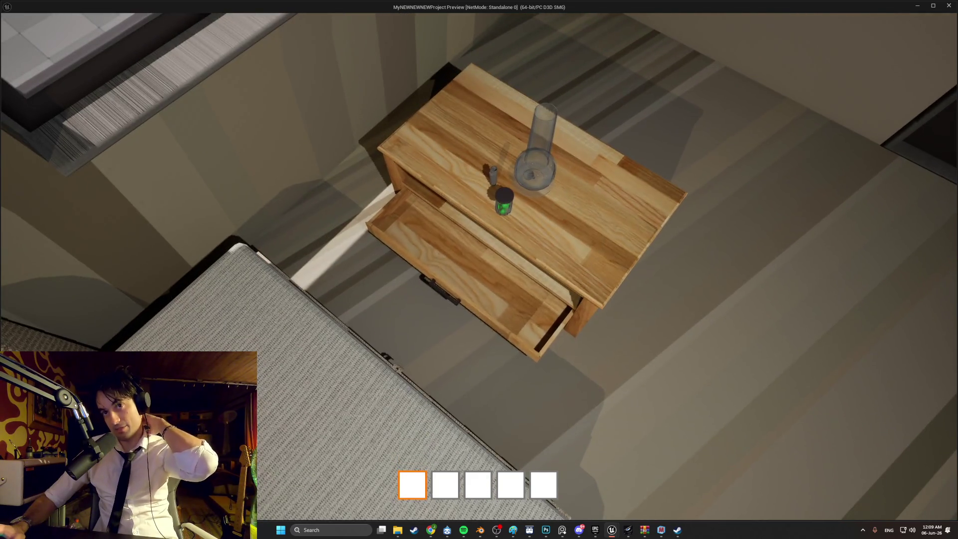
key(e)
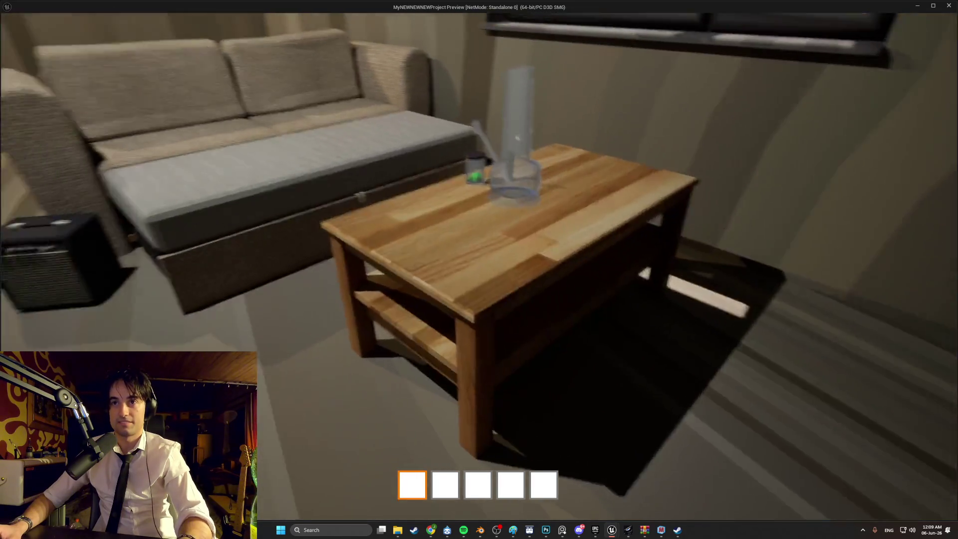
Walk to the guitar amp, pick it up and carry it beside the sofa bed.
key(w)
key(w)
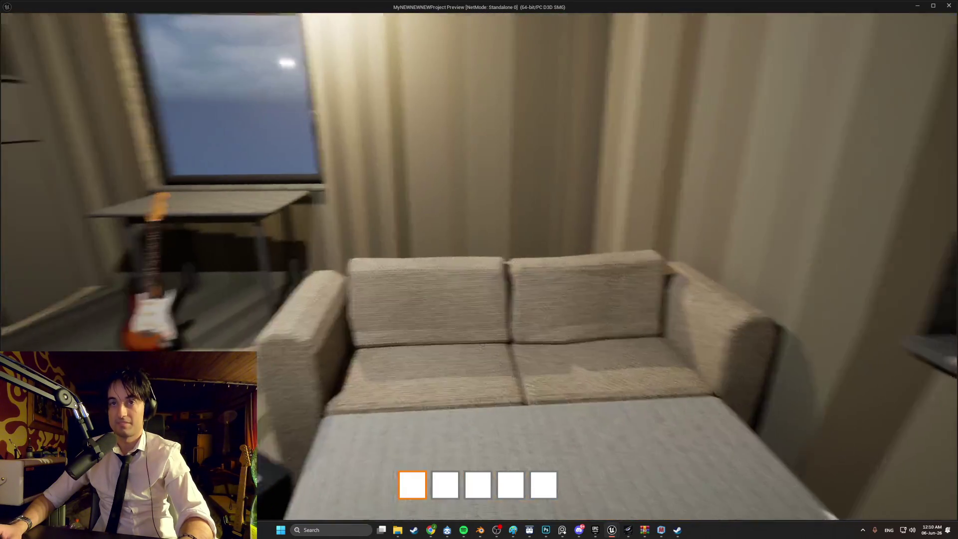
key(w)
key(w)
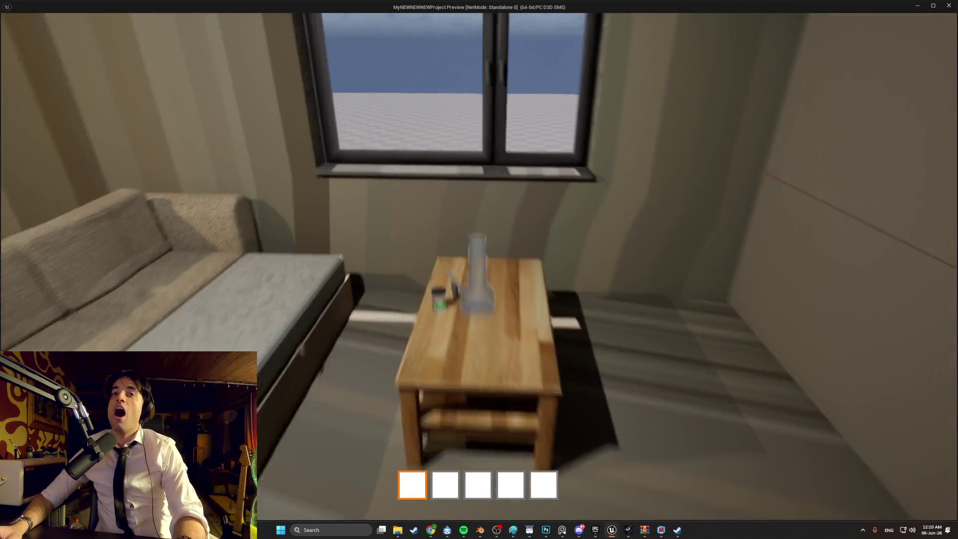
key(e)
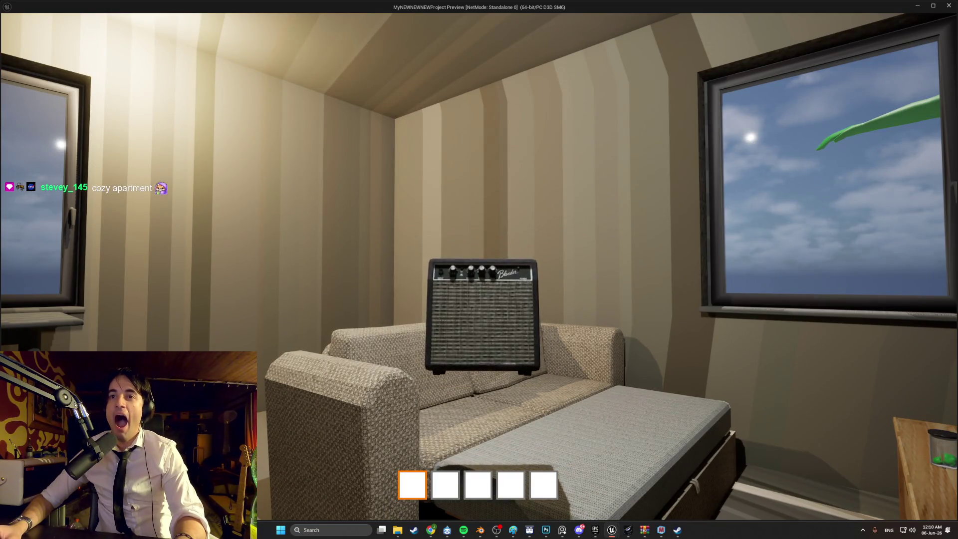
key(e)
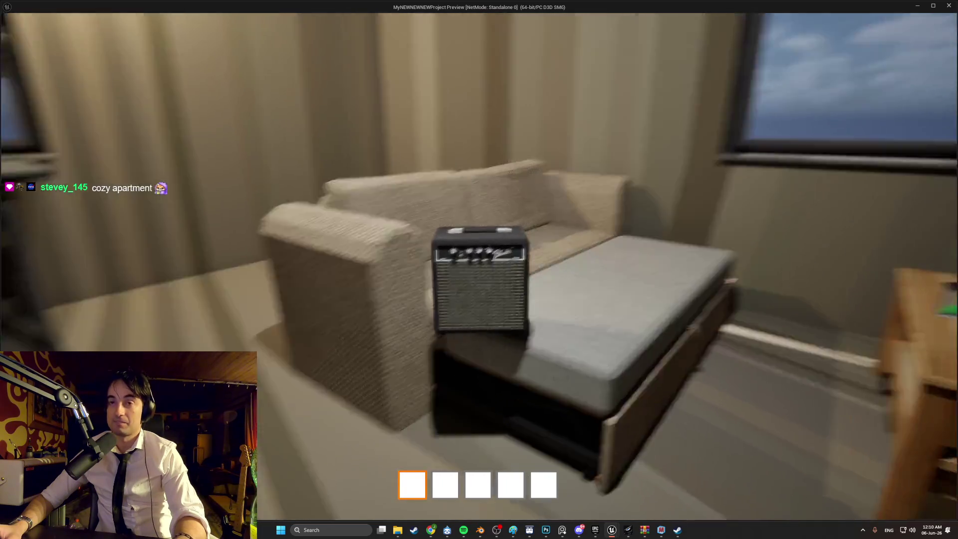
key(e)
key(w)
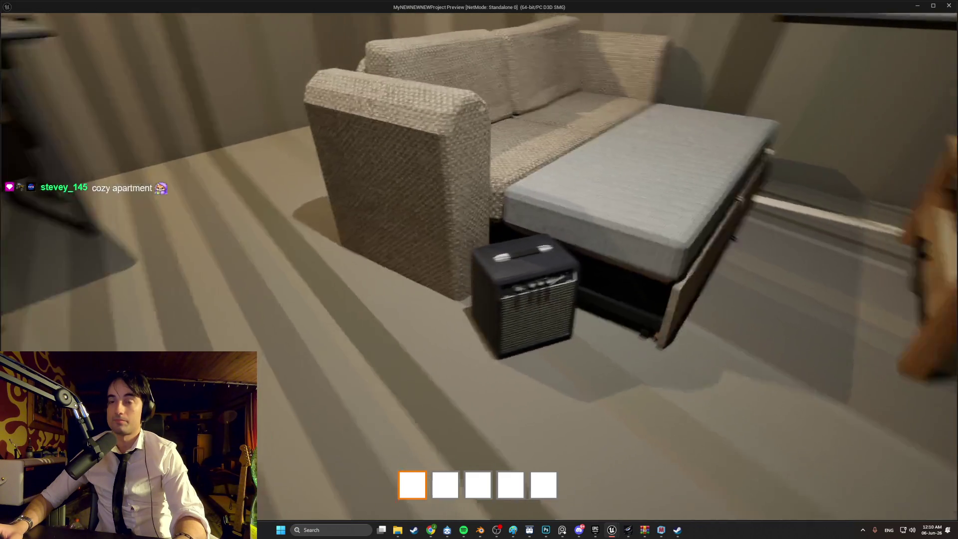
Pick up the guitar, walk out to the stairwell and back into the living room.
key(w)
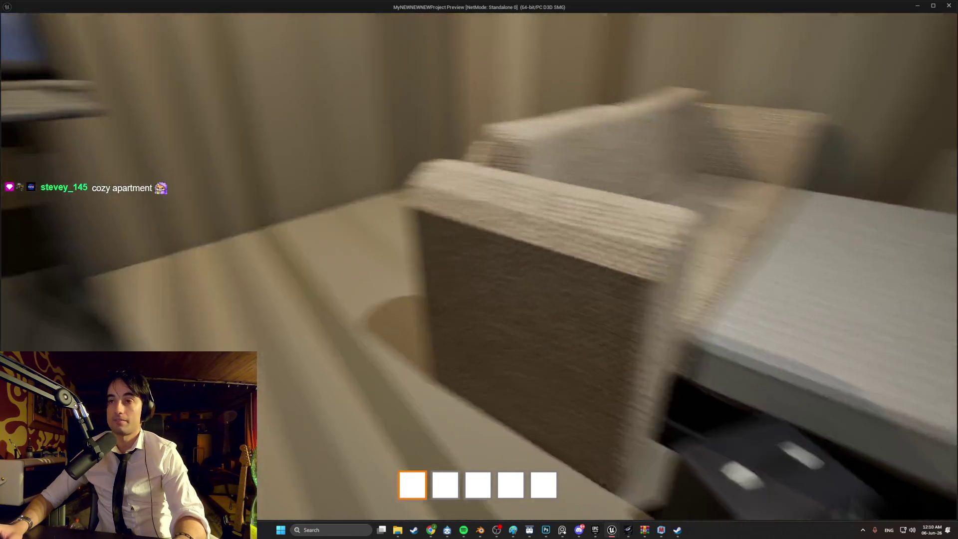
key(e)
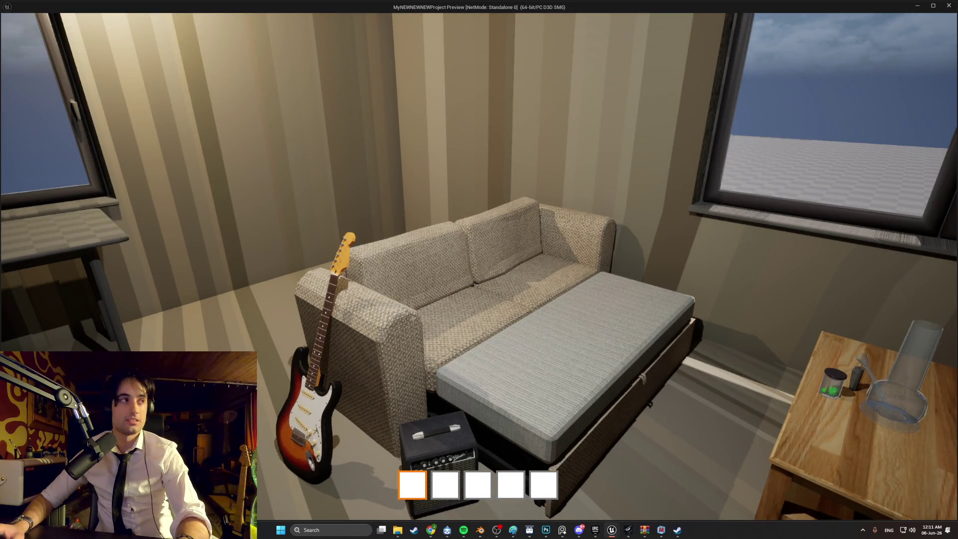
key(w)
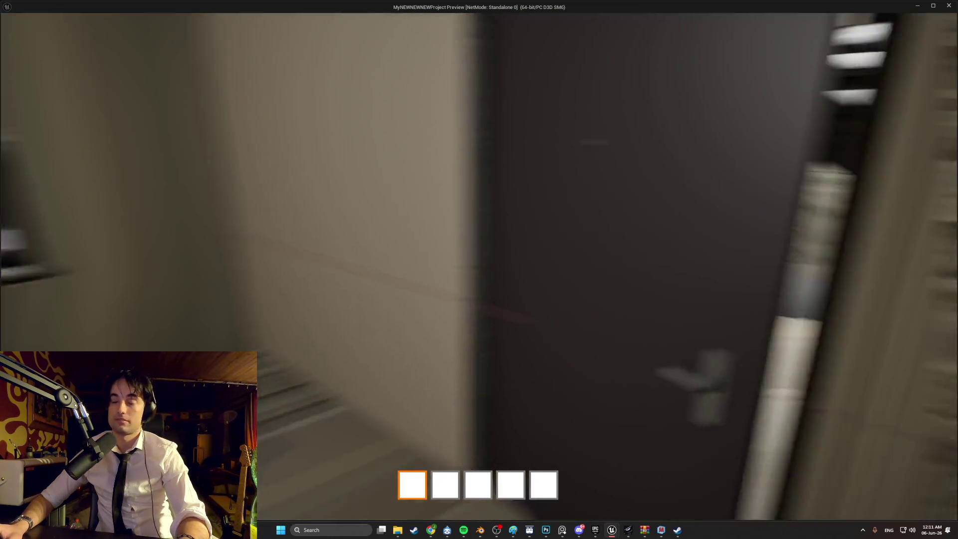
key(w)
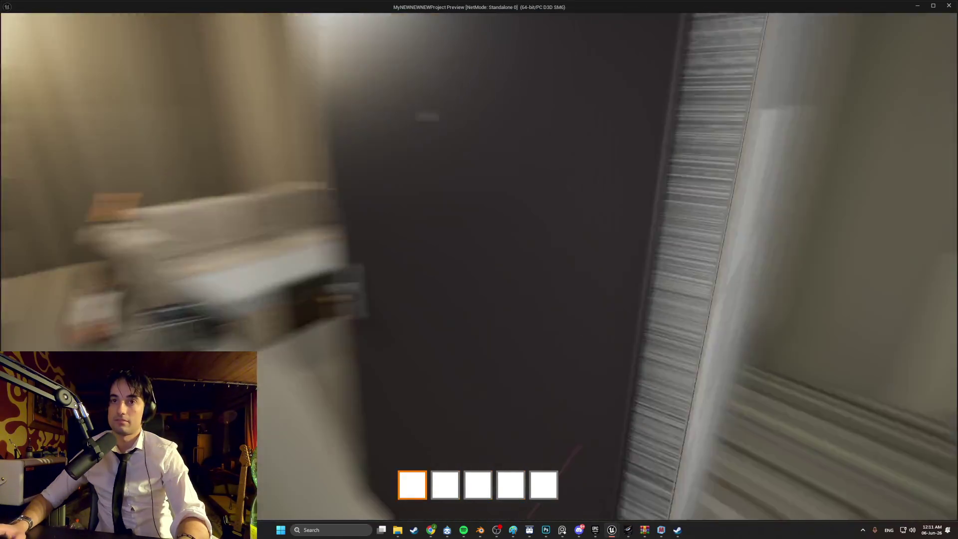
key(w)
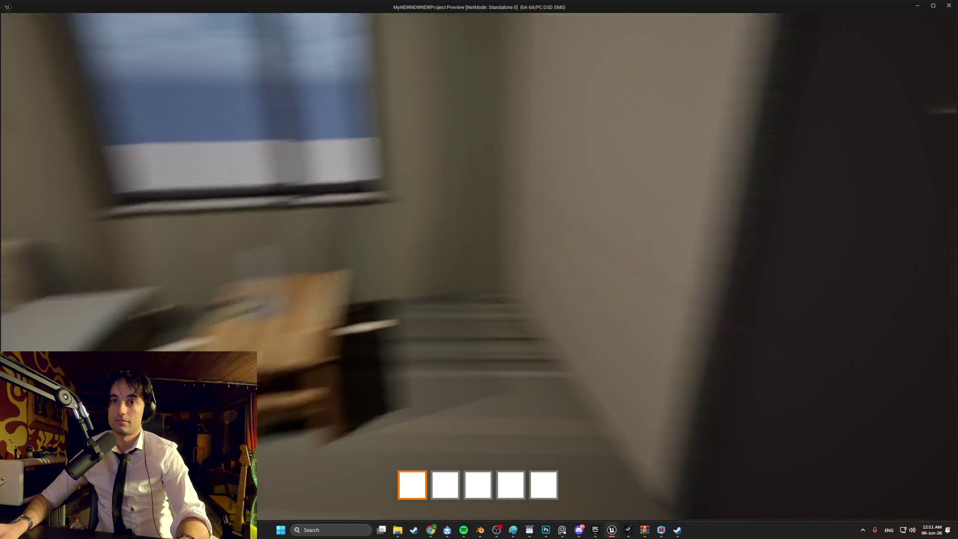
Walk around the couch, amp and coffee table, then press Esc to stop play.
key(w)
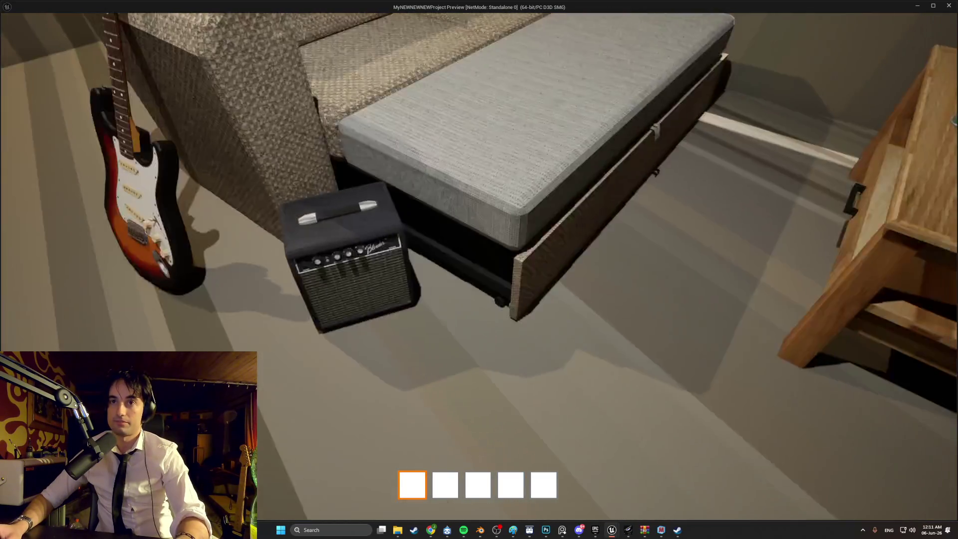
key(w)
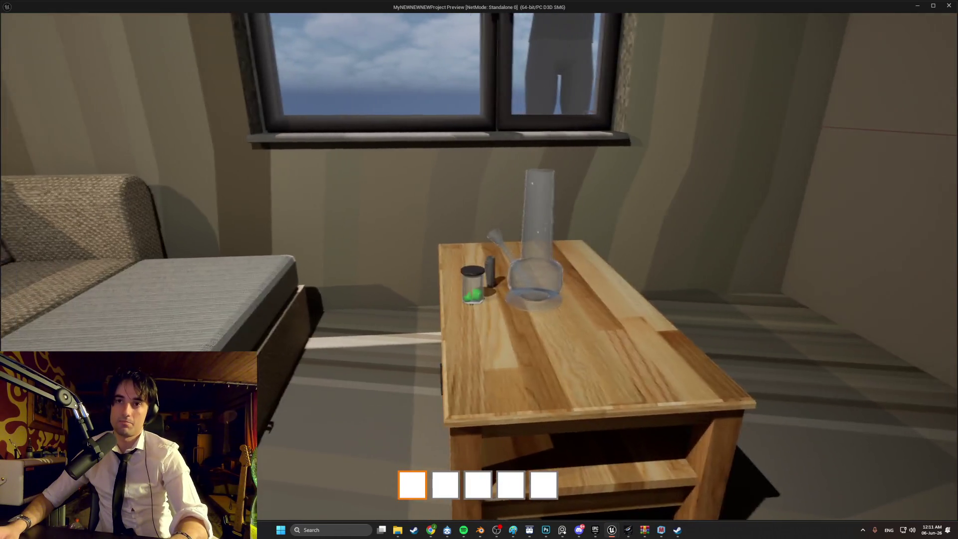
key(w)
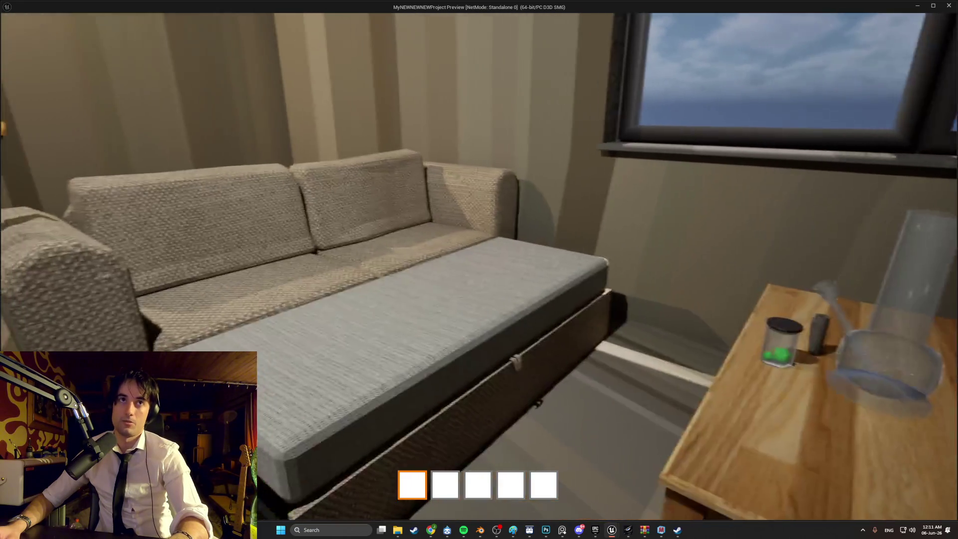
key(w)
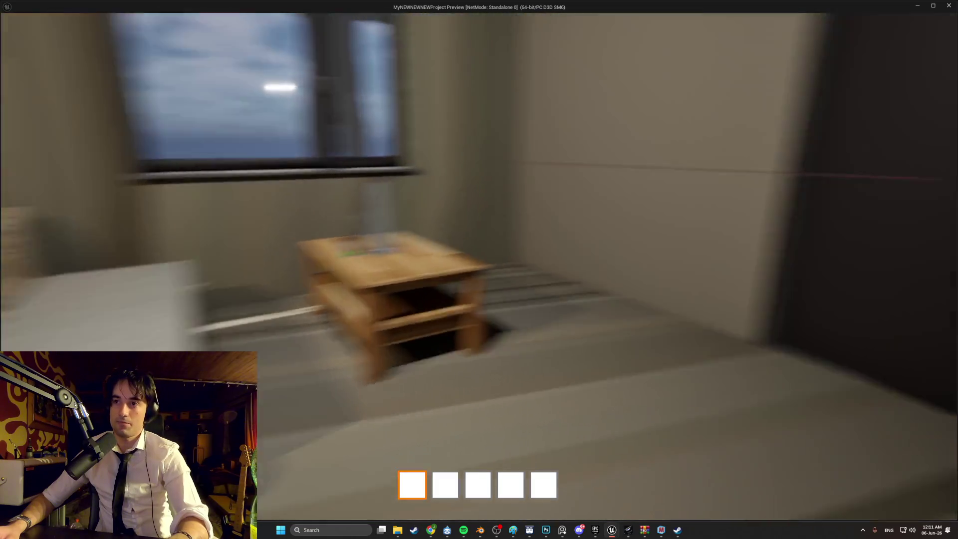
mouse_move(479, 270)
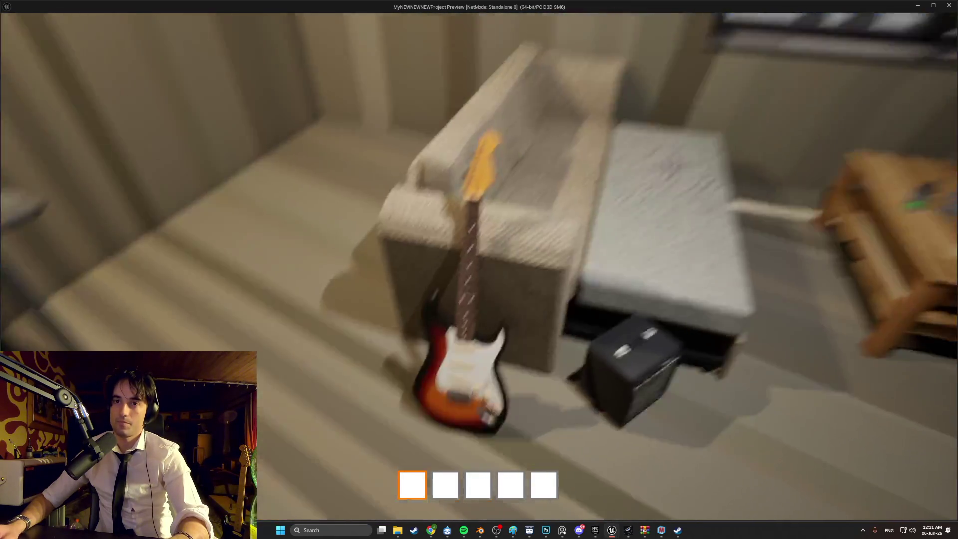
key(Escape)
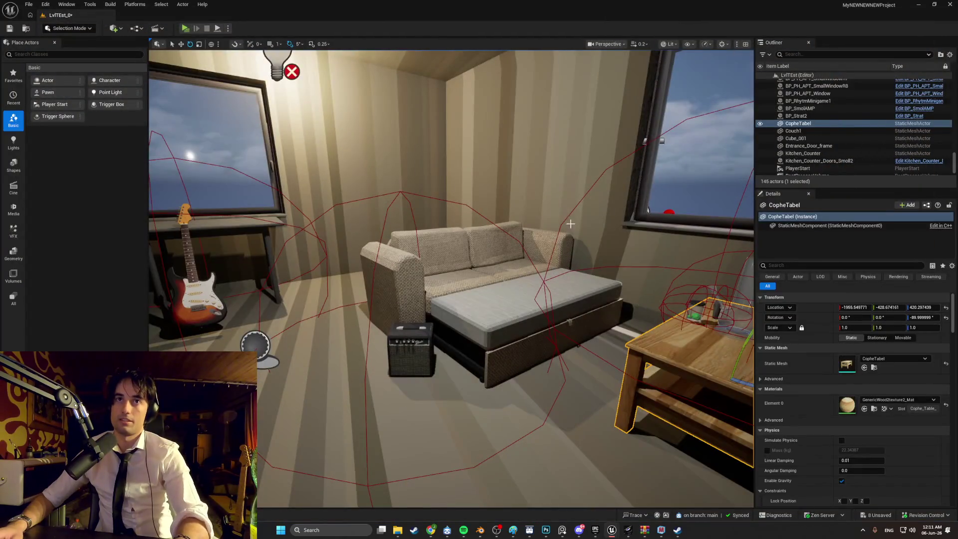
Launch a Standalone play session, pick up the guitar and open song selection.
click(185, 28)
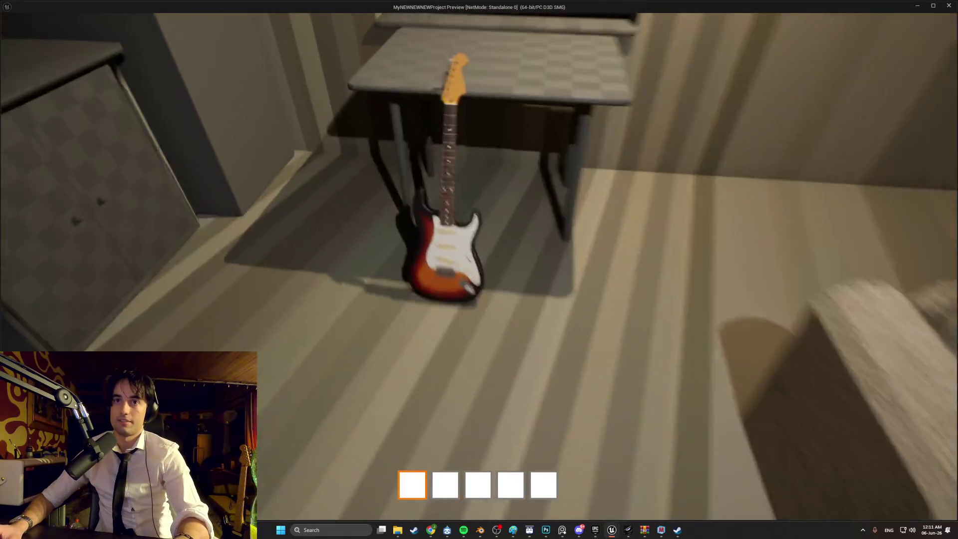
key(e)
key(f)
key(f)
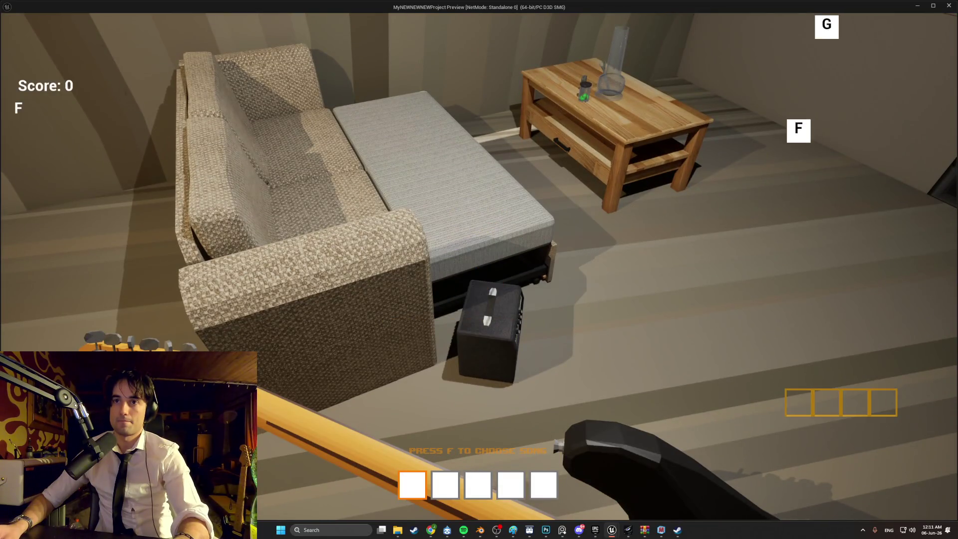
Hit the F/G/H/J notes to score 725 points, then exit with Esc.
key(g)
key(h)
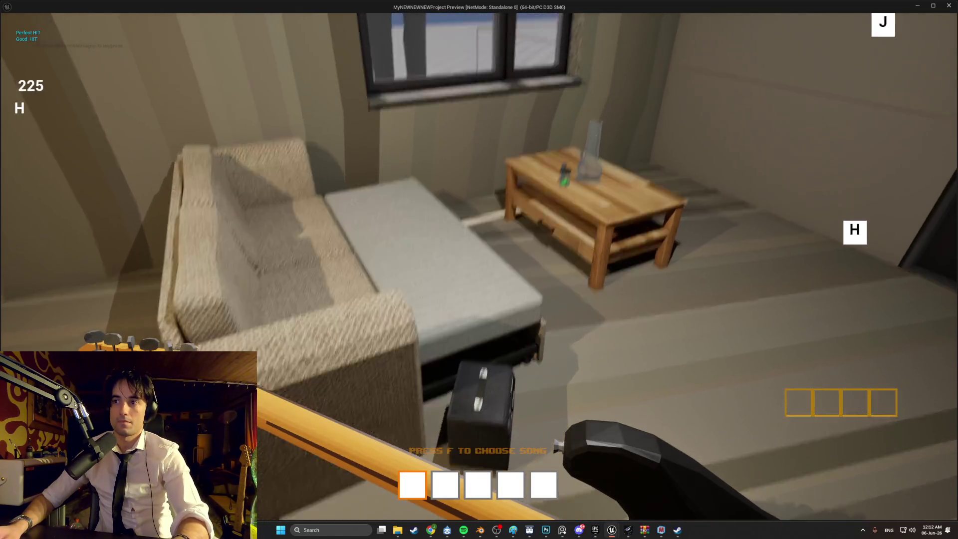
key(j)
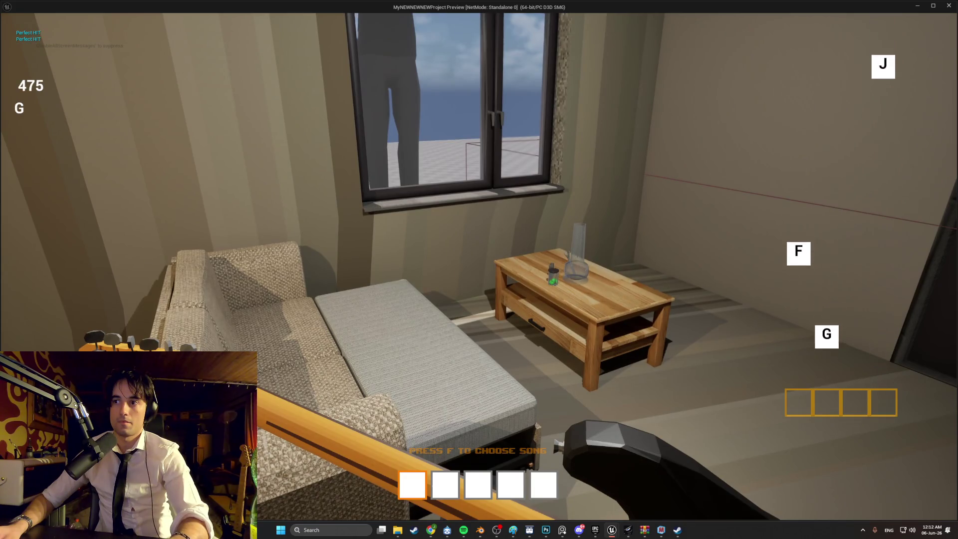
key(g)
key(f)
key(h)
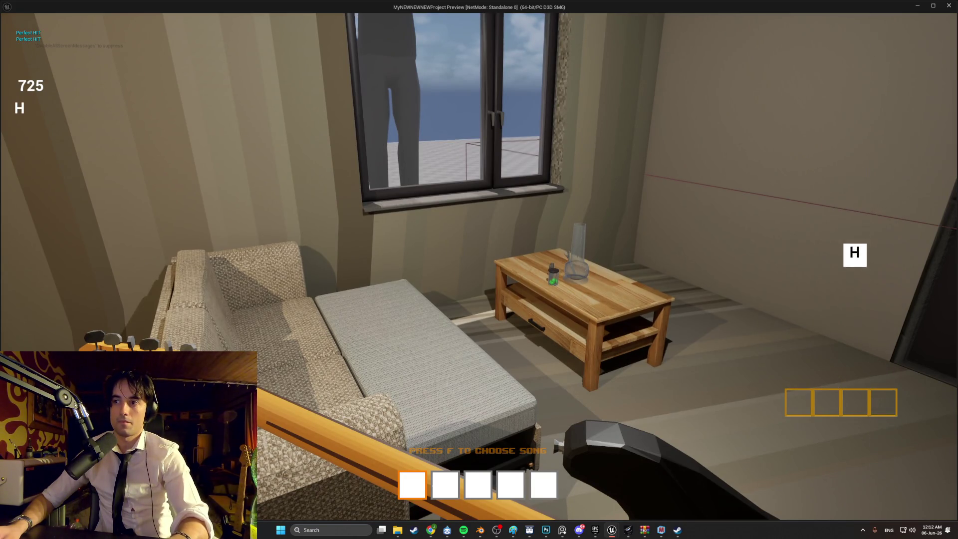
key(Escape)
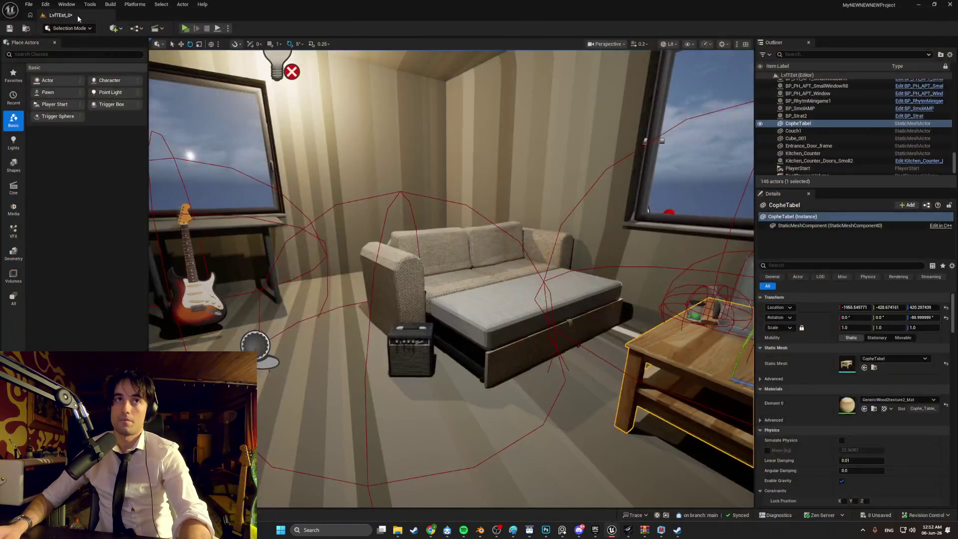
Relaunch the game, open the door, and walk around to view the striped living room.
key(alt+Tab)
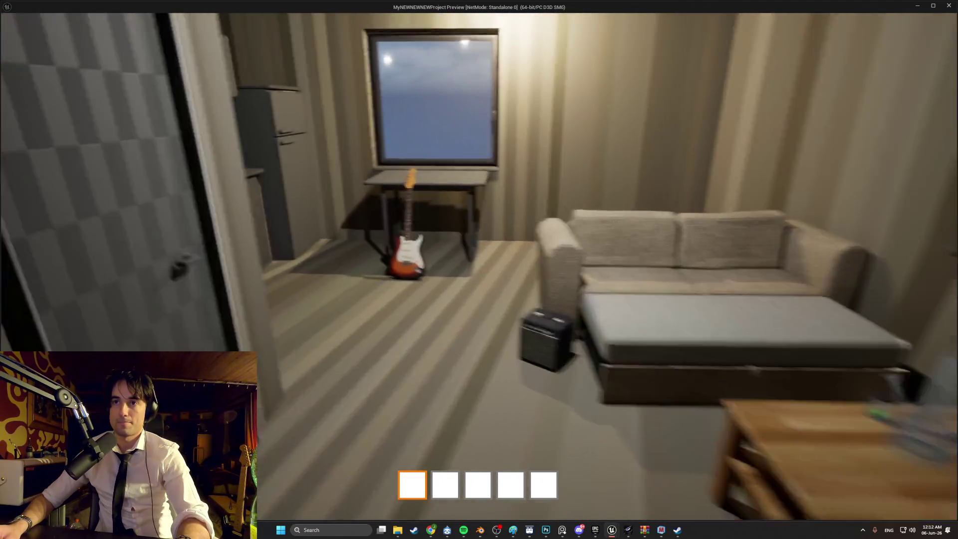
key(e)
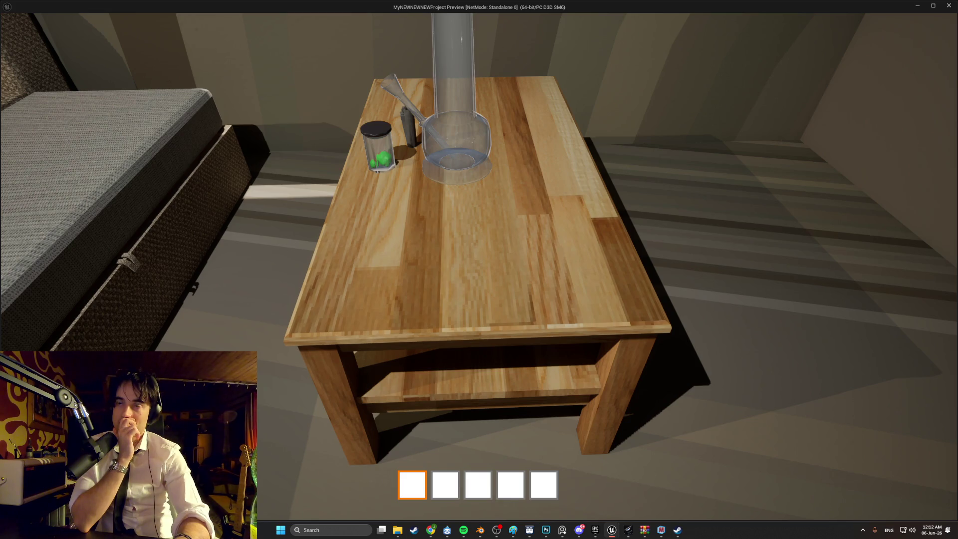
key(s)
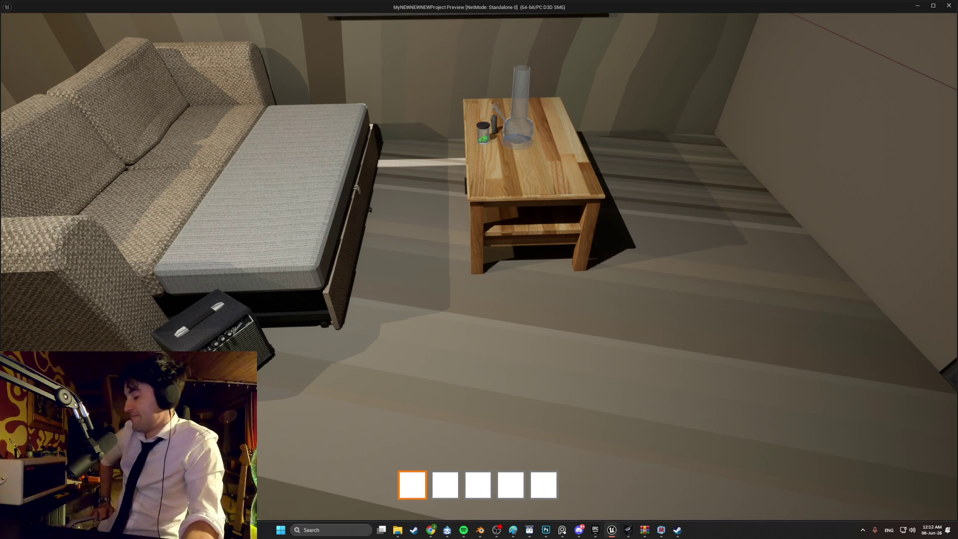
key(w)
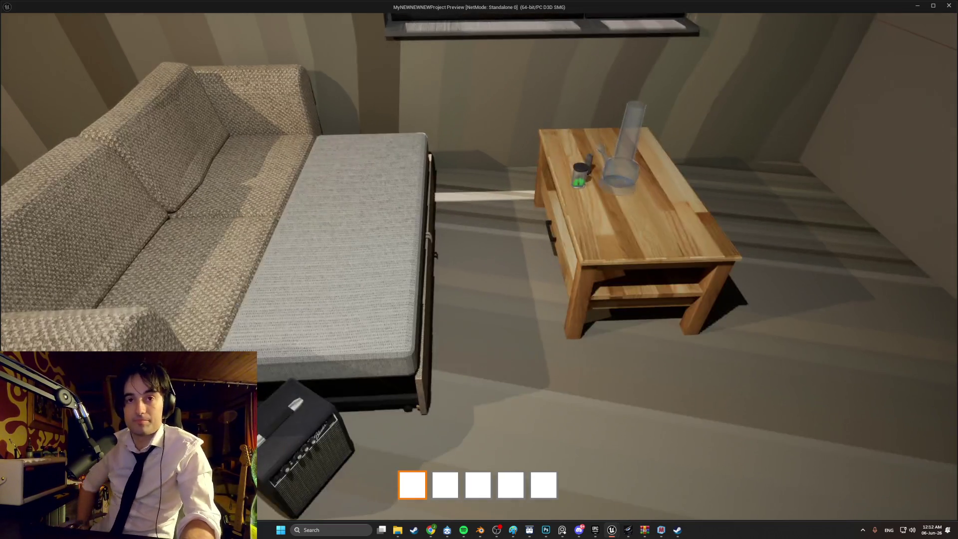
key(s)
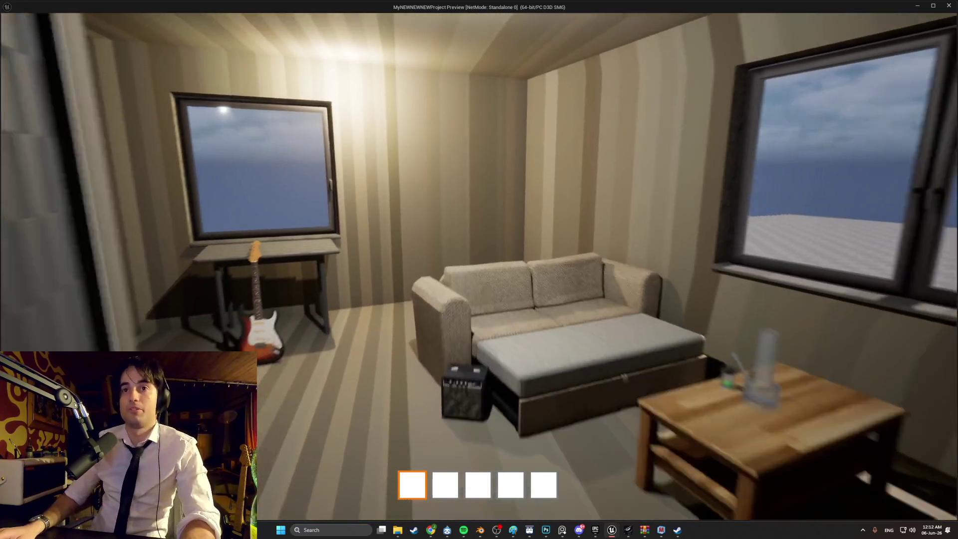
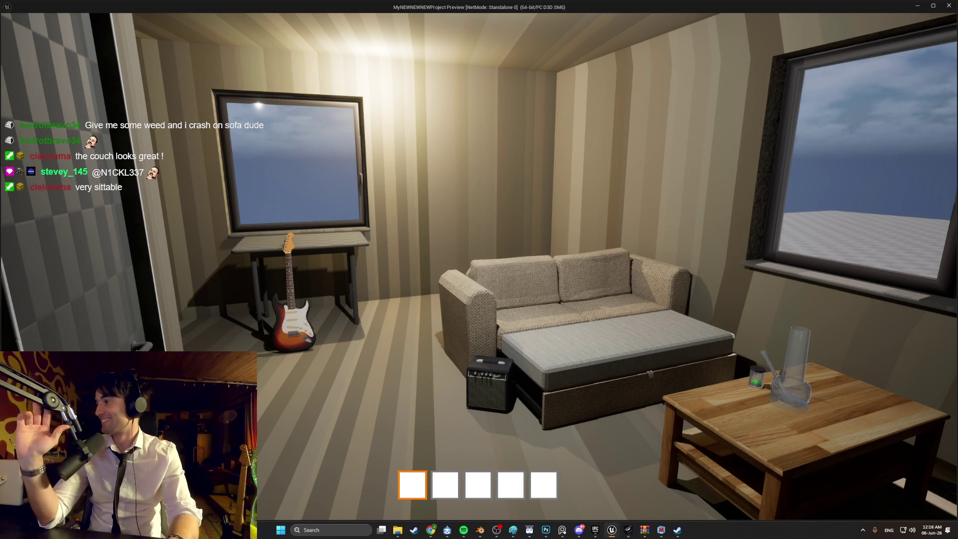
Walk to the coffee table, pick up the glass bong and use it.
mouse_move(479, 270)
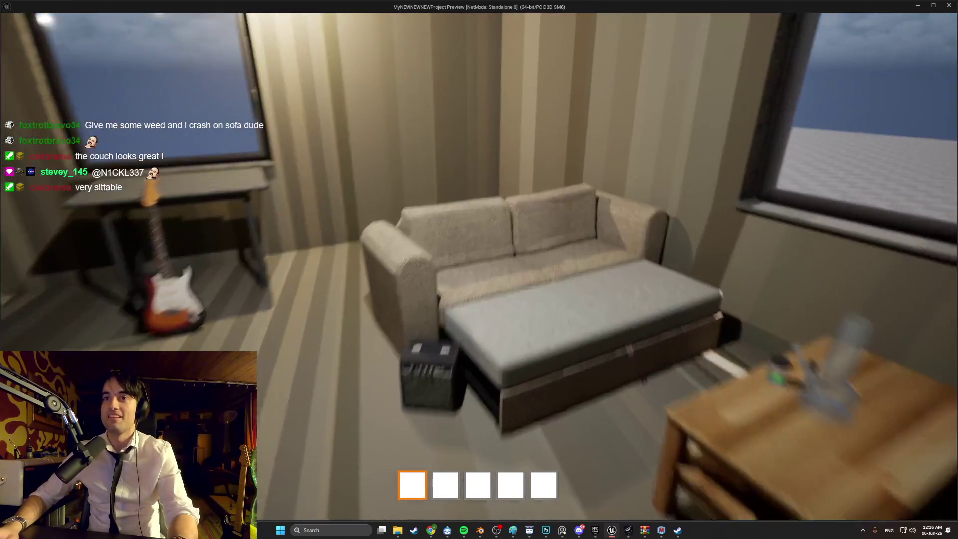
key(w)
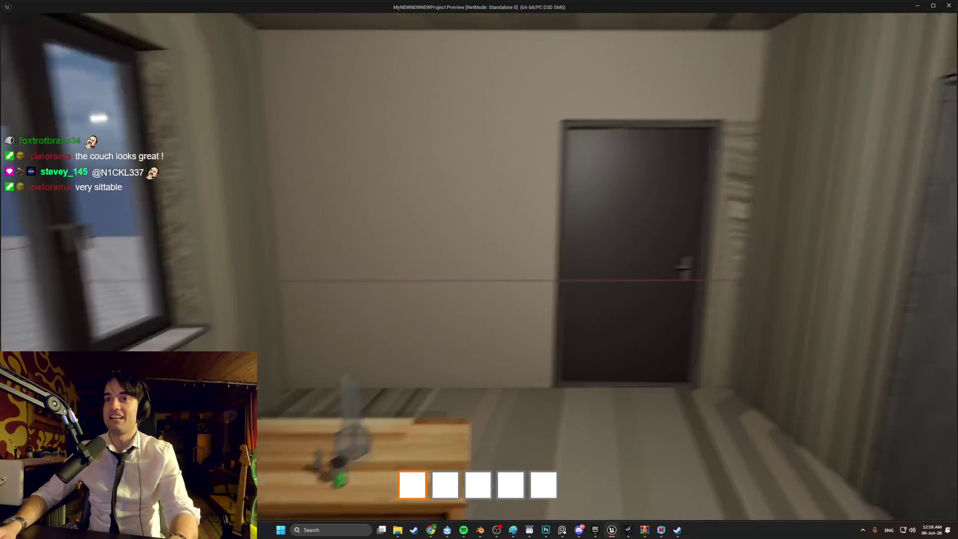
key(e)
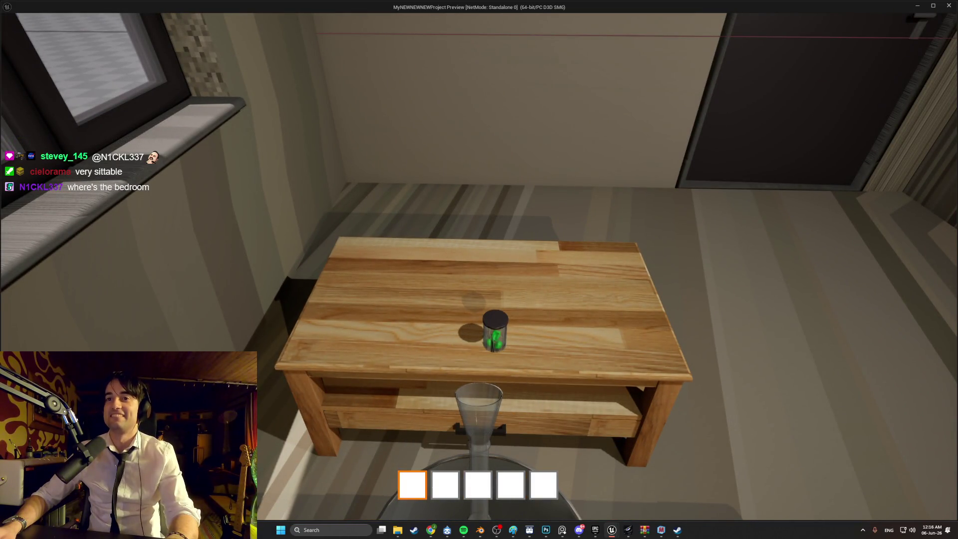
click(479, 270)
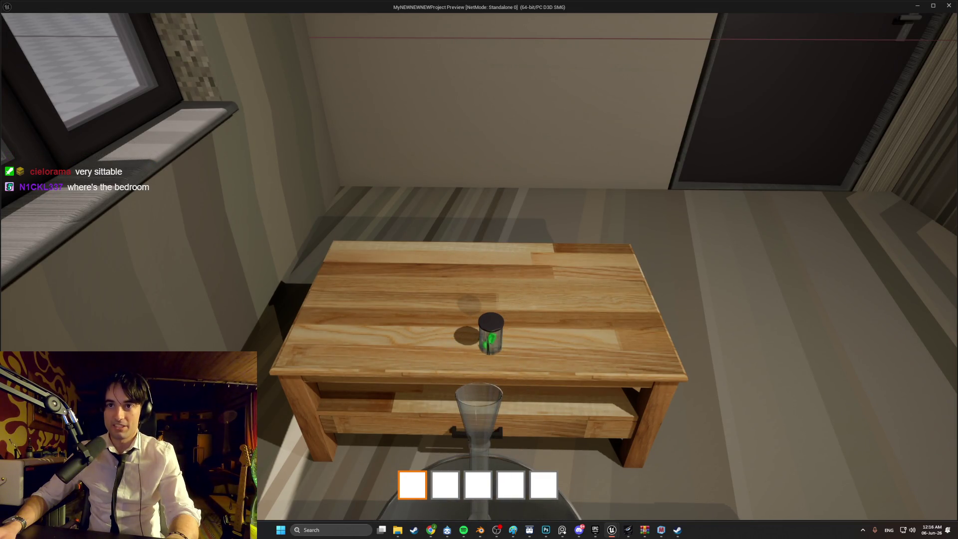
Put the bong away, then pick it up again and take a hit, triggering Smoke Success.
key(e)
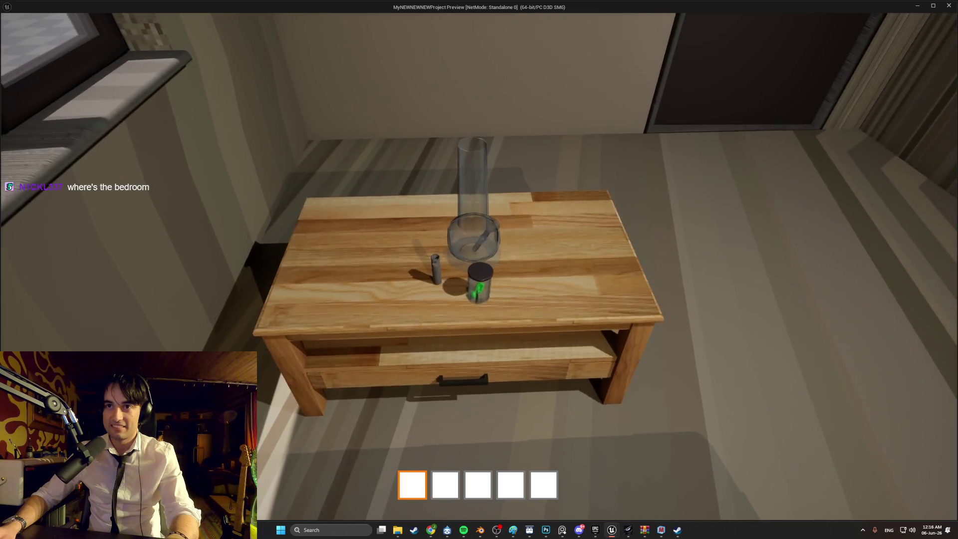
key(w)
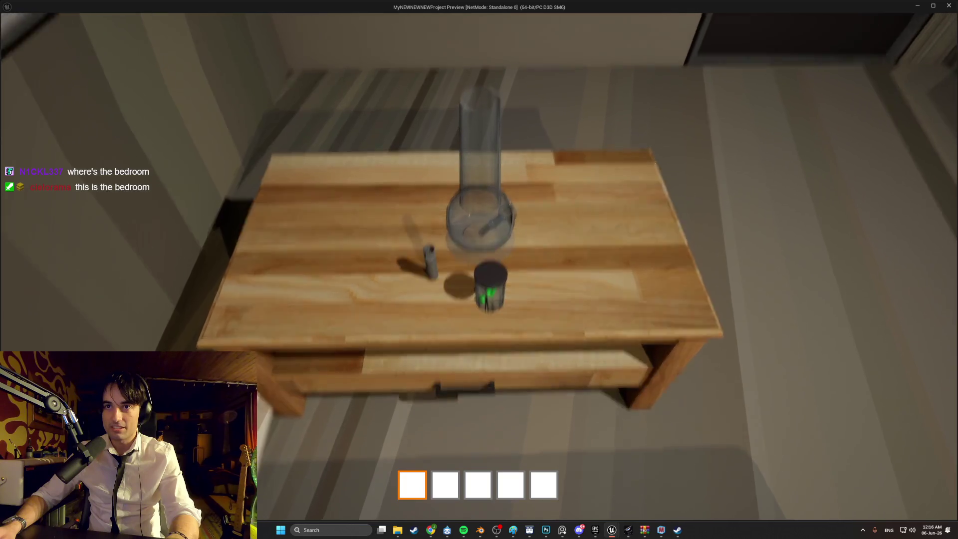
key(e)
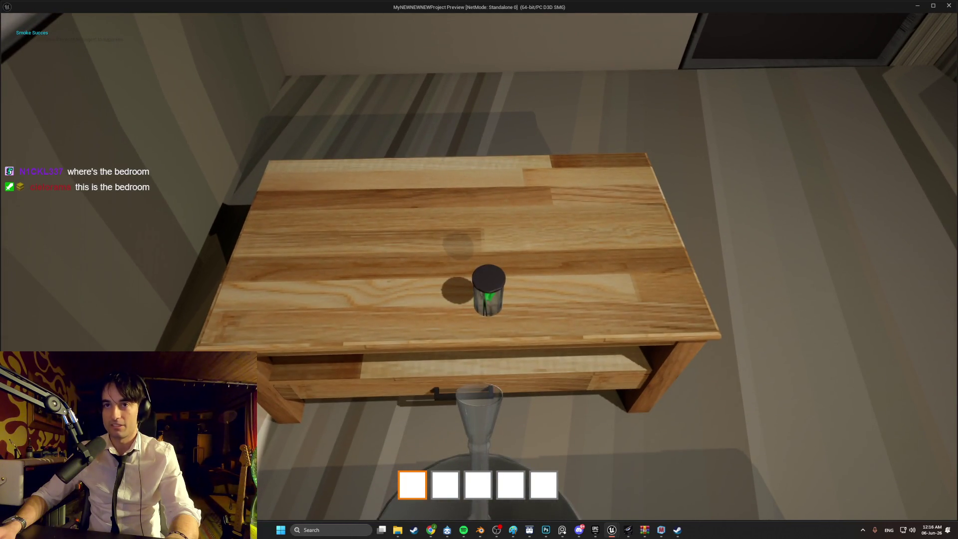
key(e)
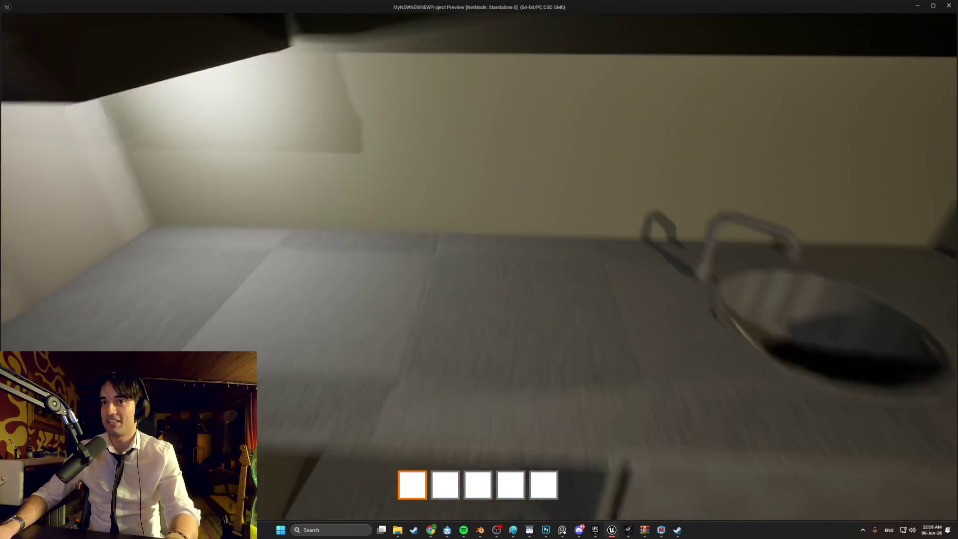
Walk past the sofa into the kitchen and look over the counter and upper cabinets.
key(w)
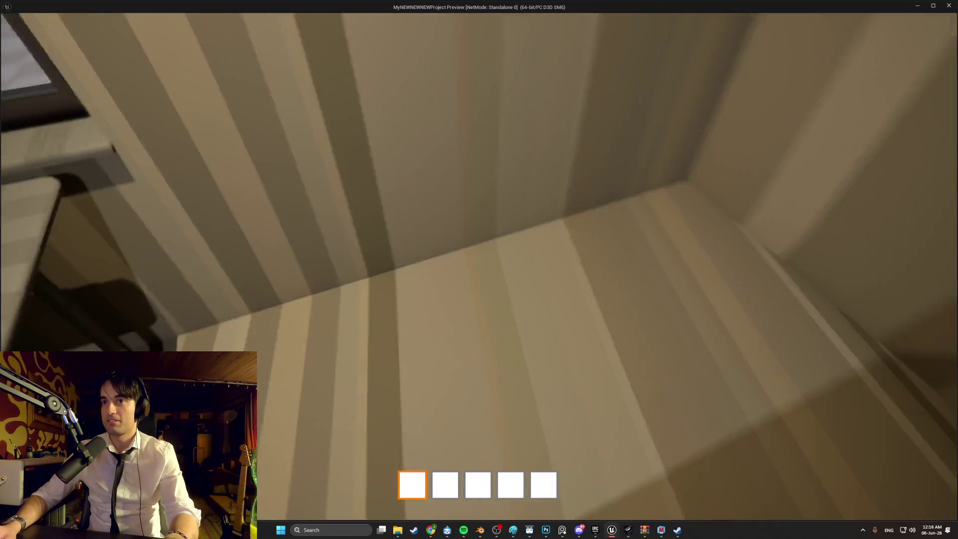
key(w)
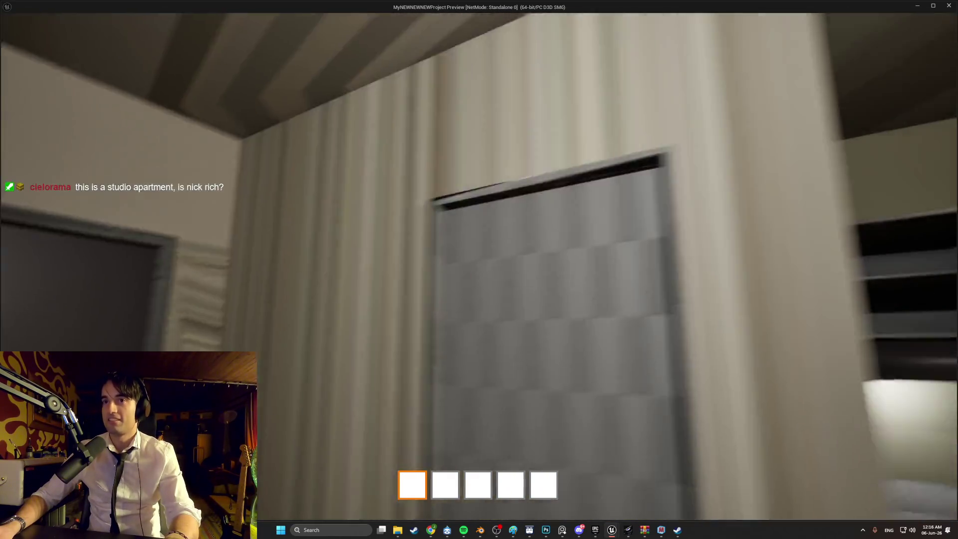
key(w)
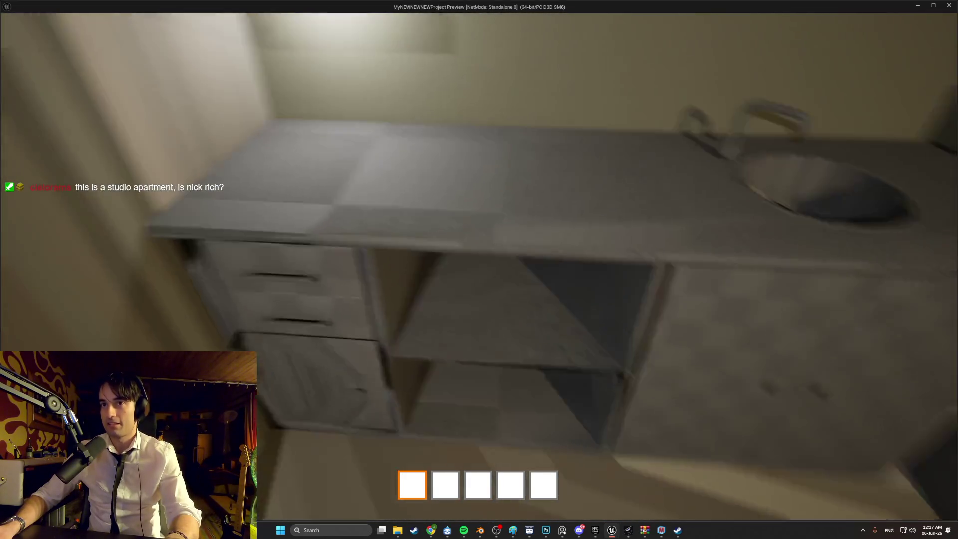
key(s)
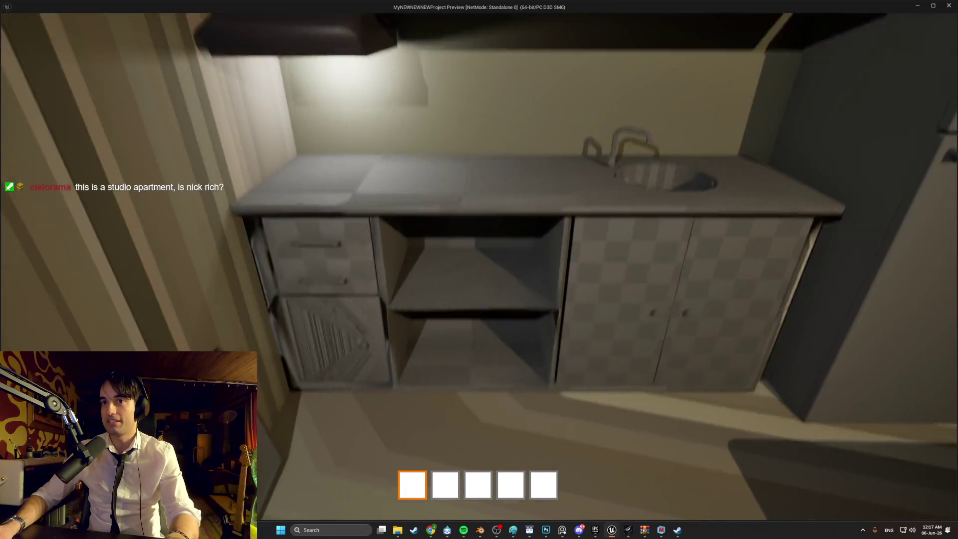
key(w)
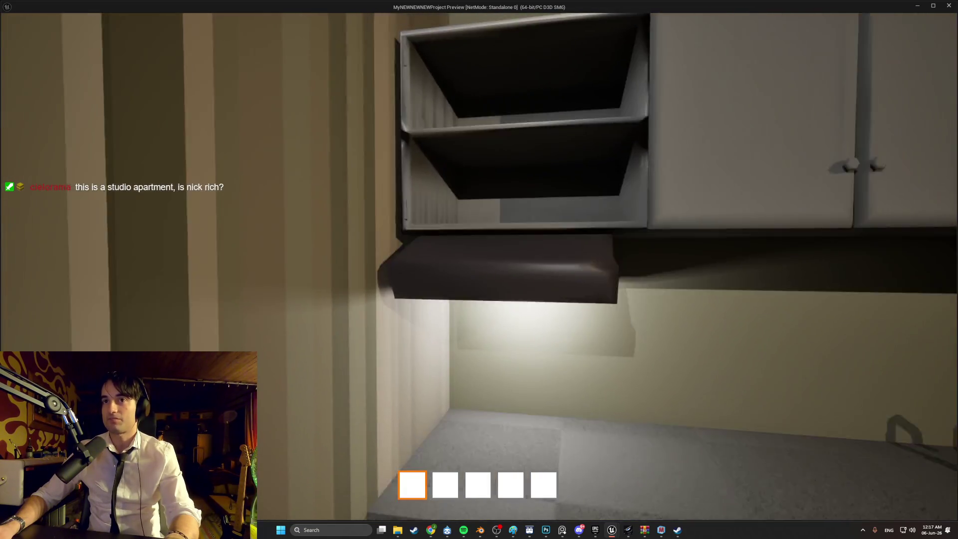
key(s)
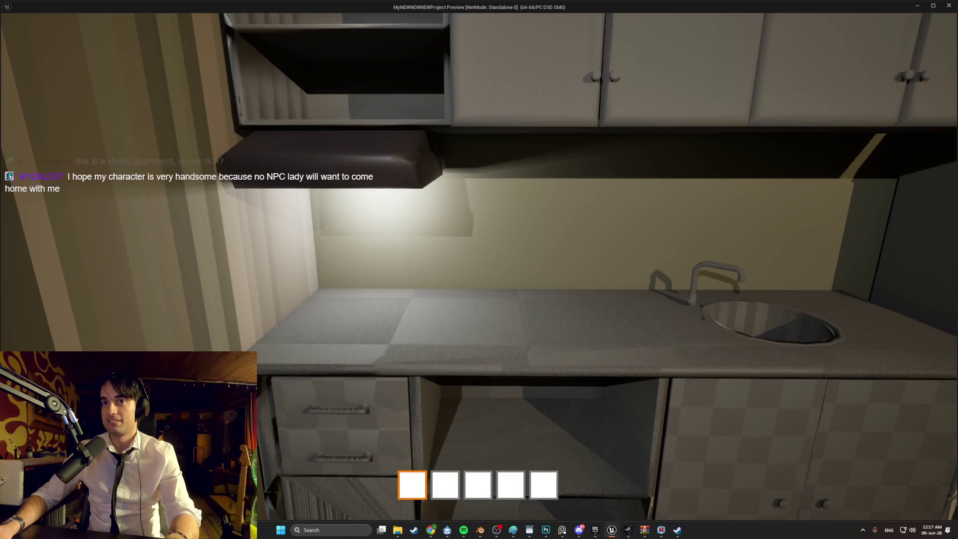
Move back into the main room and look around the sofa, guitar and coffee table.
key(s)
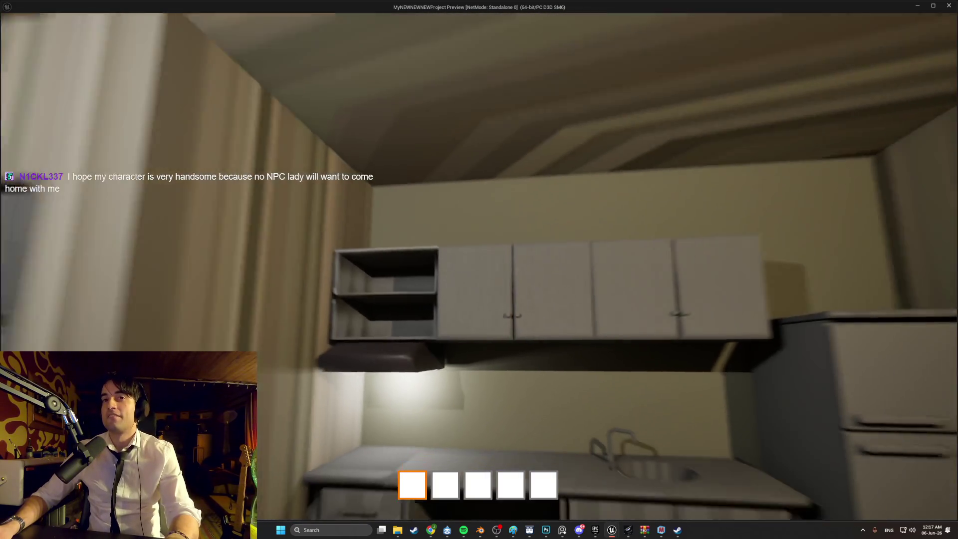
key(s)
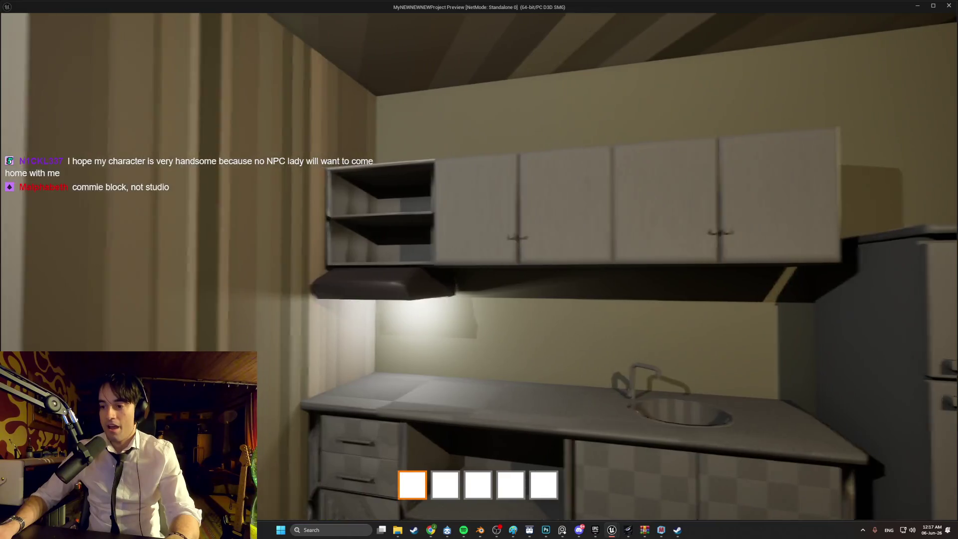
key(w)
key(w)
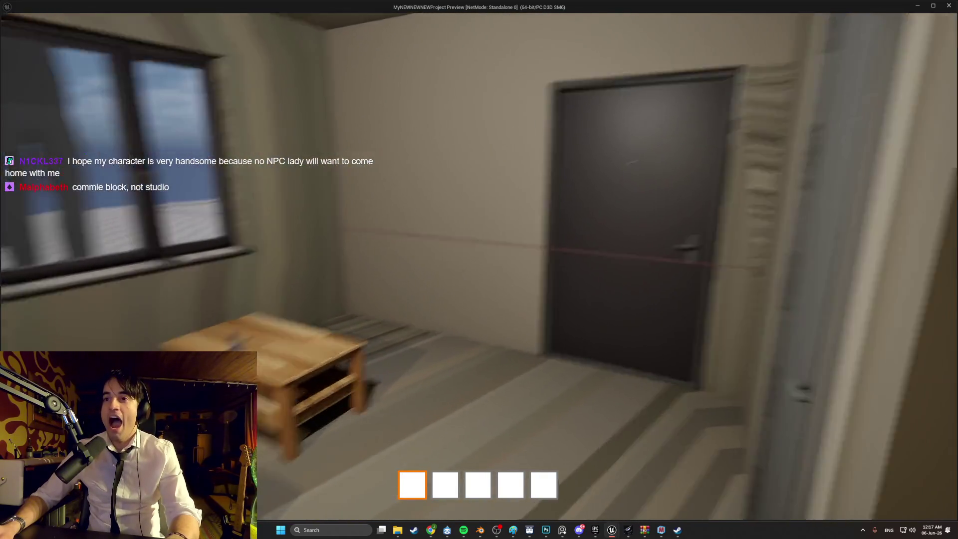
key(s)
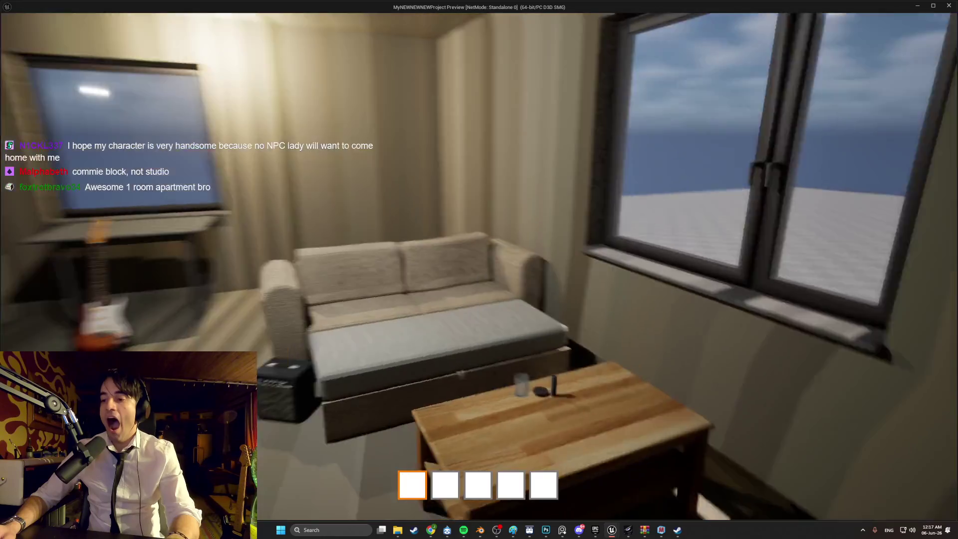
key(d)
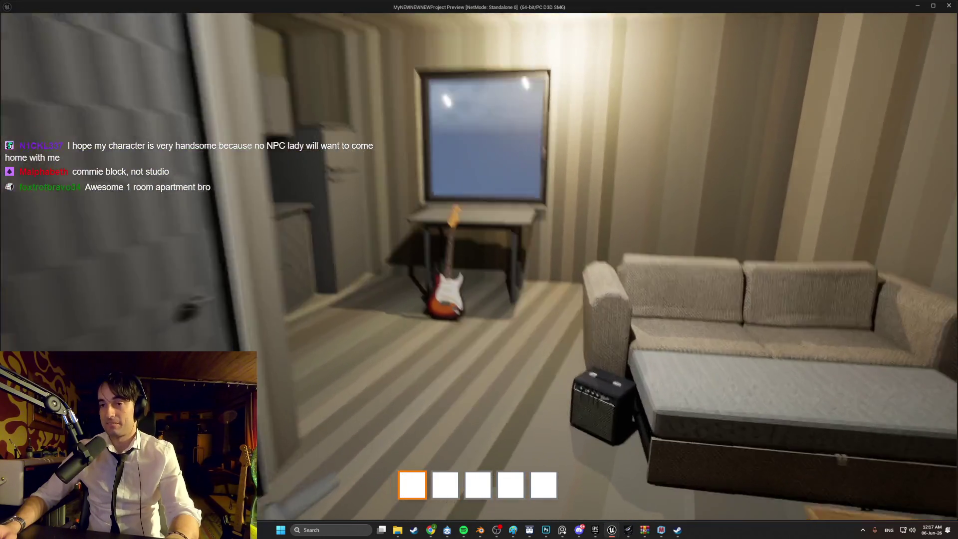
key(s)
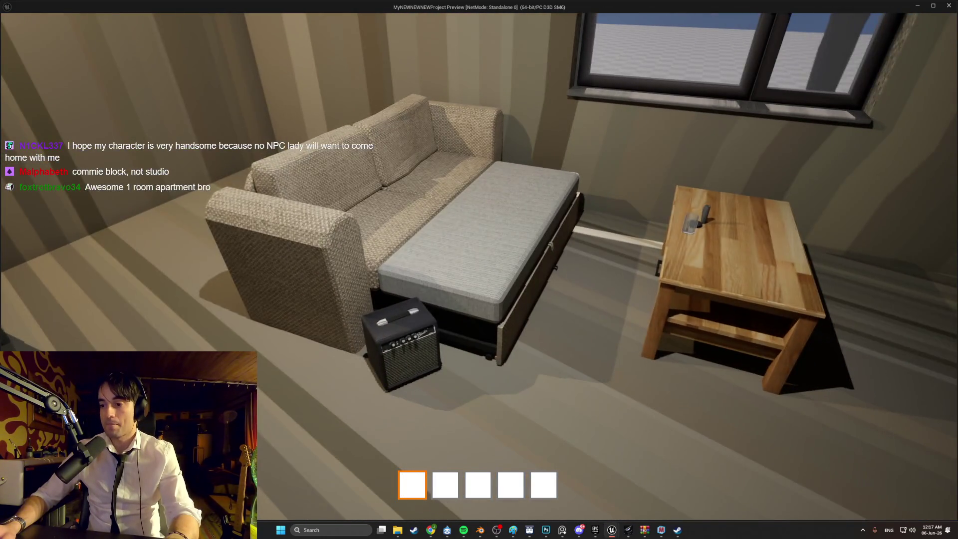
key(s)
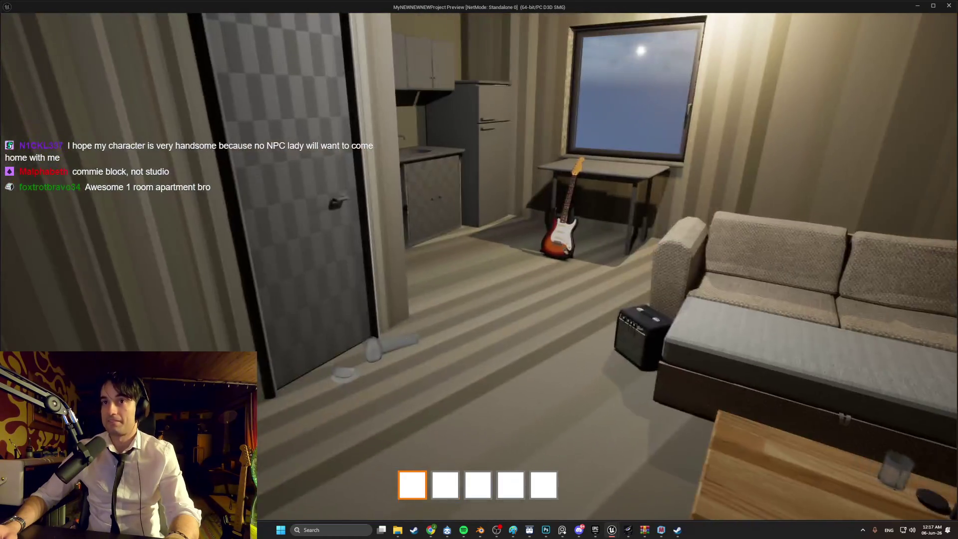
key(w)
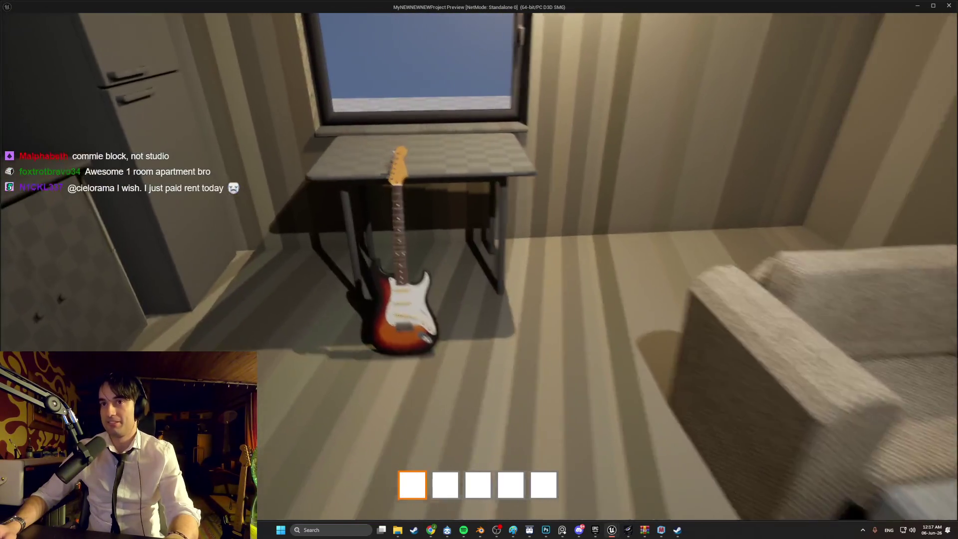
key(s)
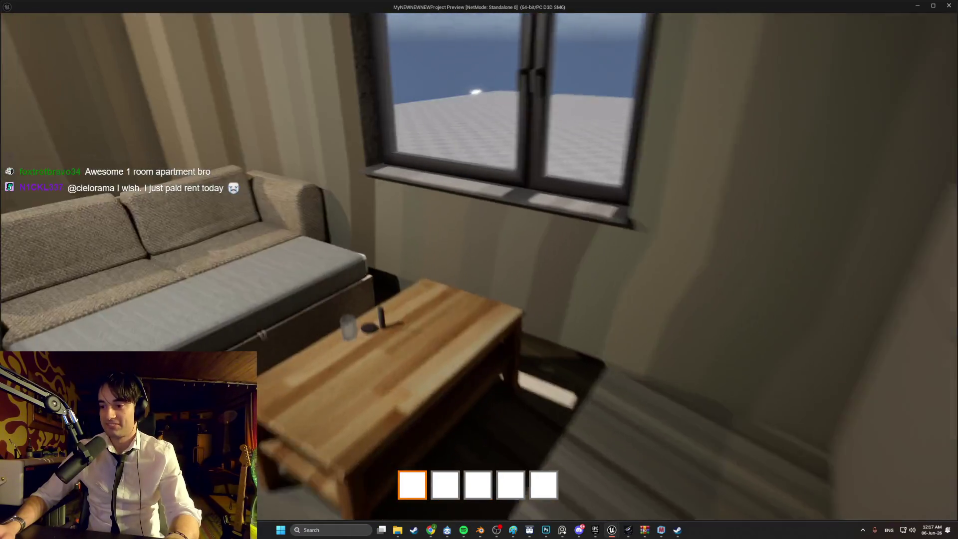
Go through the apartment door along the stairwell and into the striped corridor.
key(w)
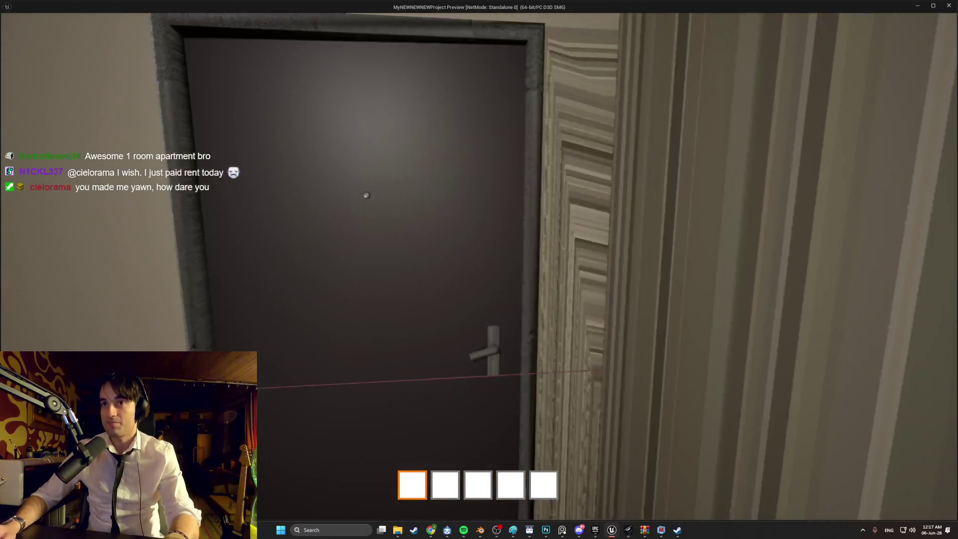
key(w)
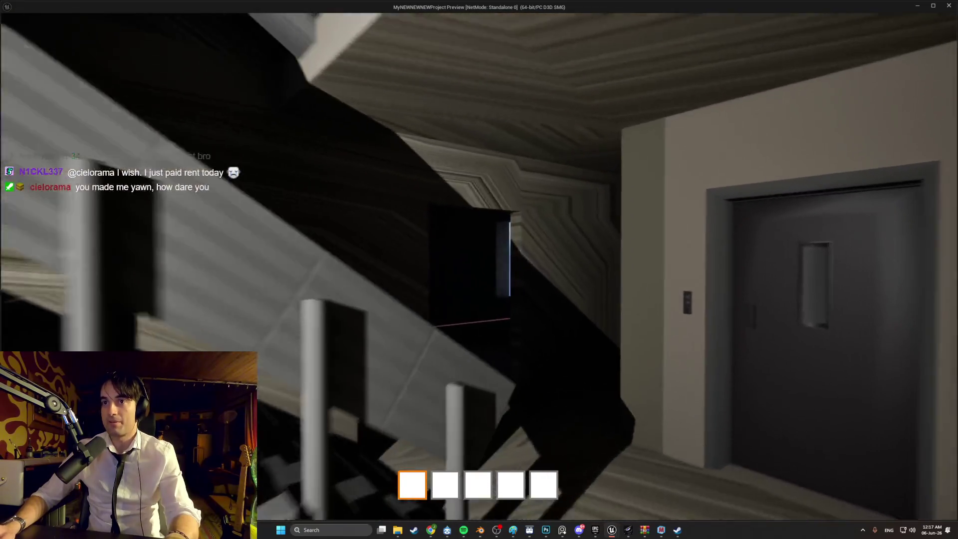
key(w)
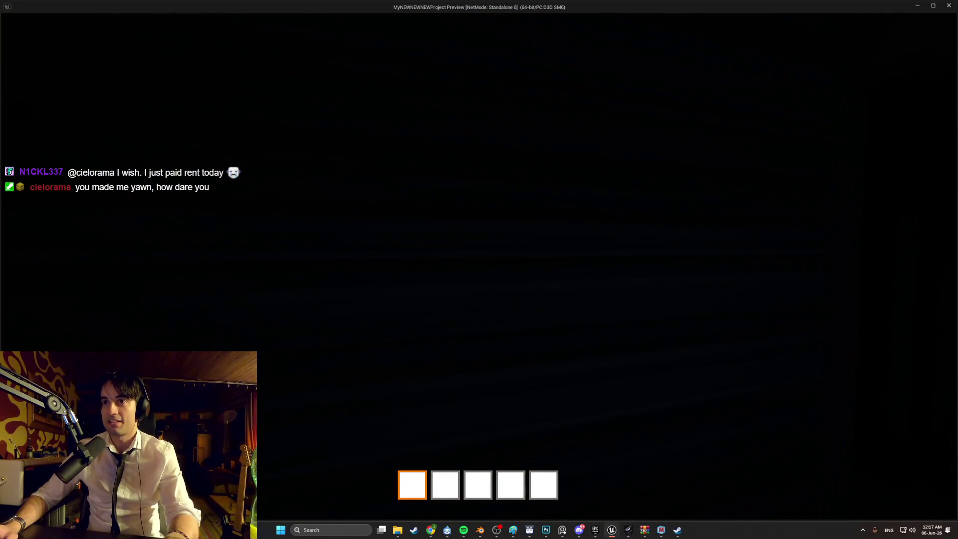
key(w)
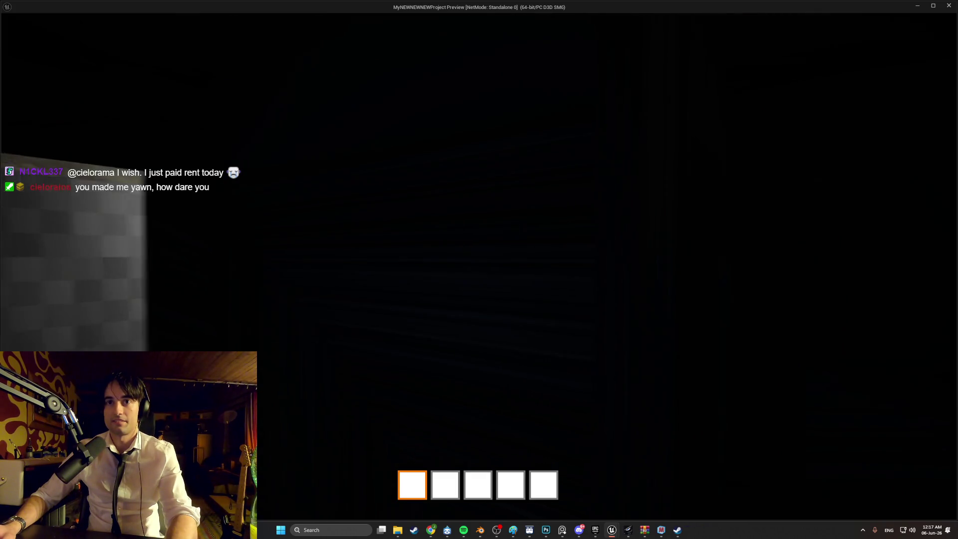
key(w)
key(w)
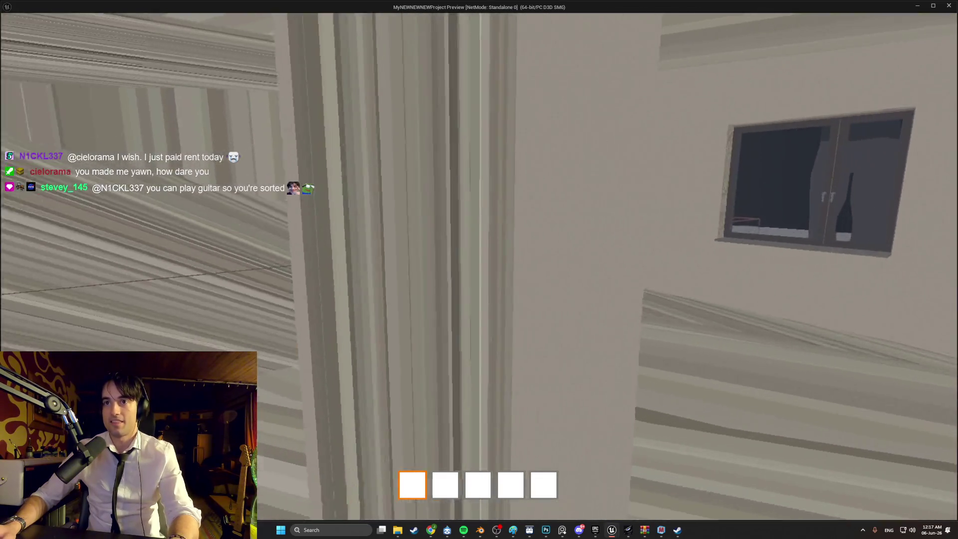
key(w)
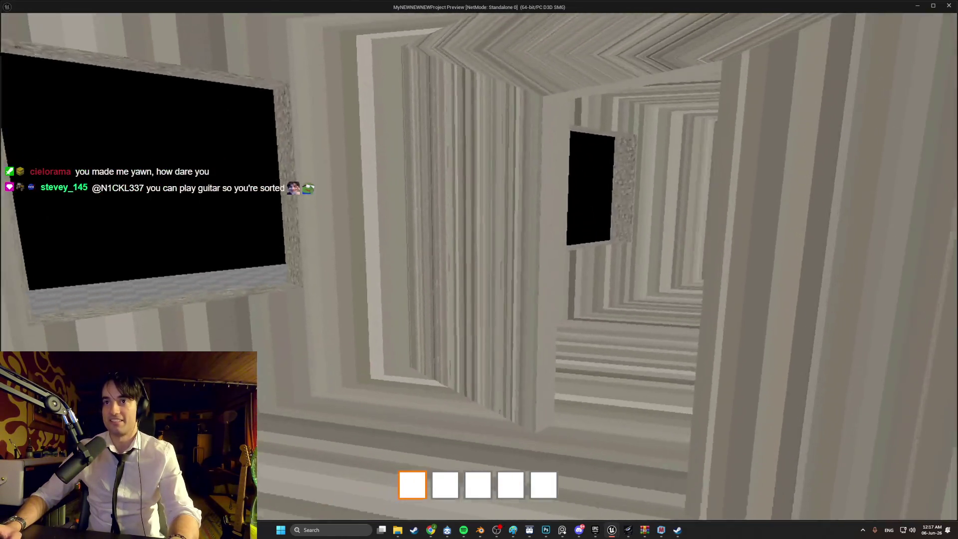
Walk past the staircase and through the doorway into the bedroom with the sofa.
key(w)
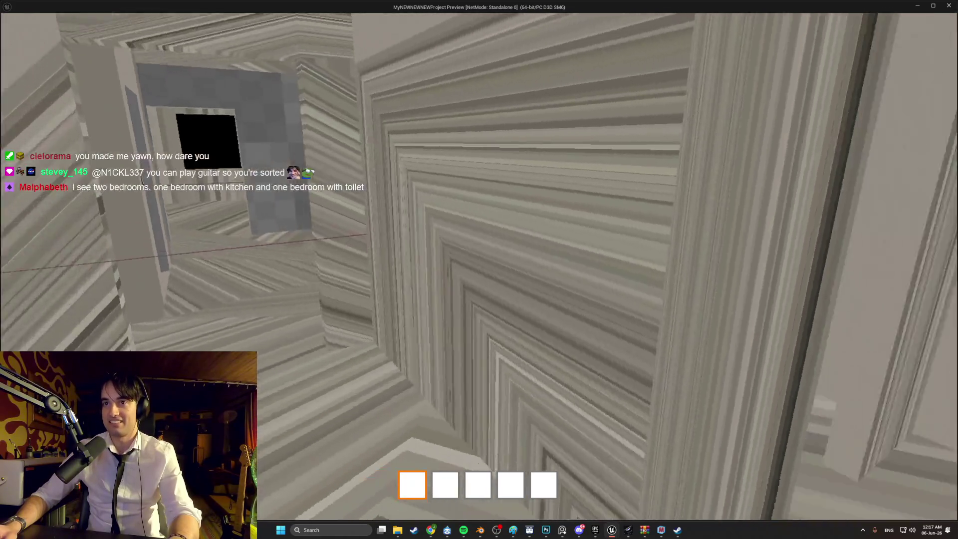
key(w)
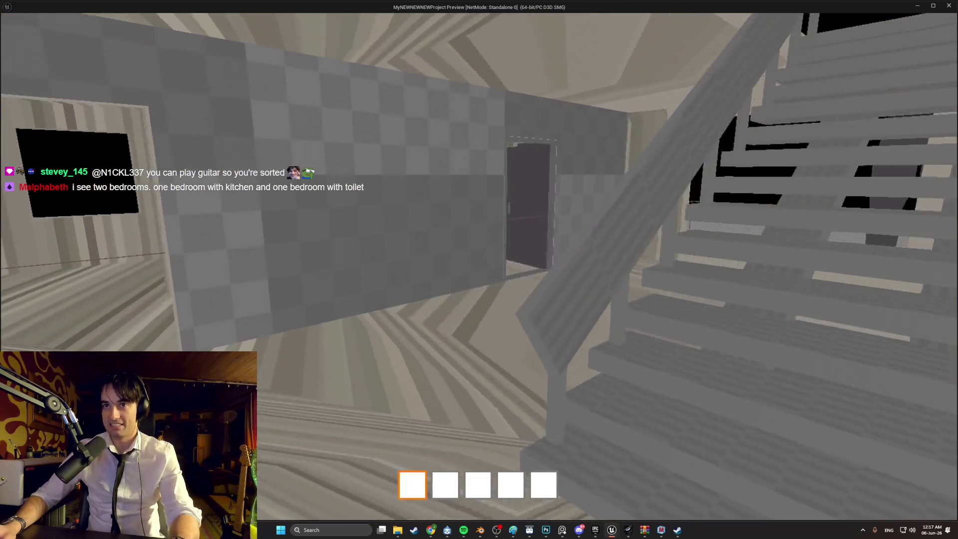
key(F1)
key(F3)
key(w)
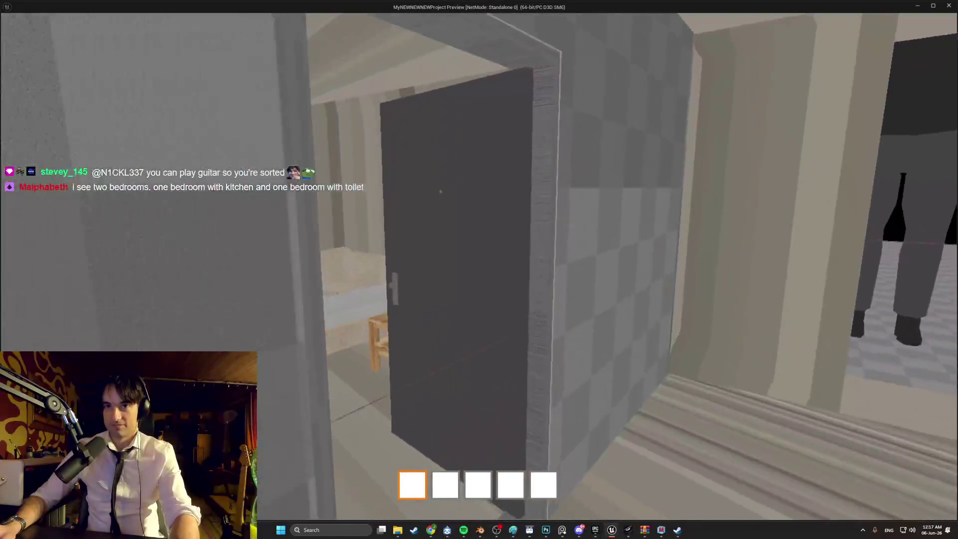
key(w)
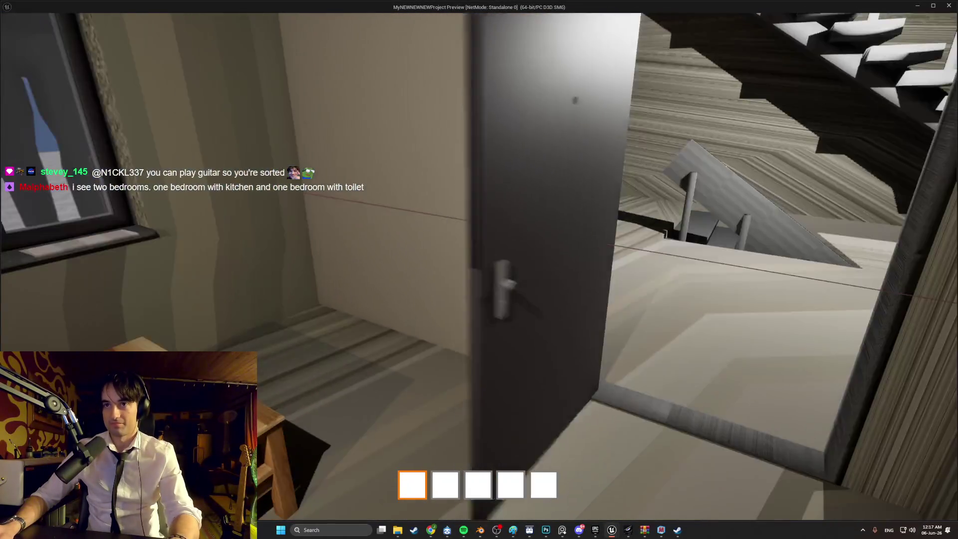
key(w)
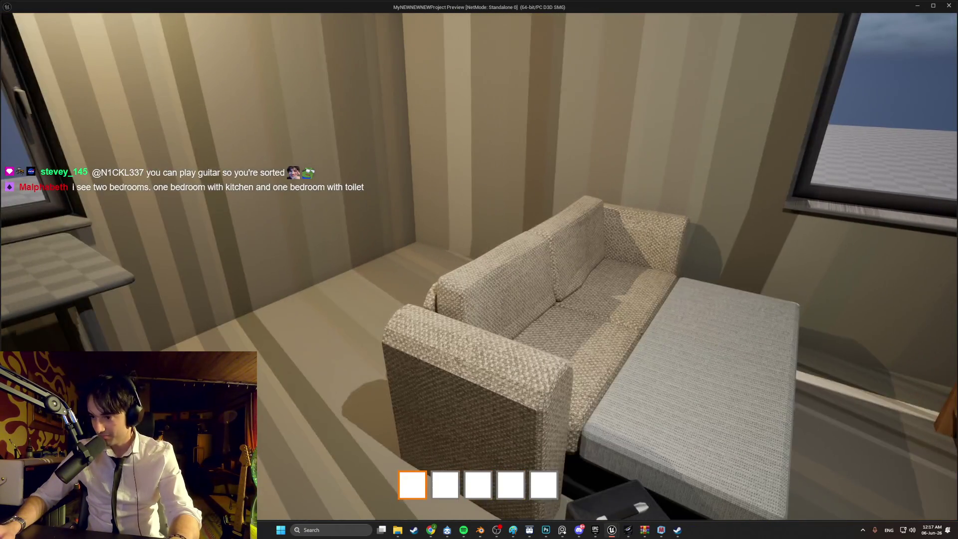
key(w)
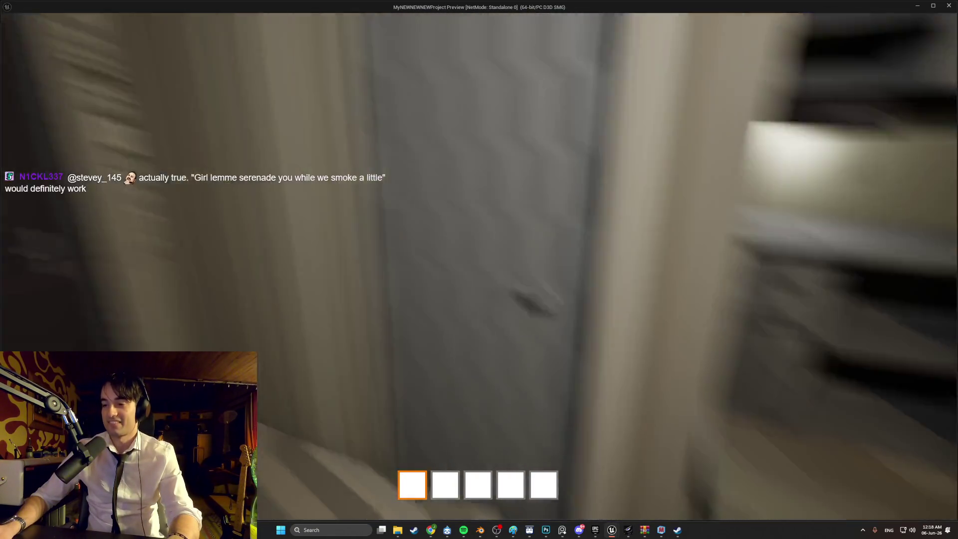
Walk forward, then step back and around to the sofa's left side.
key(w)
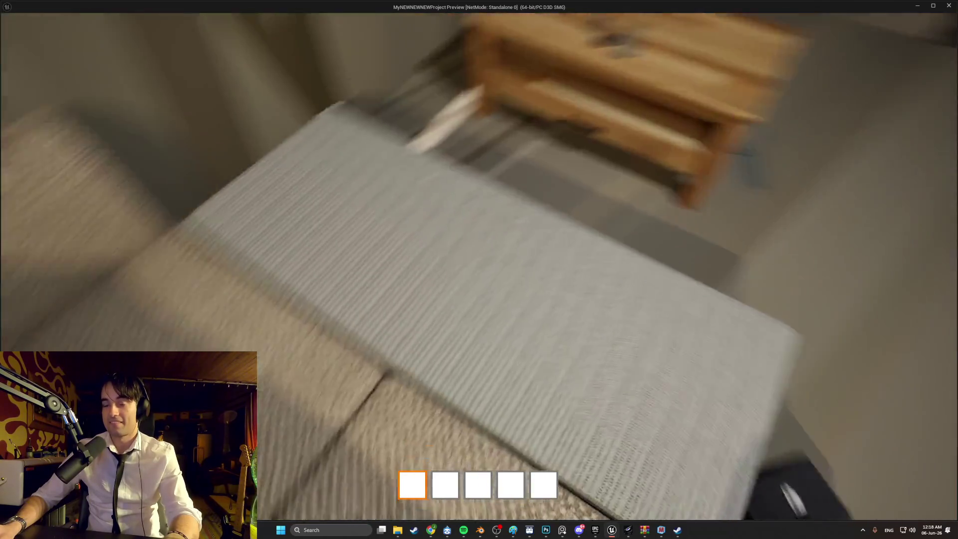
key(s)
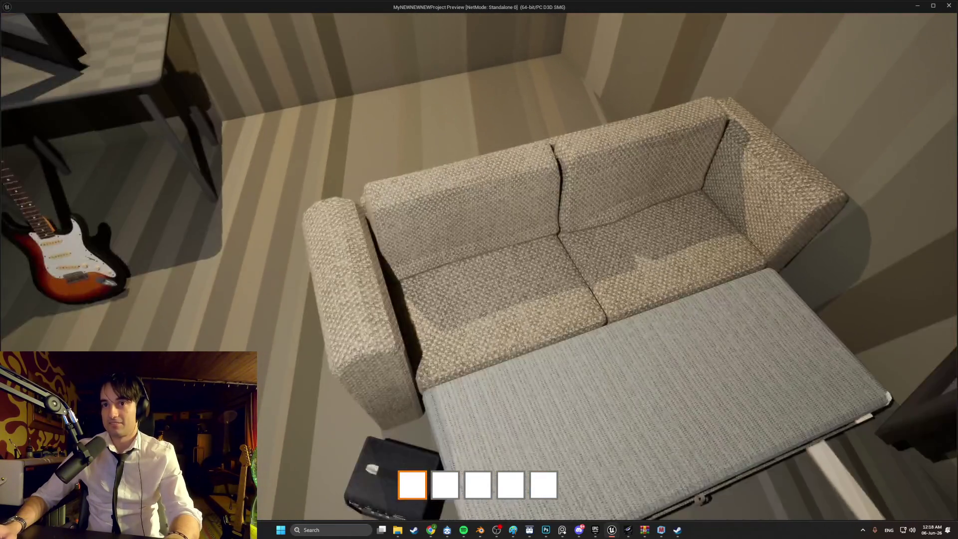
key(a)
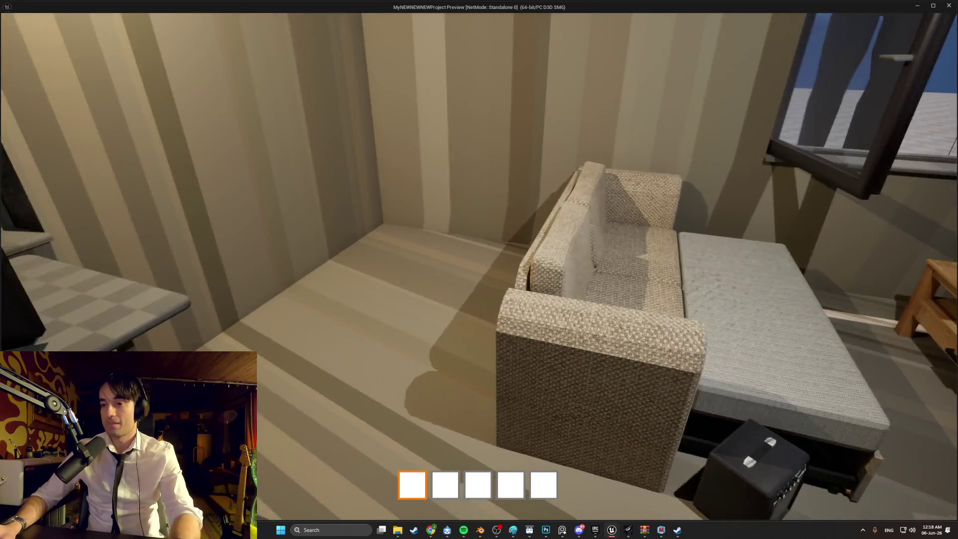
Exit the play preview and switch to OBS, selecting the upper gopro camera source.
key(Escape)
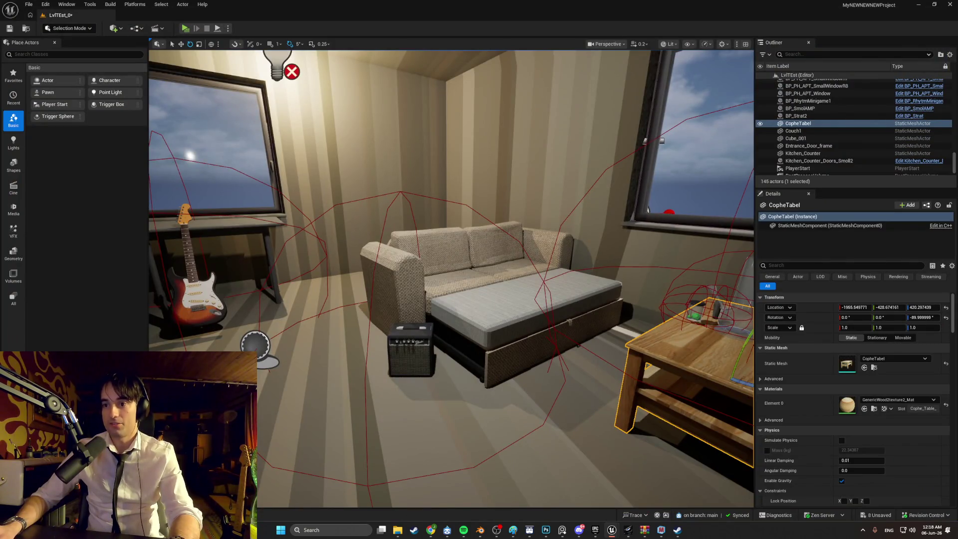
key(alt+Tab)
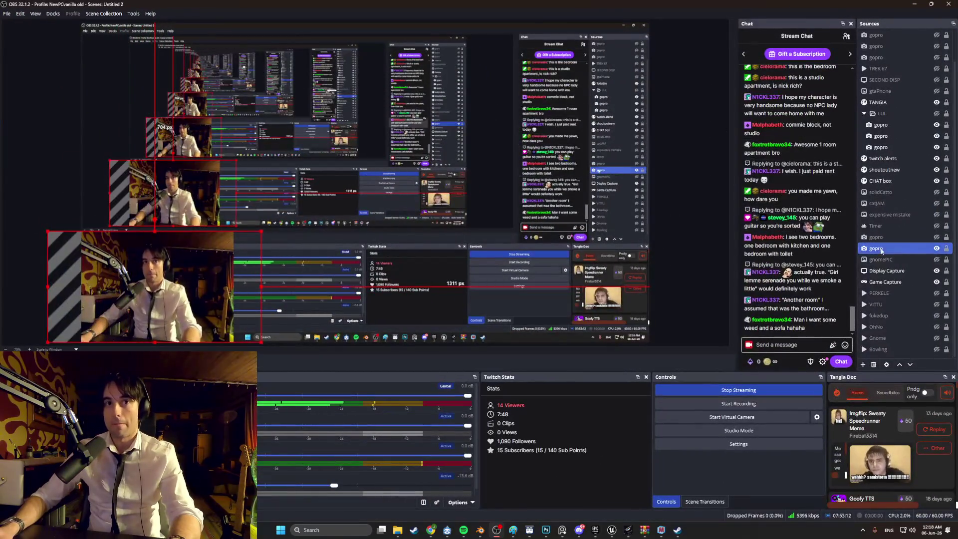
click(937, 238)
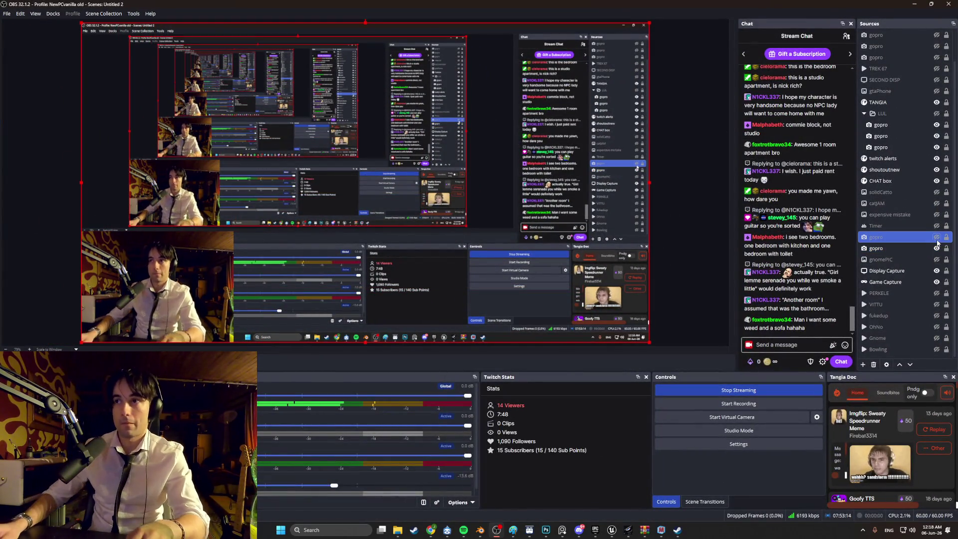
Show the gopro camera source briefly, hide it again, and return to Unreal Engine.
click(937, 238)
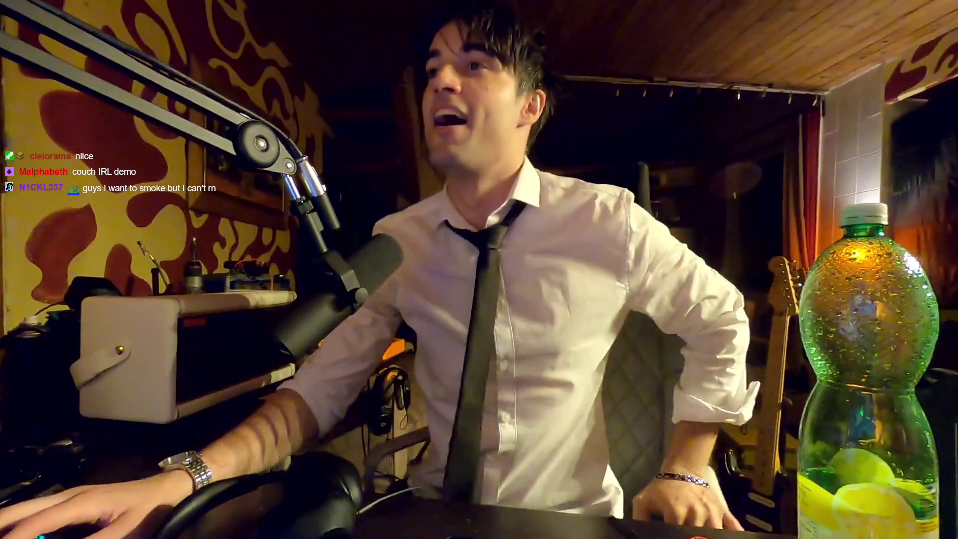
click(938, 237)
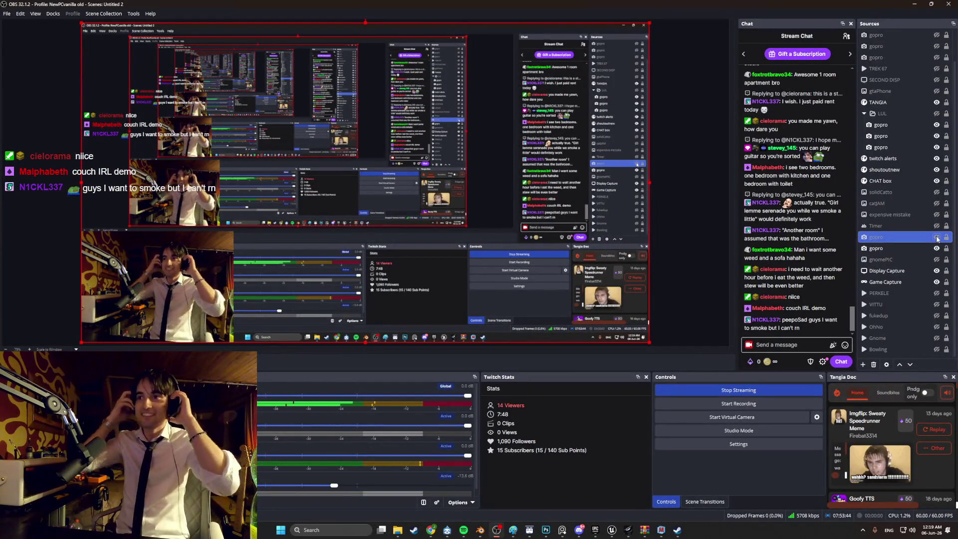
key(alt+Tab)
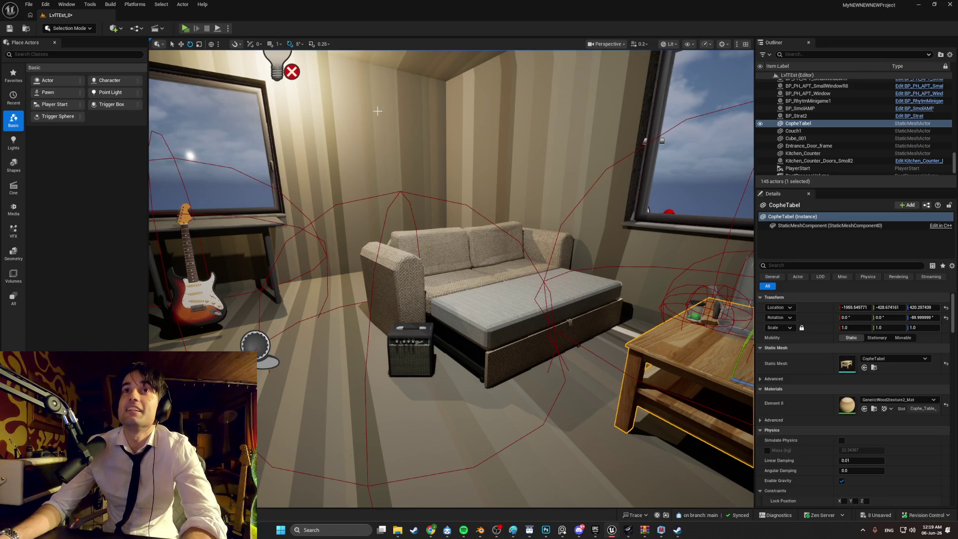
drag(450, 250, 749, 249)
key(f)
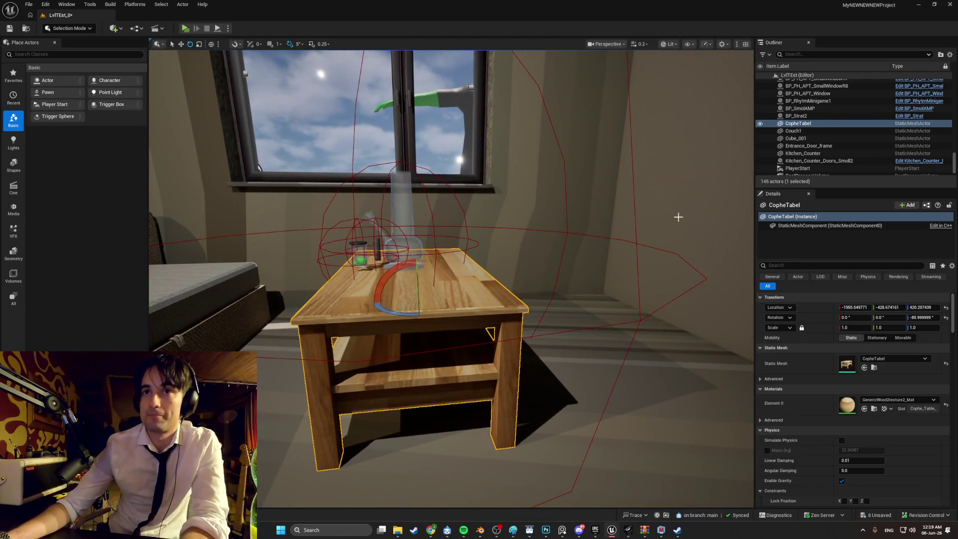
mouse_move(678, 217)
mouse_down()
mouse_move(499, 227)
mouse_move(574, 227)
mouse_move(524, 237)
mouse_move(499, 230)
mouse_move(449, 199)
mouse_move(399, 89)
mouse_move(369, 189)
mouse_move(379, 219)
mouse_move(593, 259)
mouse_move(571, 283)
mouse_up()
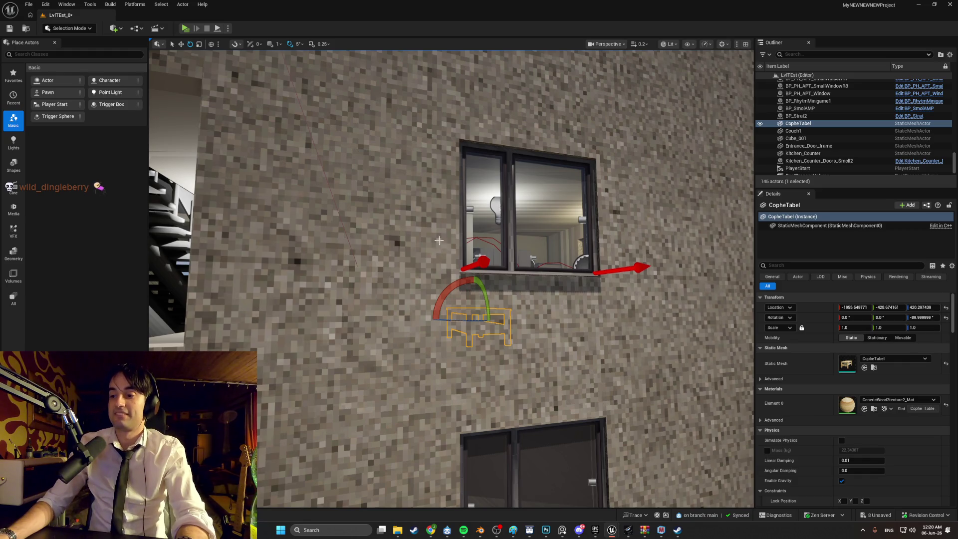
mouse_move(697, 274)
mouse_down()
mouse_move(687, 220)
mouse_move(509, 234)
mouse_move(194, 51)
mouse_up()
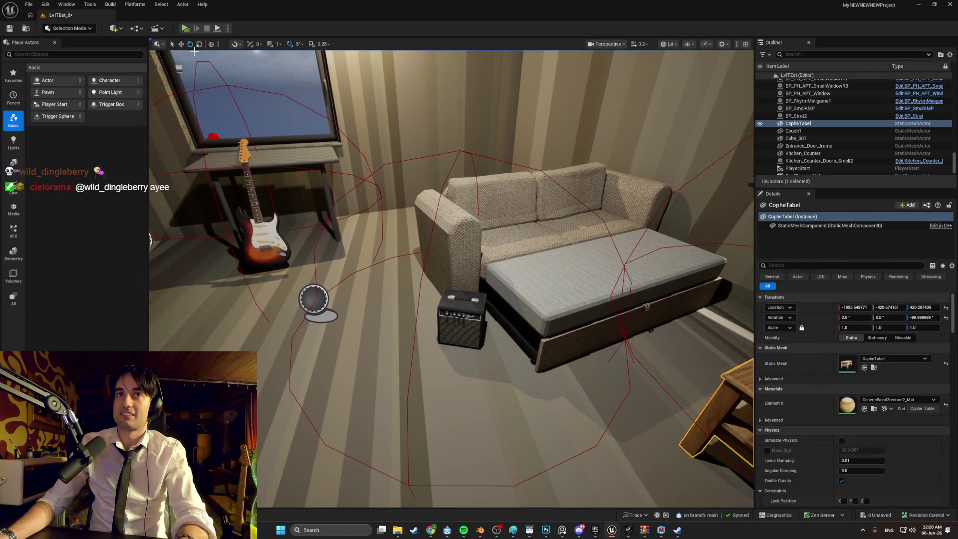
click(186, 29)
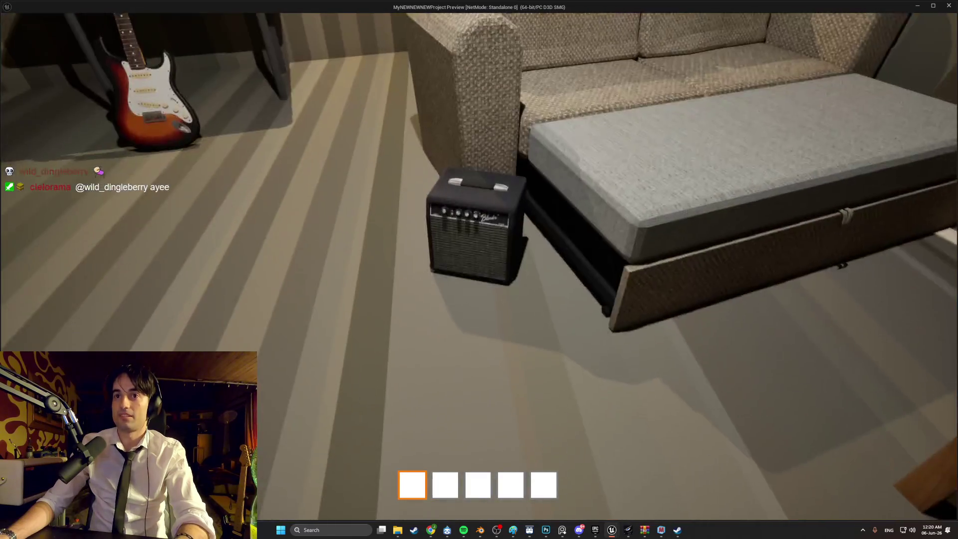
Pick up the amp, rotate it to face the camera, and drop it on the couch armrest.
key(e)
key(s)
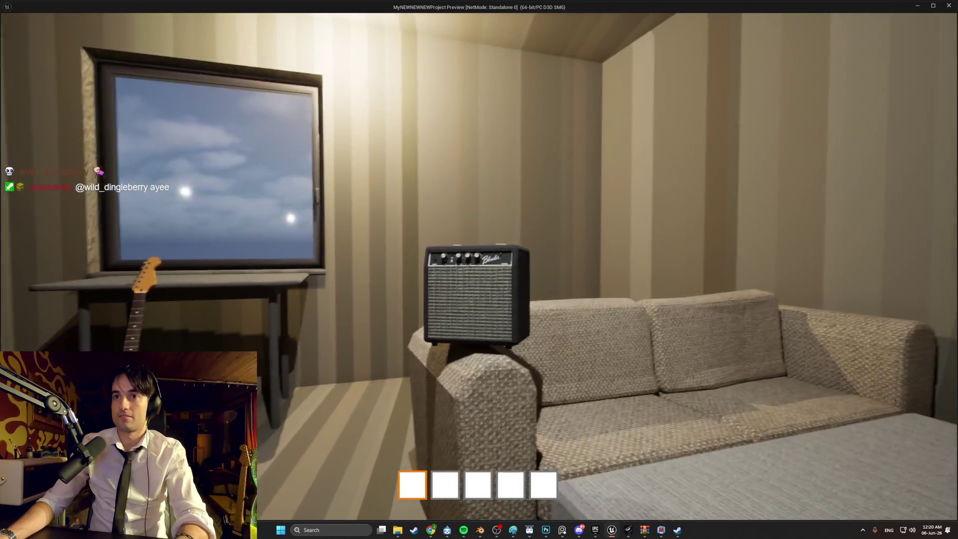
key(w)
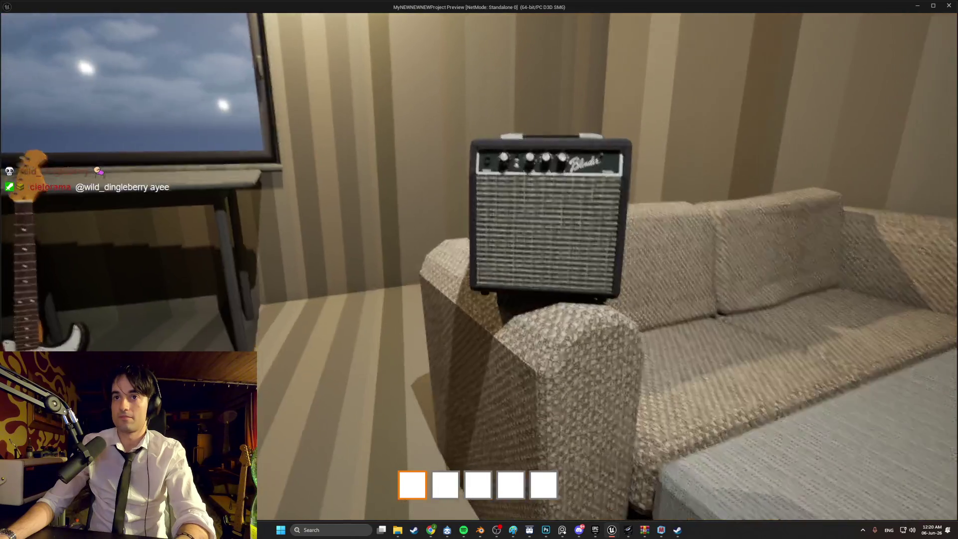
key(e)
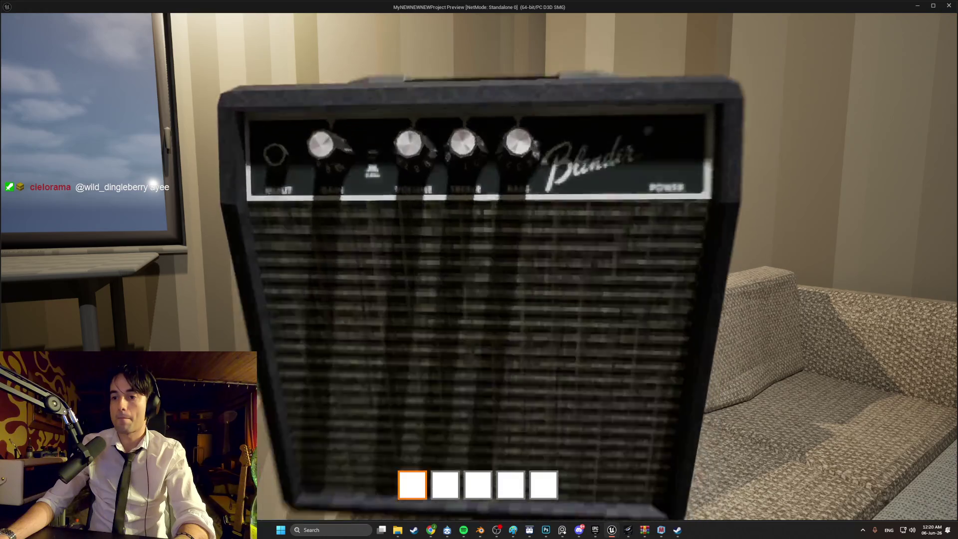
key(r)
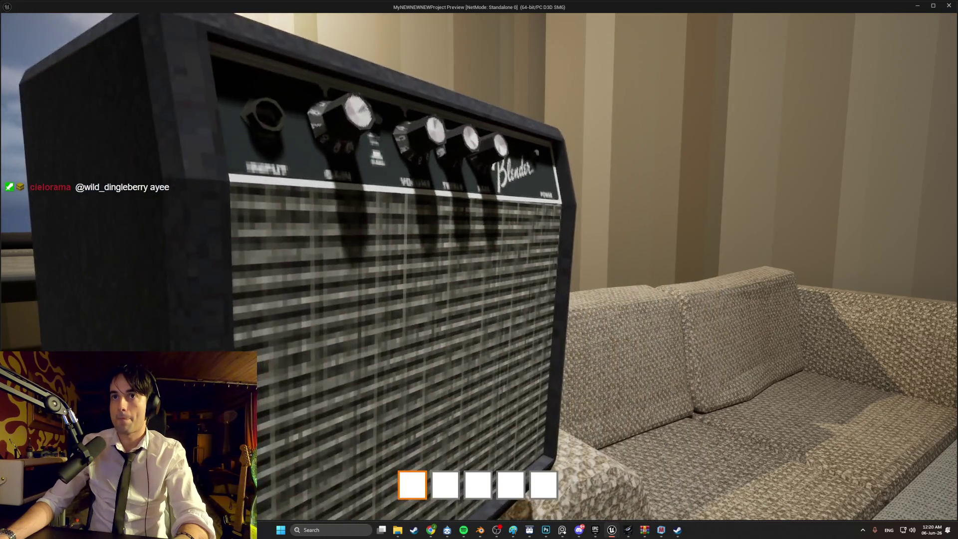
key(r)
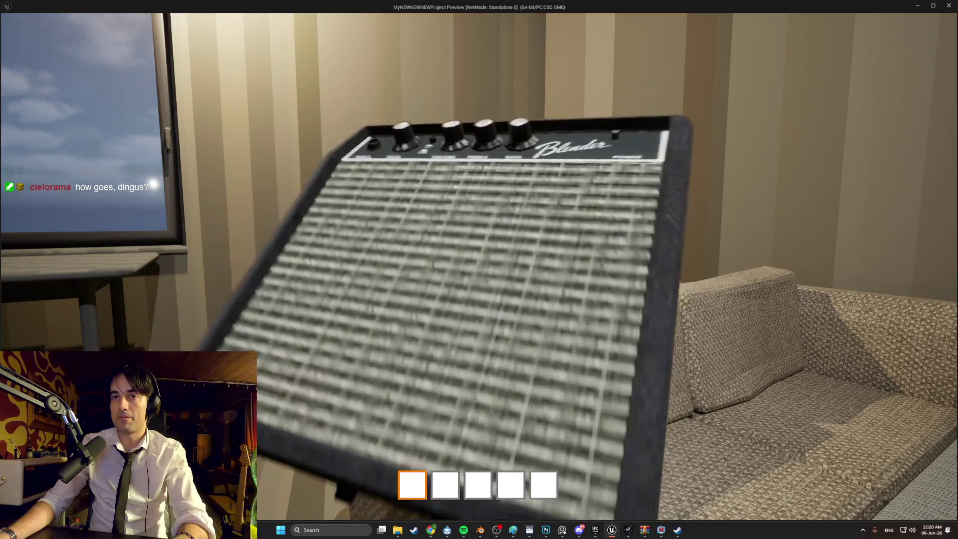
key(r)
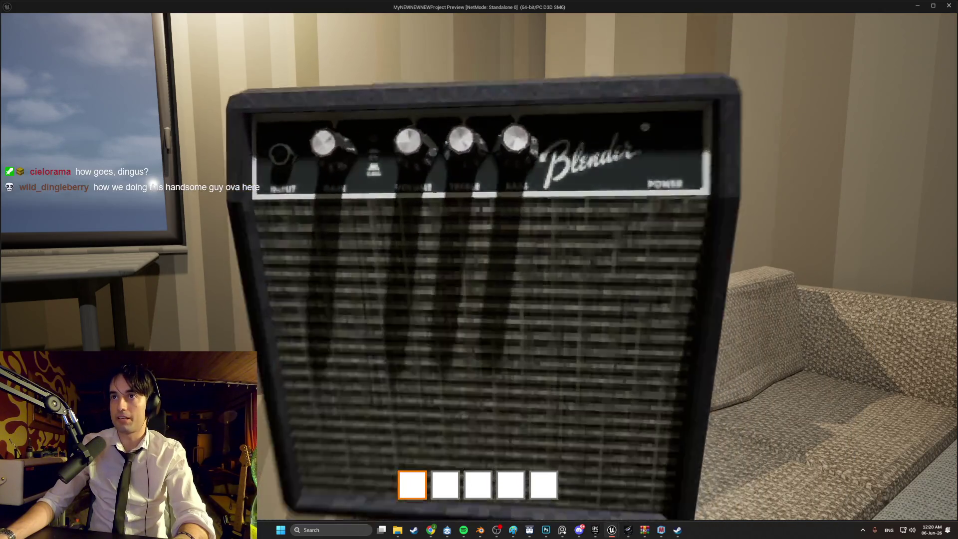
key(r)
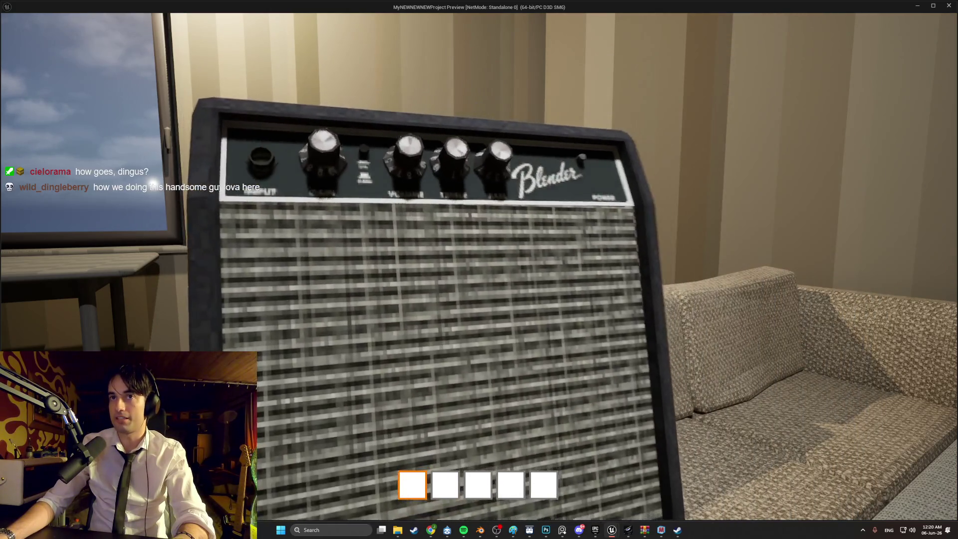
key(r)
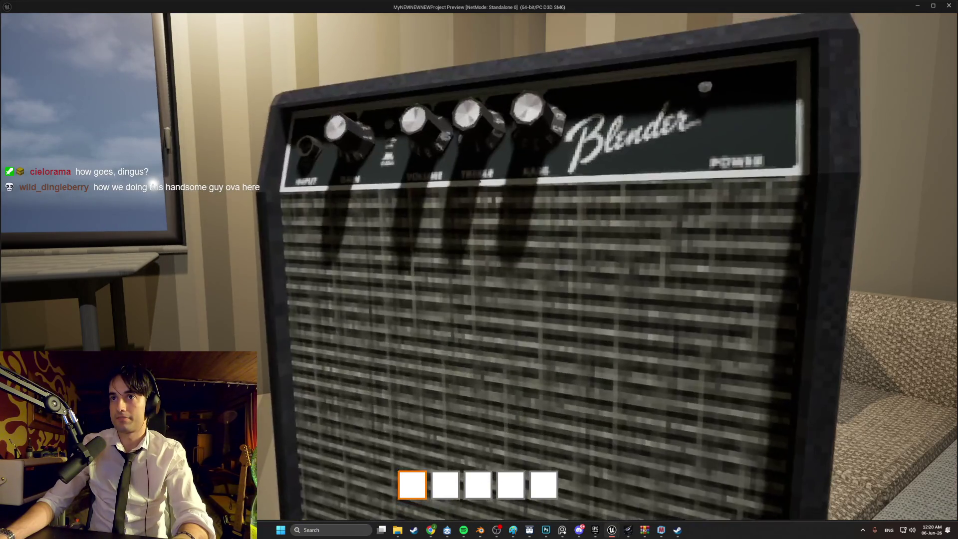
key(e)
Circle around the couch to view the amp, then stop the play test.
key(d)
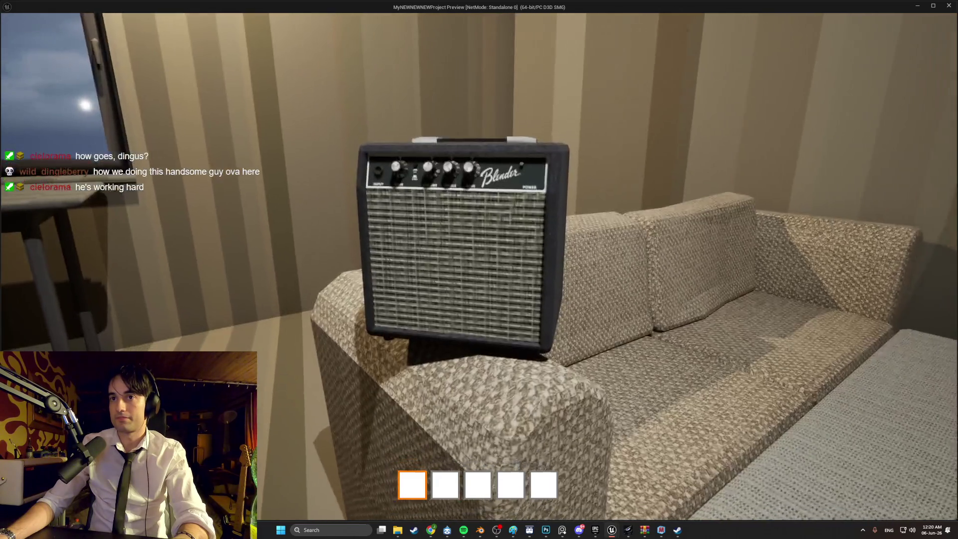
key(d)
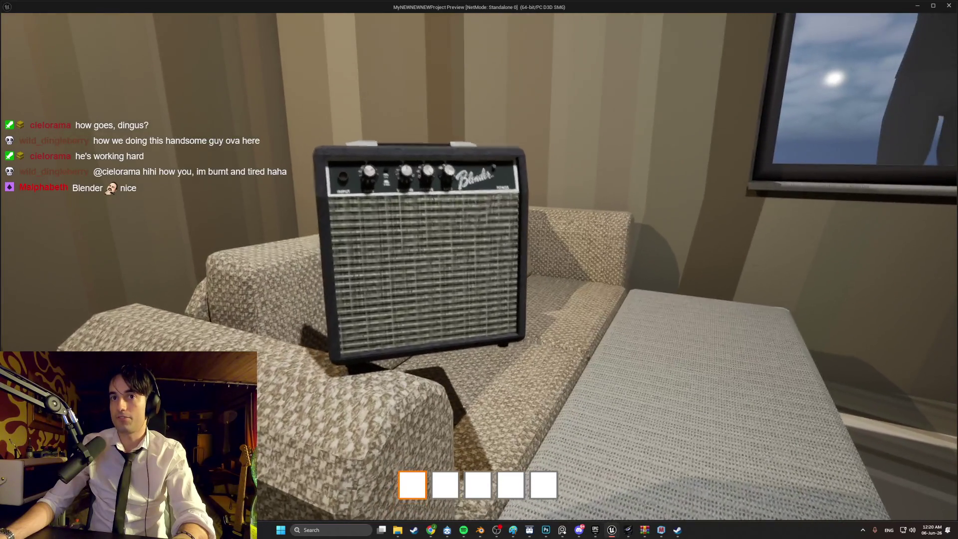
key(w)
key(a)
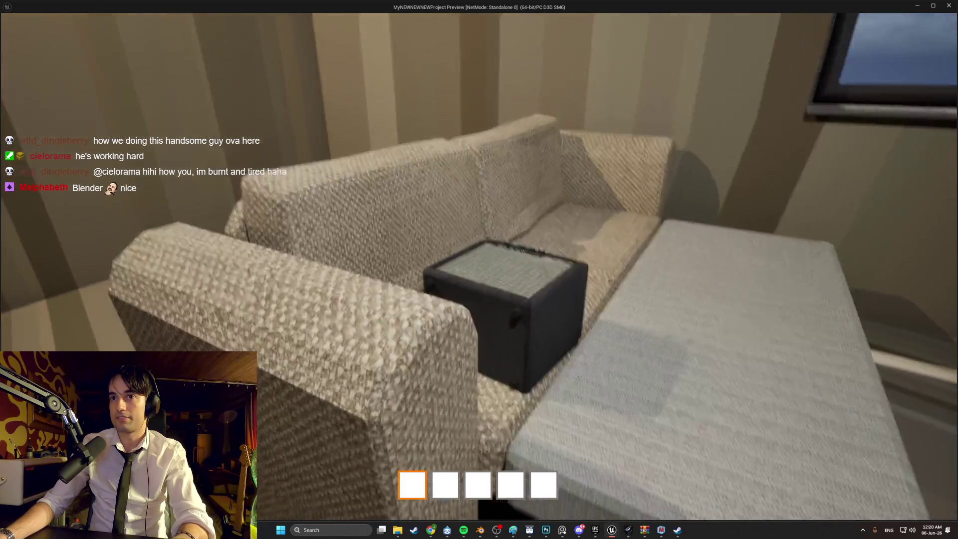
key(s)
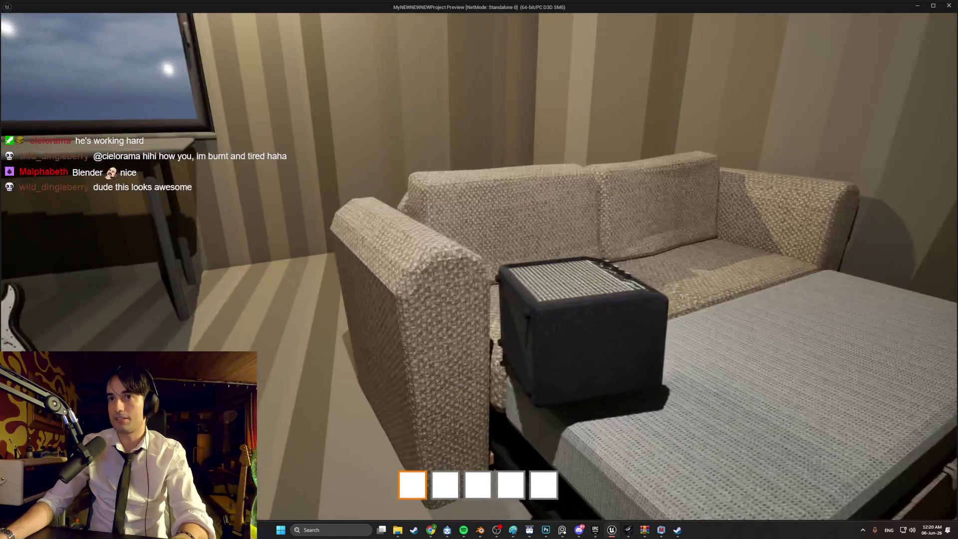
key(Escape)
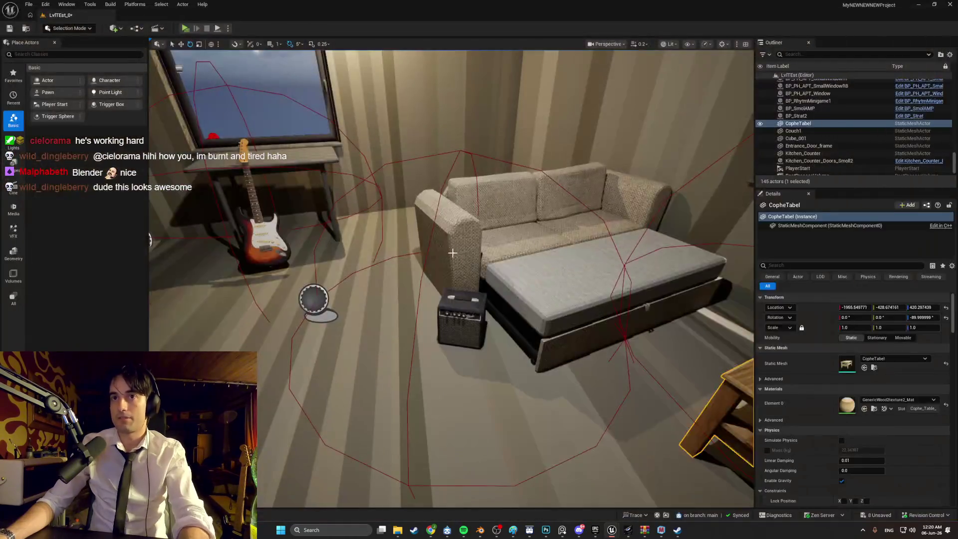
Open the couch in the Couch1 static mesh editor and orbit in on its left arm.
click(554, 289)
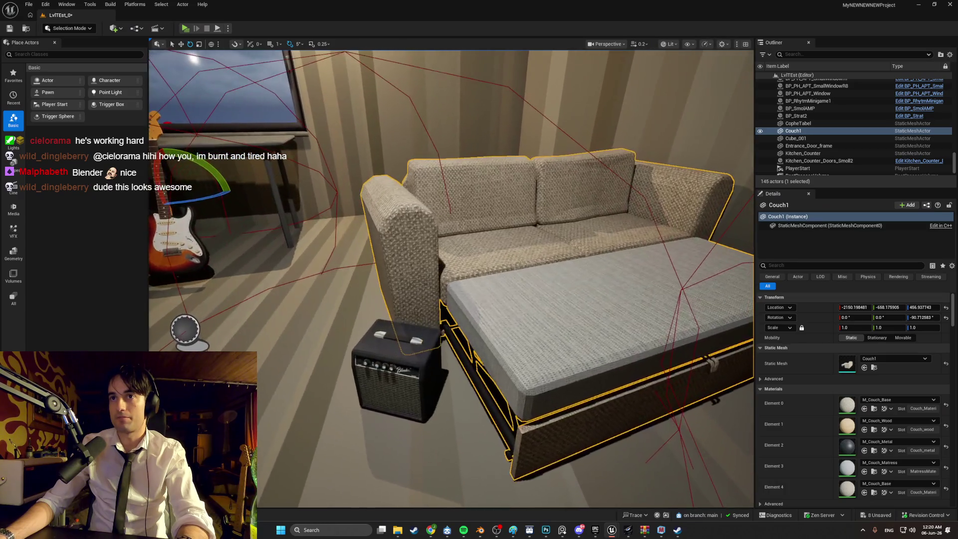
right_click(532, 218)
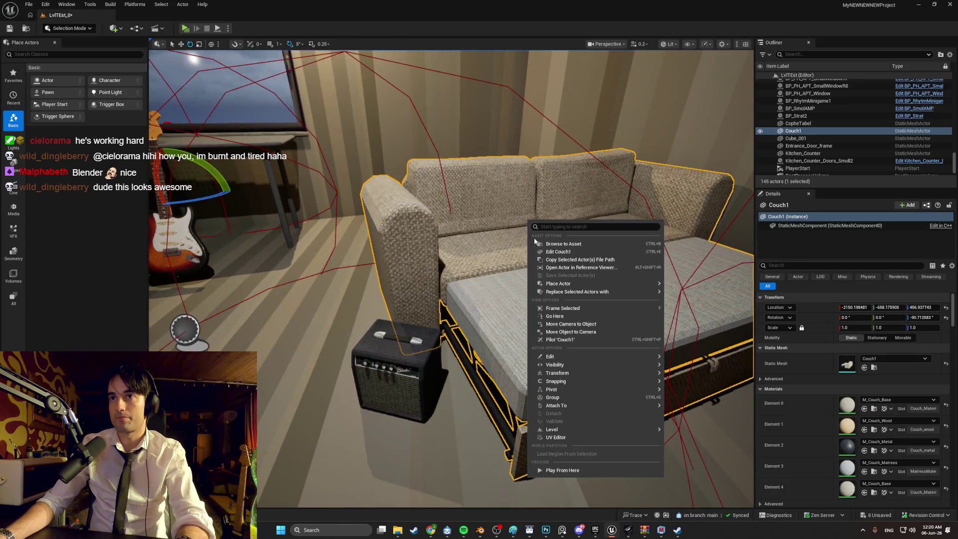
click(549, 247)
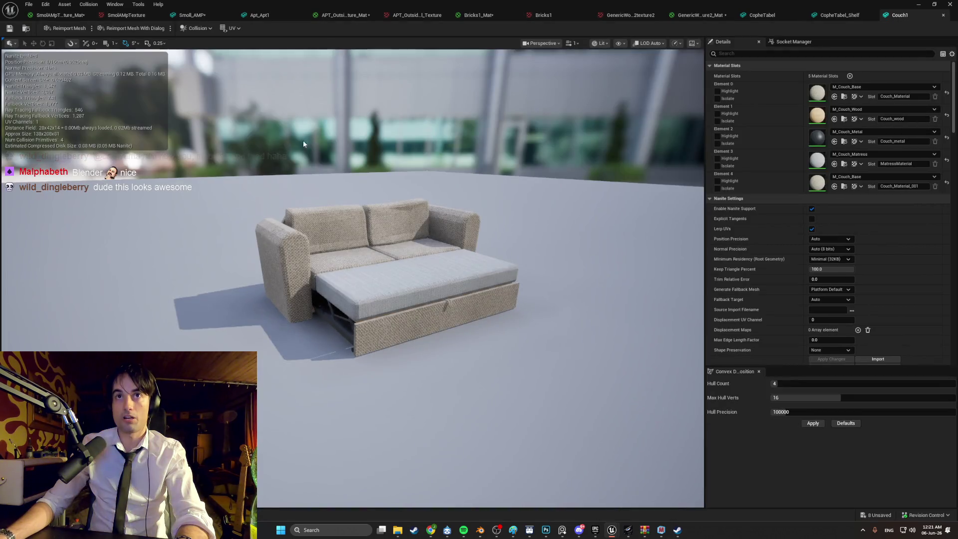
mouse_move(370, 252)
mouse_down()
mouse_move(394, 265)
mouse_move(387, 230)
mouse_up()
mouse_move(412, 268)
mouse_down()
mouse_move(412, 255)
mouse_move(412, 269)
mouse_move(378, 252)
mouse_up()
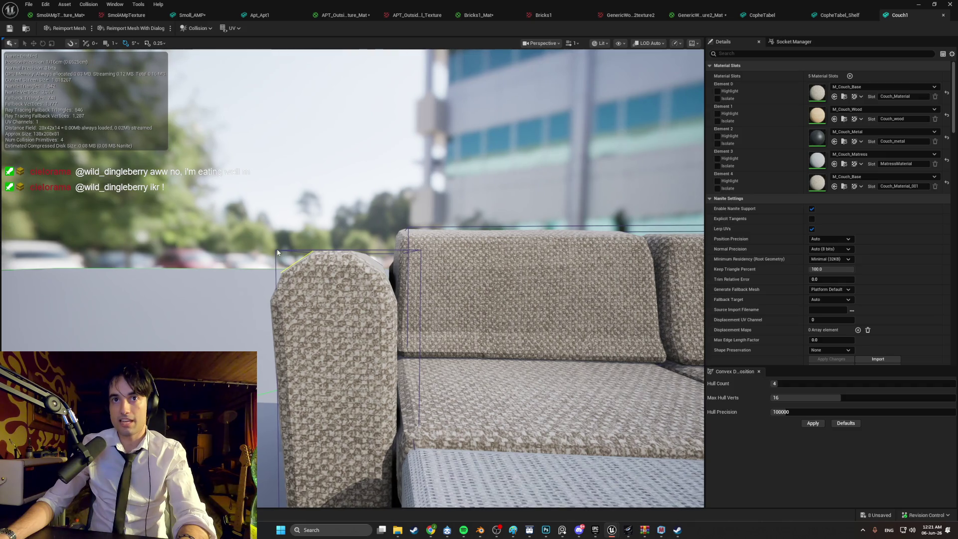
drag(336, 222, 339, 221)
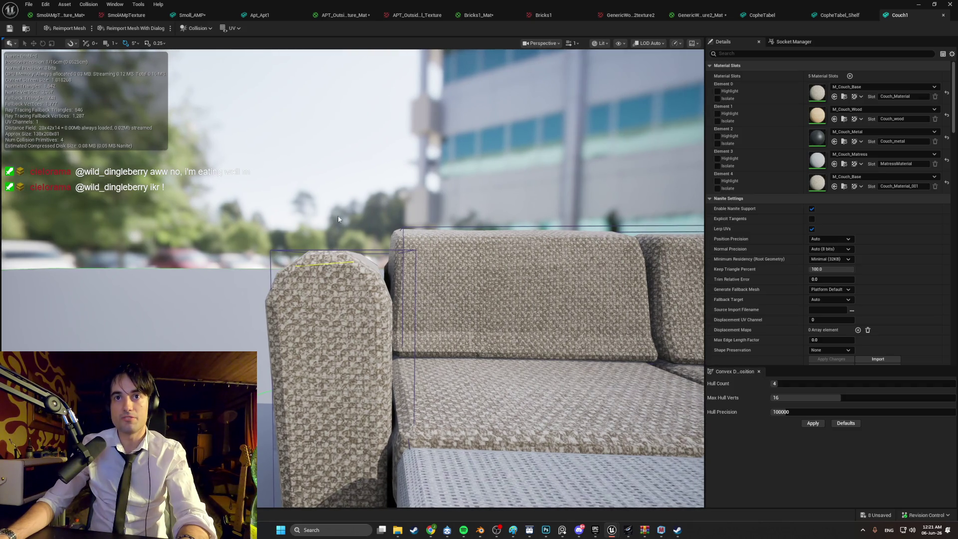
Show the couch's simple collision from the Collision menu and frame the whole couch.
click(189, 31)
click(220, 105)
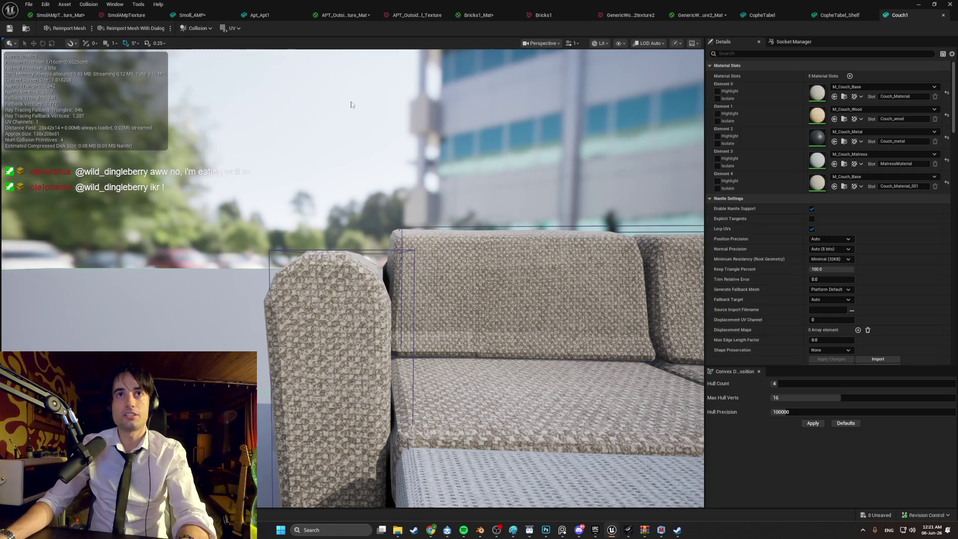
drag(408, 229, 404, 219)
key(f)
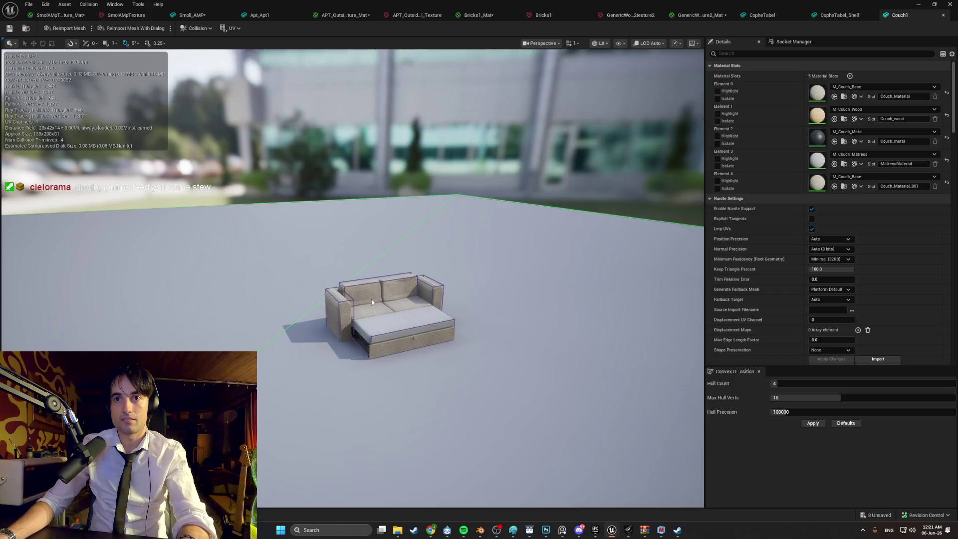
scroll(356, 303, up, 5)
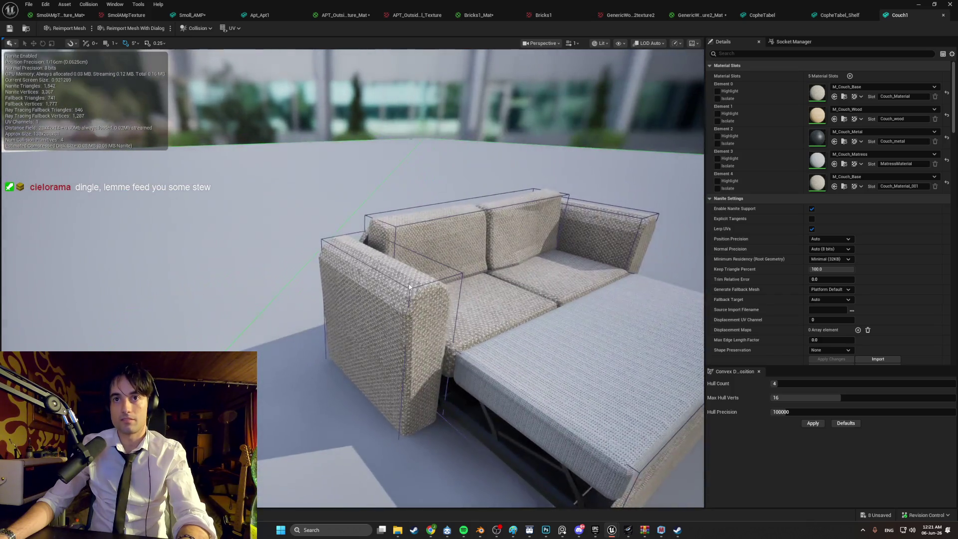
drag(409, 287, 410, 286)
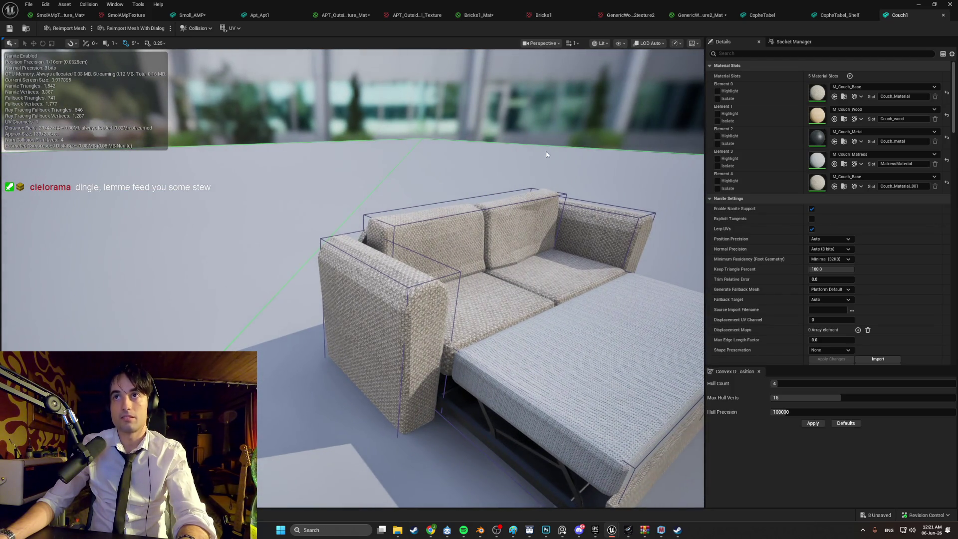
click(198, 29)
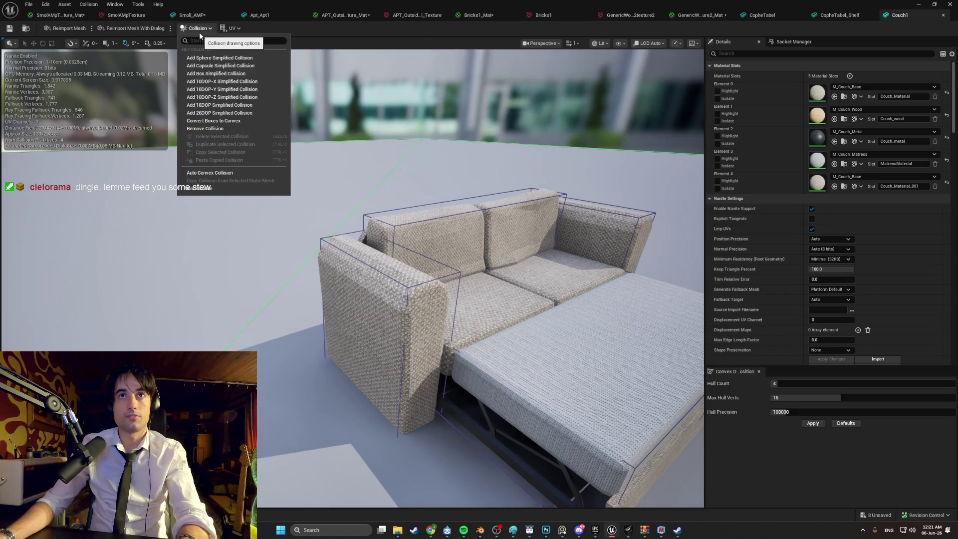
Add box simplified collision and delete the extra collision boxes.
click(229, 74)
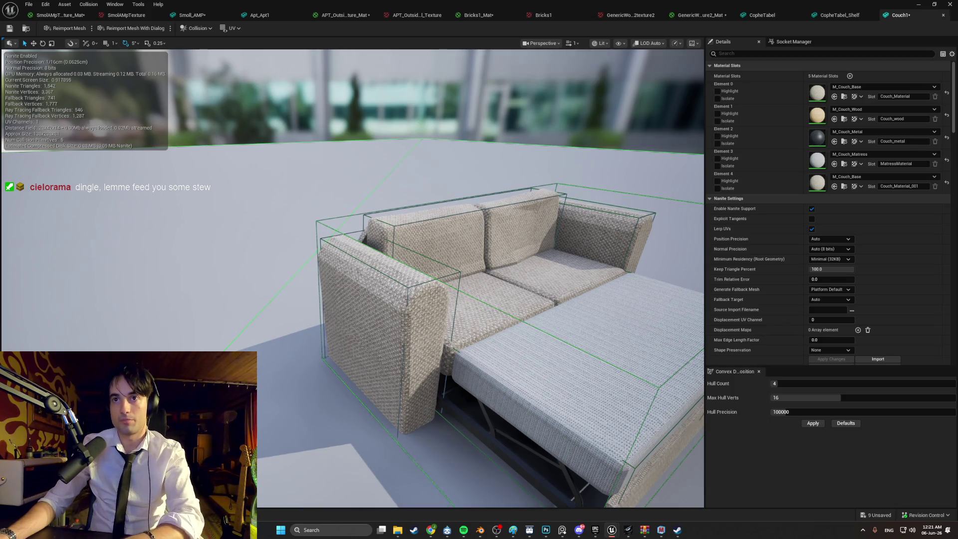
click(452, 270)
click(473, 300)
key(Delete)
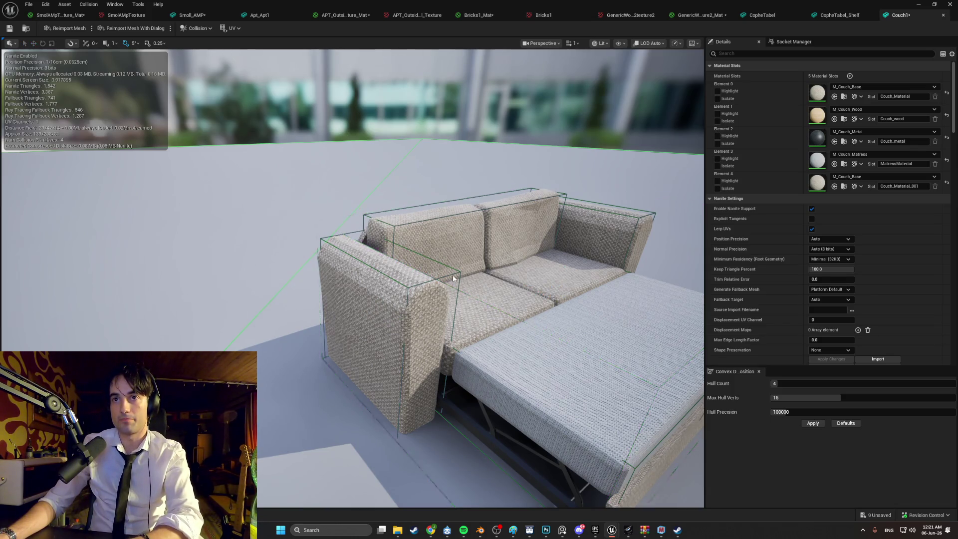
click(444, 277)
scroll(418, 318, down, 5)
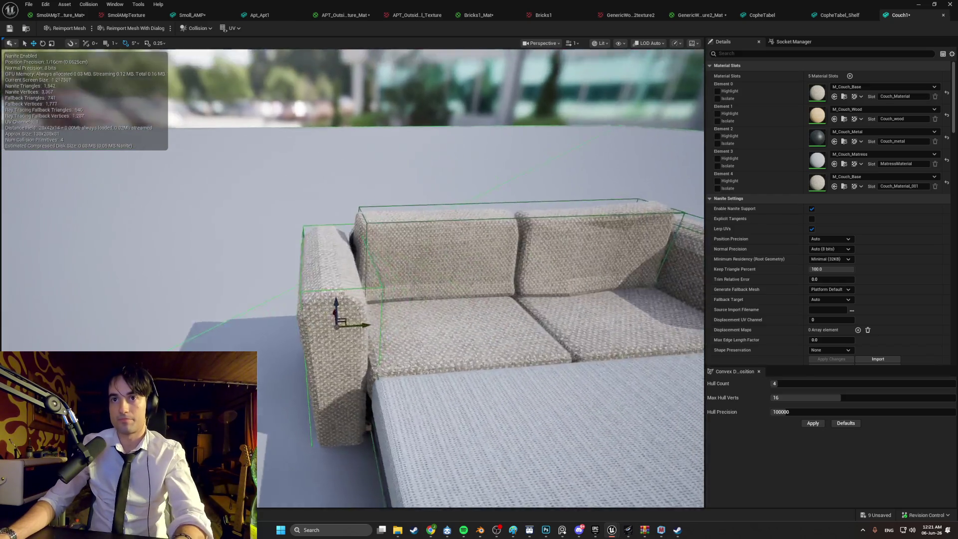
key(Delete)
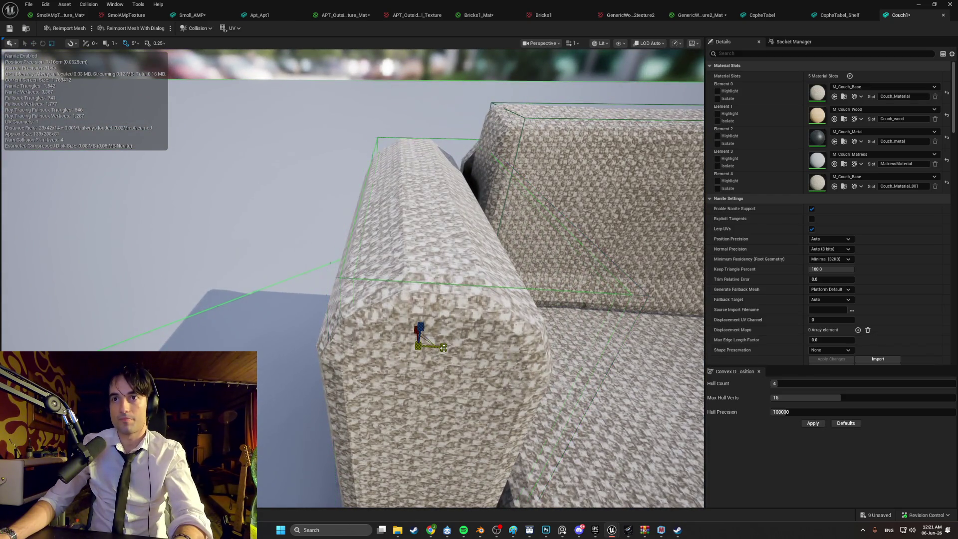
Slide the armrest collision box left and lower its top to fit the armrest.
click(454, 288)
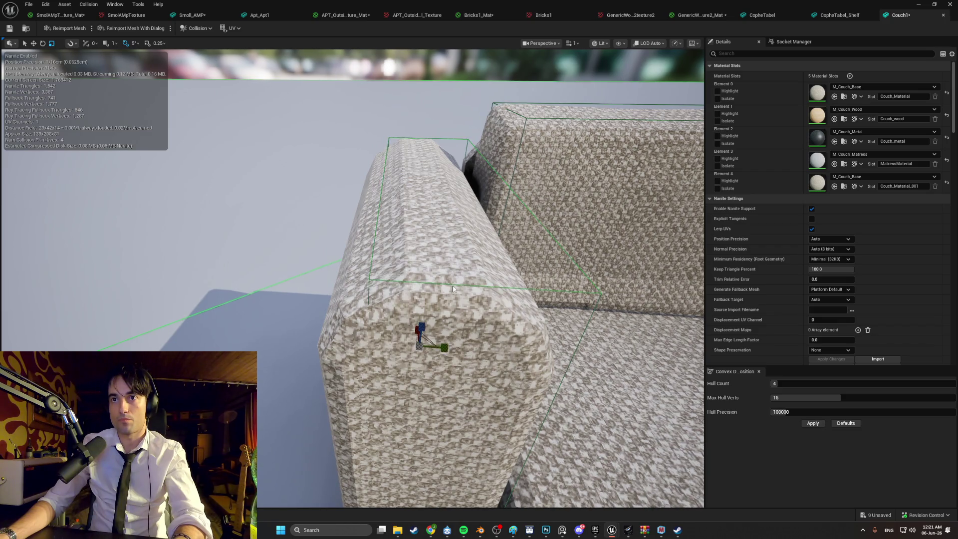
scroll(448, 350, down, 2)
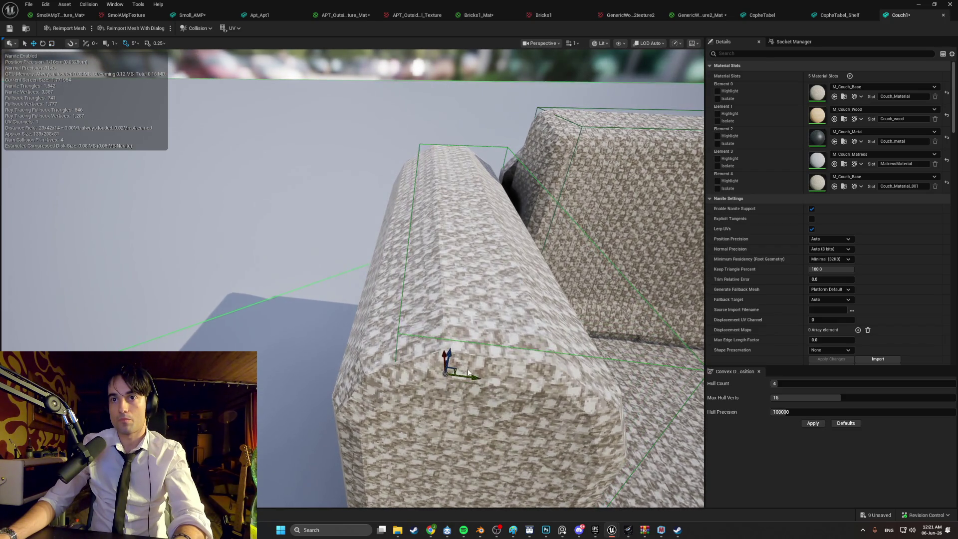
drag(473, 375, 454, 373)
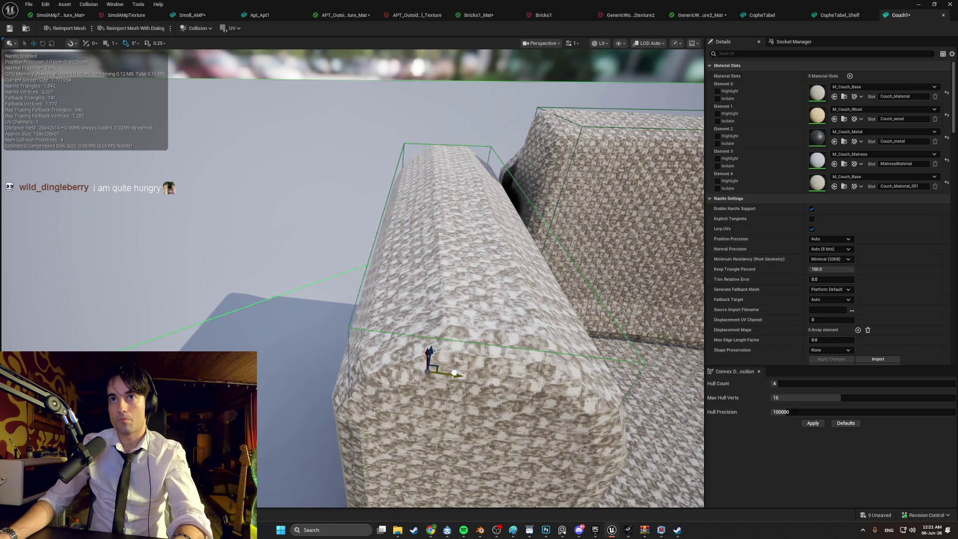
scroll(489, 345, up, 5)
scroll(489, 344, down, 4)
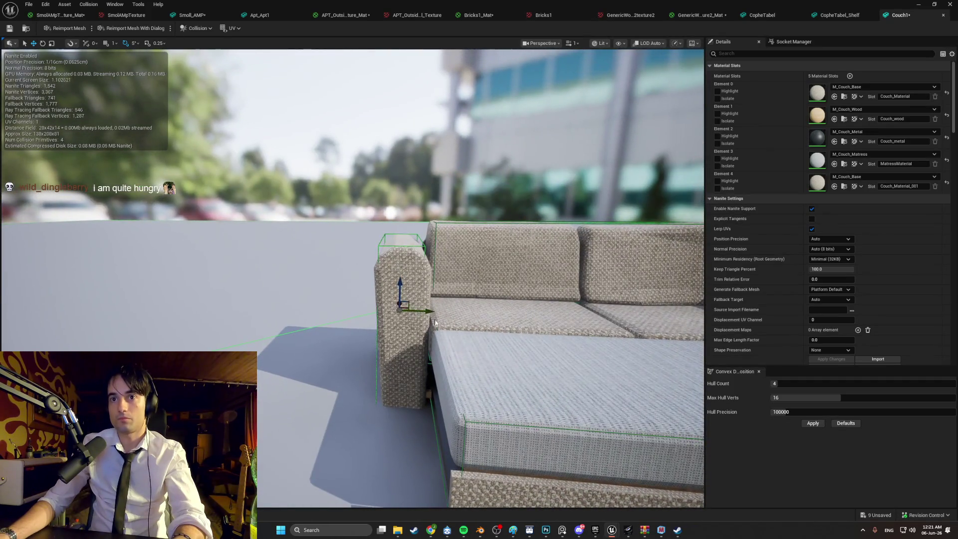
key(r)
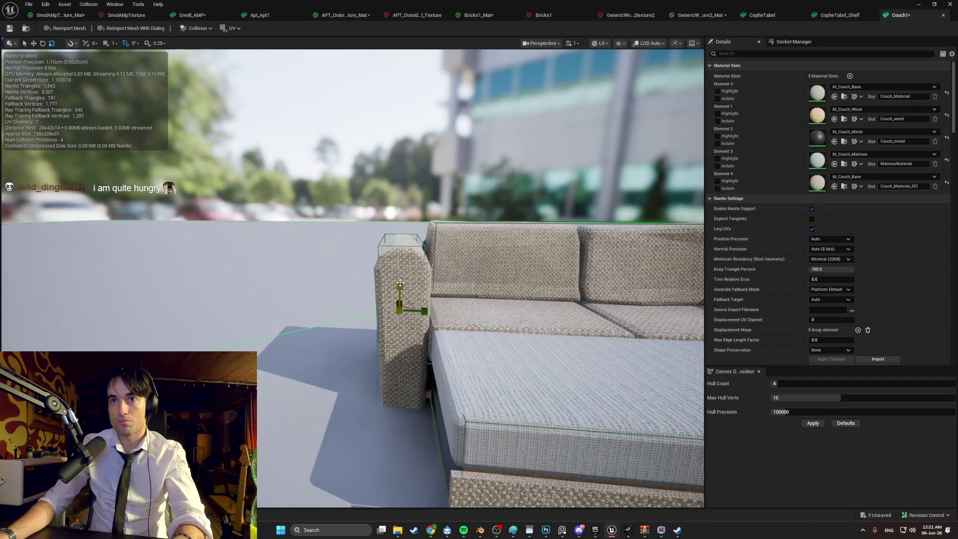
drag(400, 280, 402, 289)
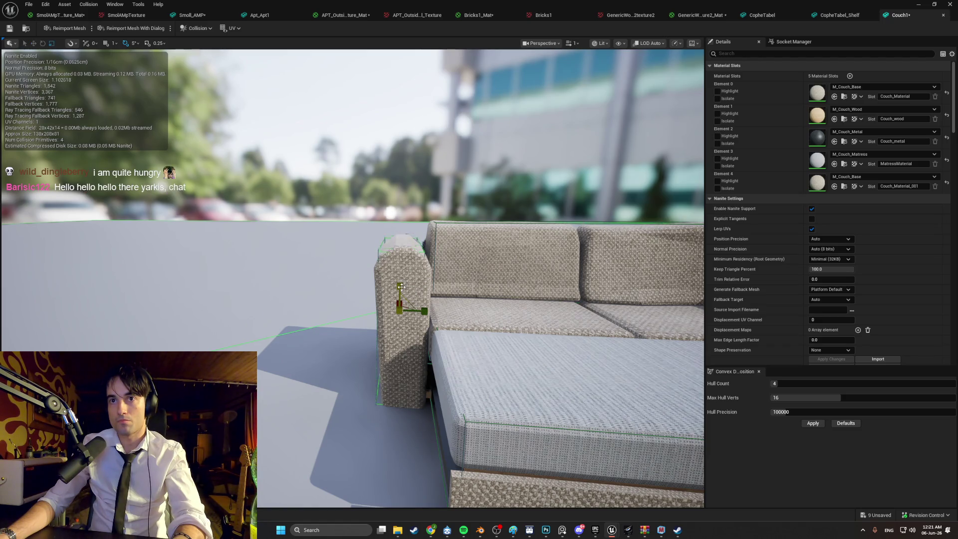
click(402, 290)
Widen and reposition the armrest box, then close the Couch1 mesh editor.
click(378, 255)
key(w)
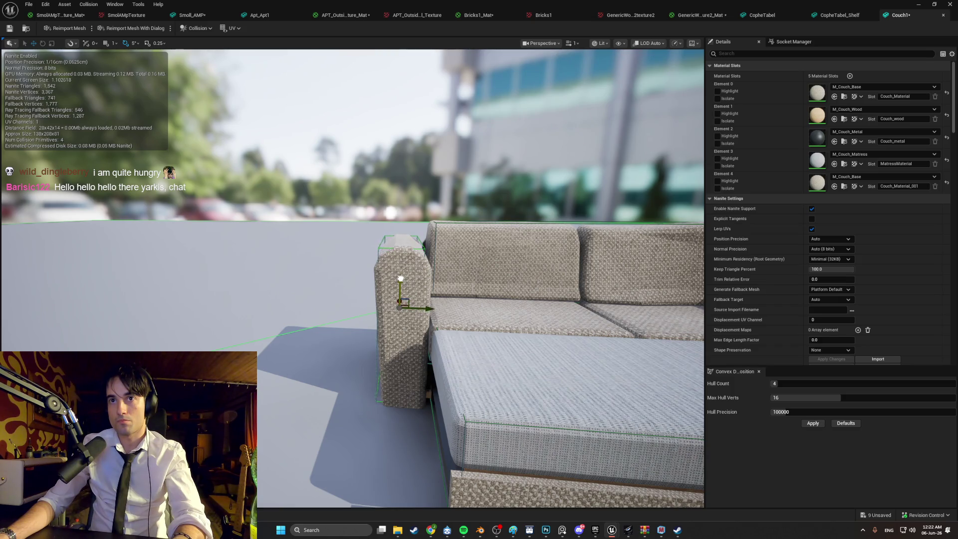
key(r)
drag(425, 306, 410, 293)
click(408, 292)
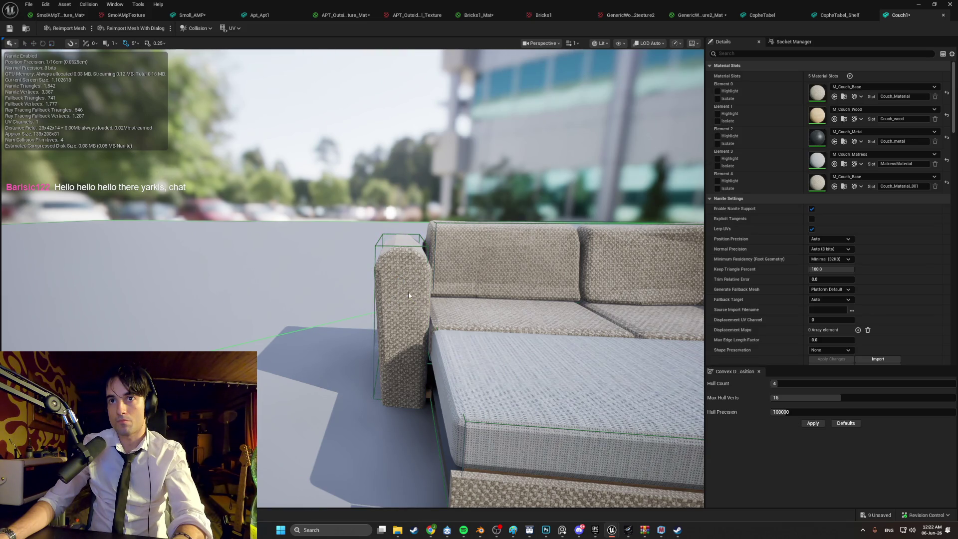
click(384, 249)
key(w)
mouse_move(424, 306)
mouse_down()
mouse_move(339, 304)
mouse_move(394, 394)
mouse_move(379, 389)
mouse_up()
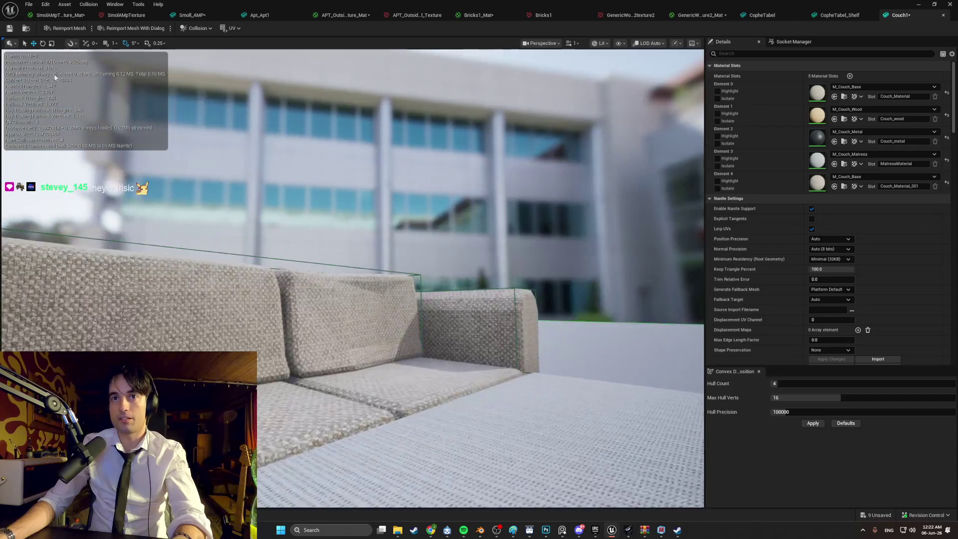
click(950, 4)
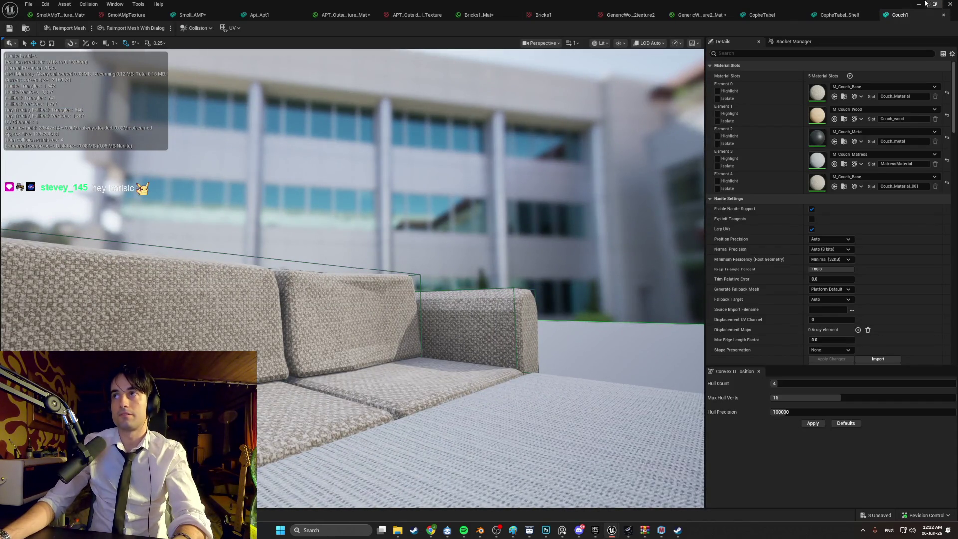
Start a play test, pick up the guitar amp and carry it onto the sofa bed.
click(185, 29)
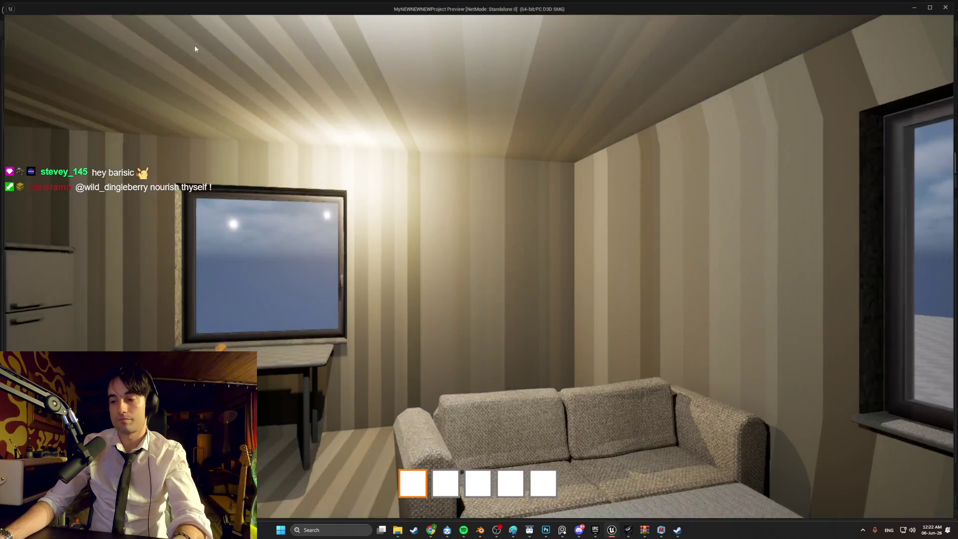
key(w)
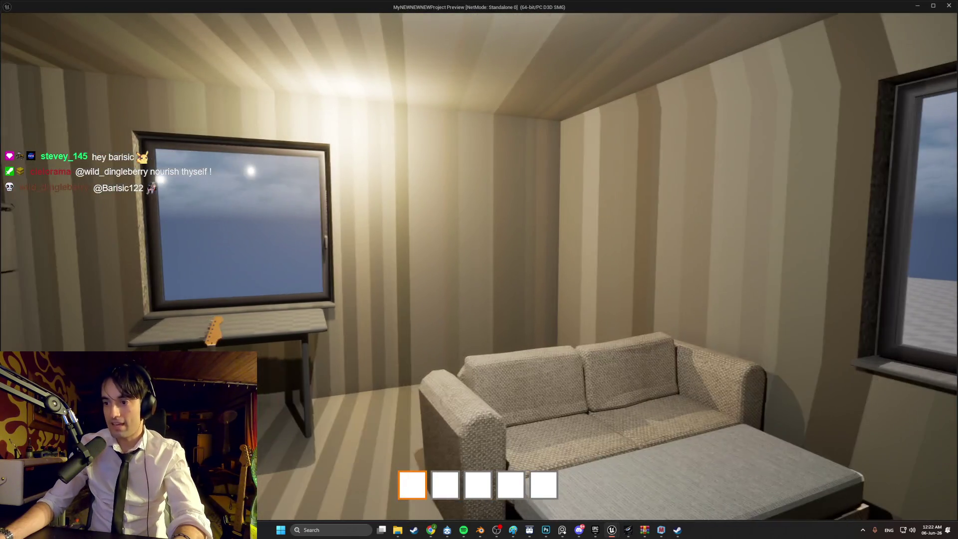
key(s)
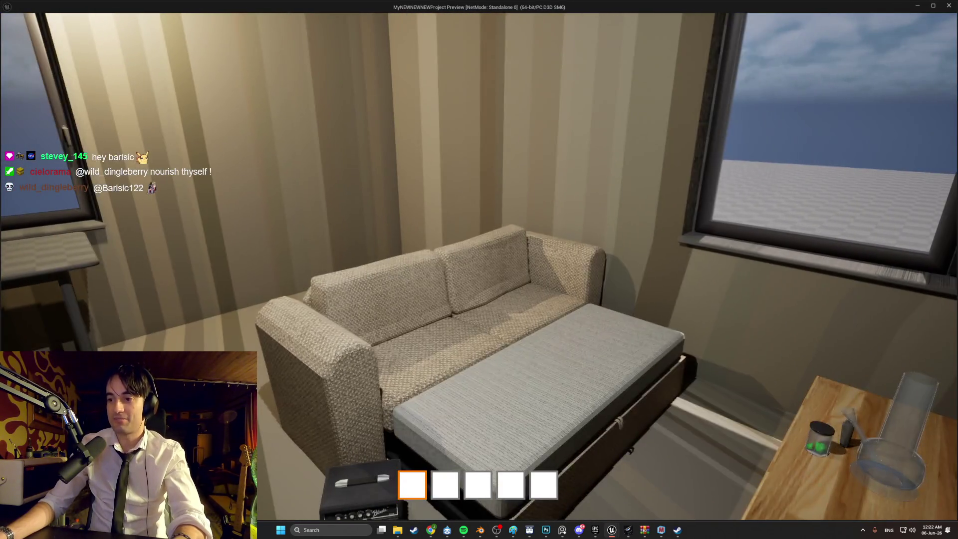
key(s)
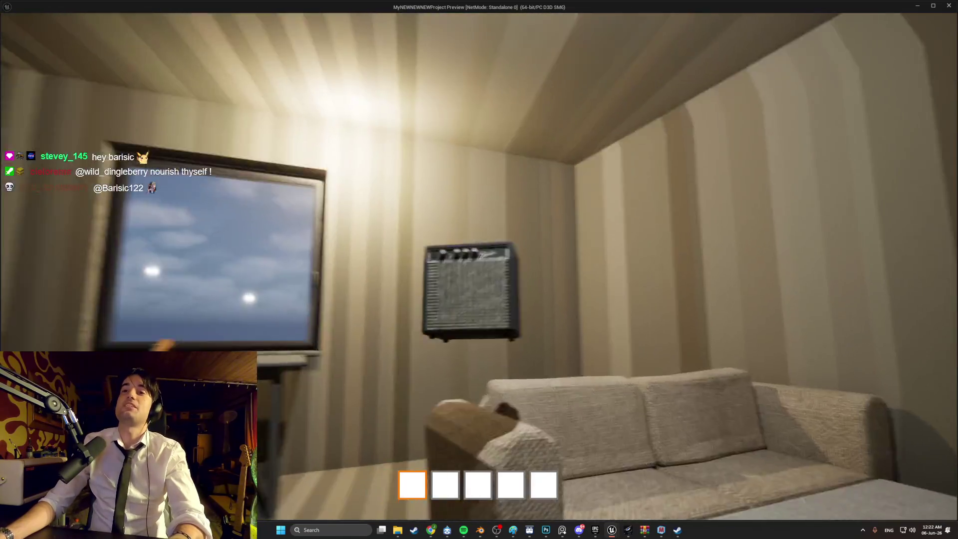
key(e)
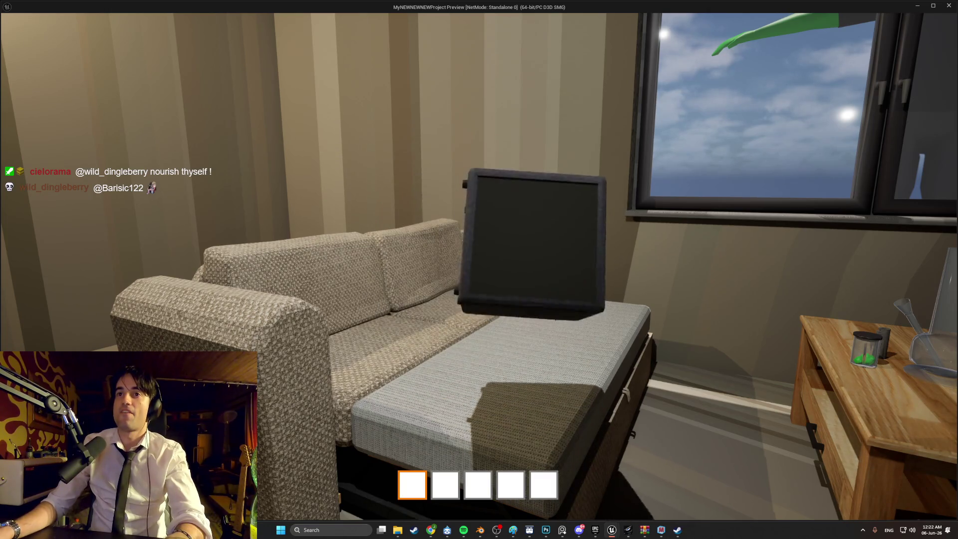
key(w)
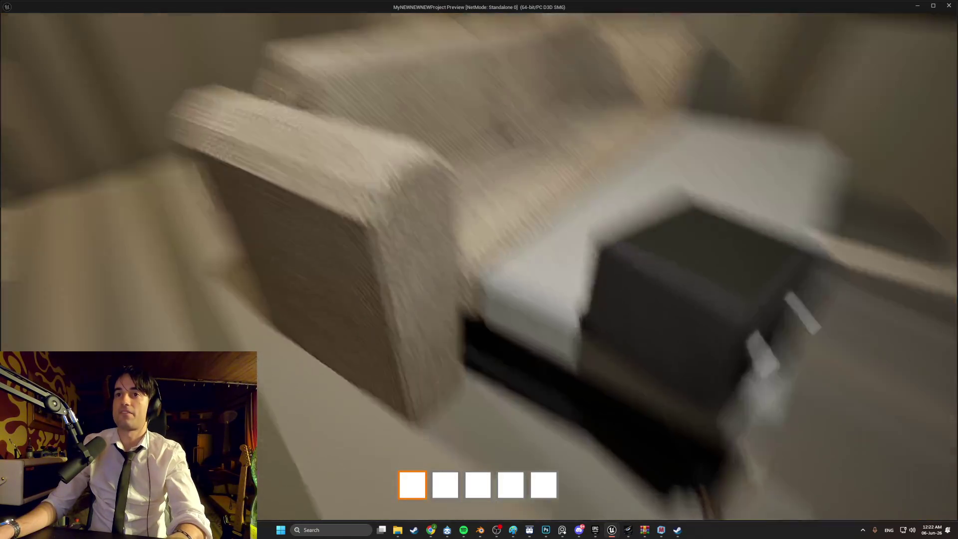
key(s)
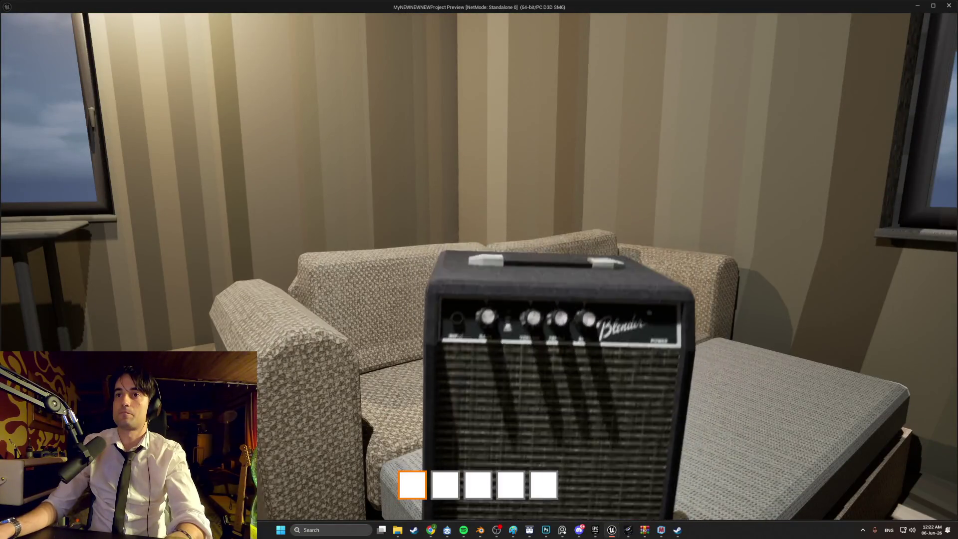
key(s)
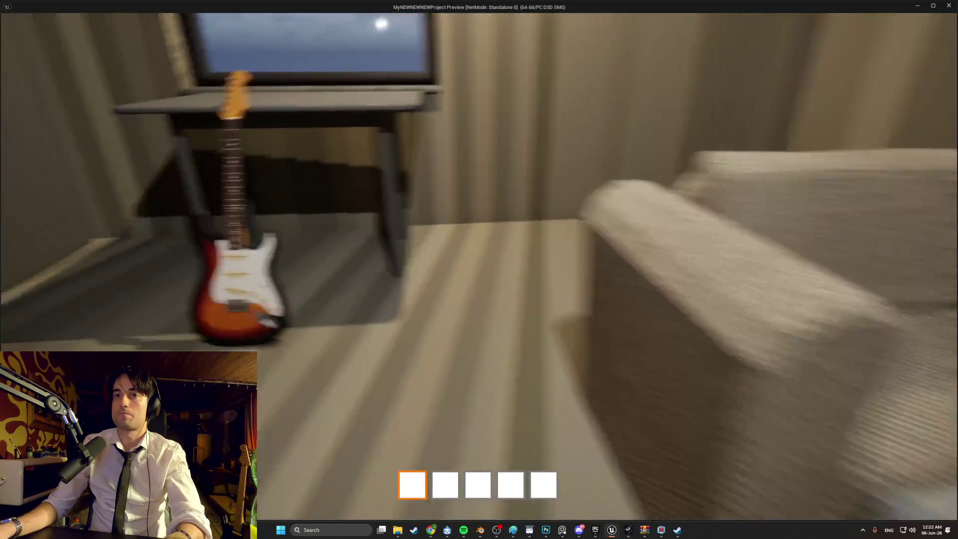
Lean the guitar against the sofa beside the amp, exit, and relaunch the preview.
key(e)
key(w)
key(e)
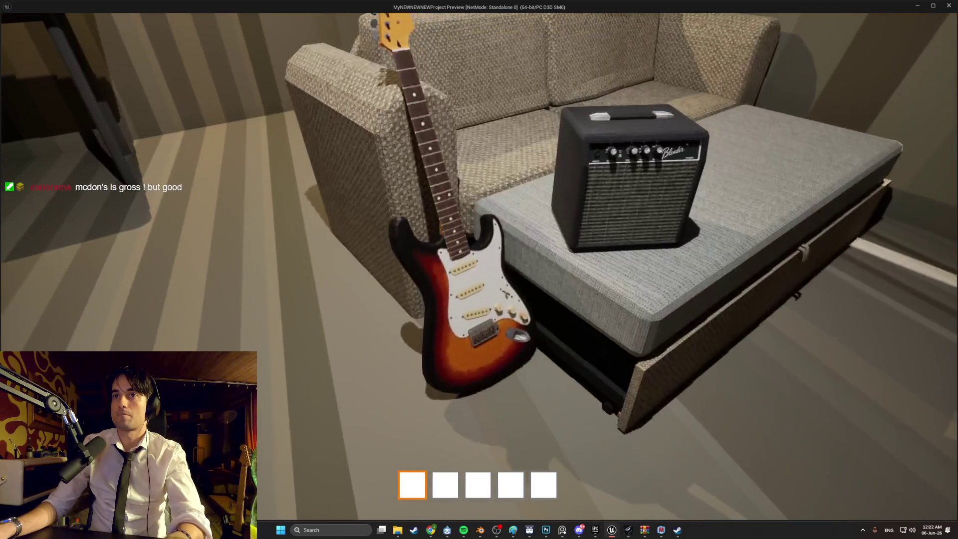
key(e)
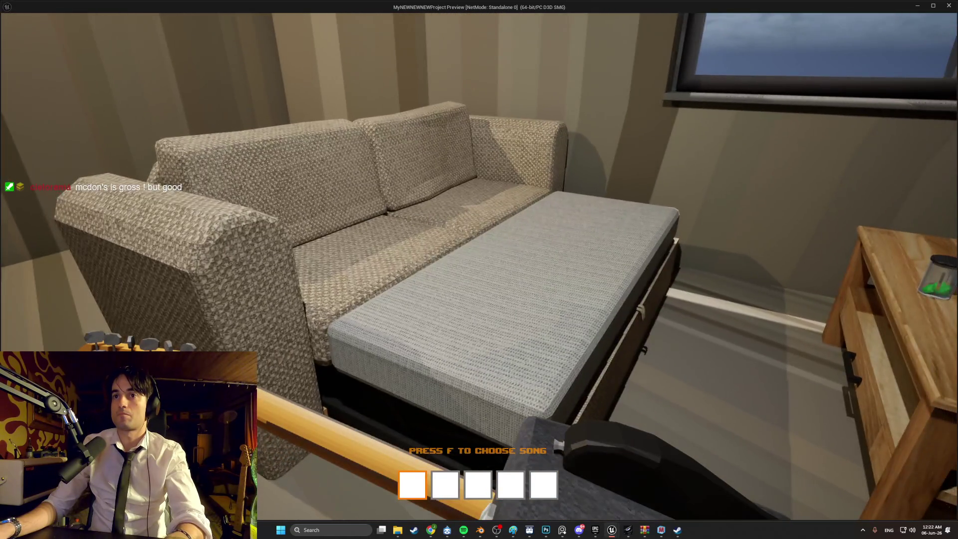
key(f)
key(Escape)
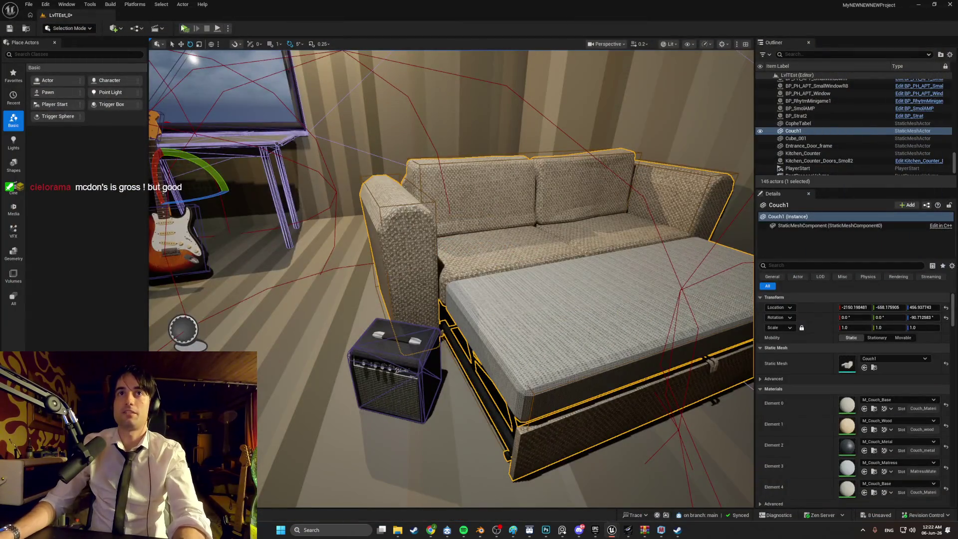
click(191, 31)
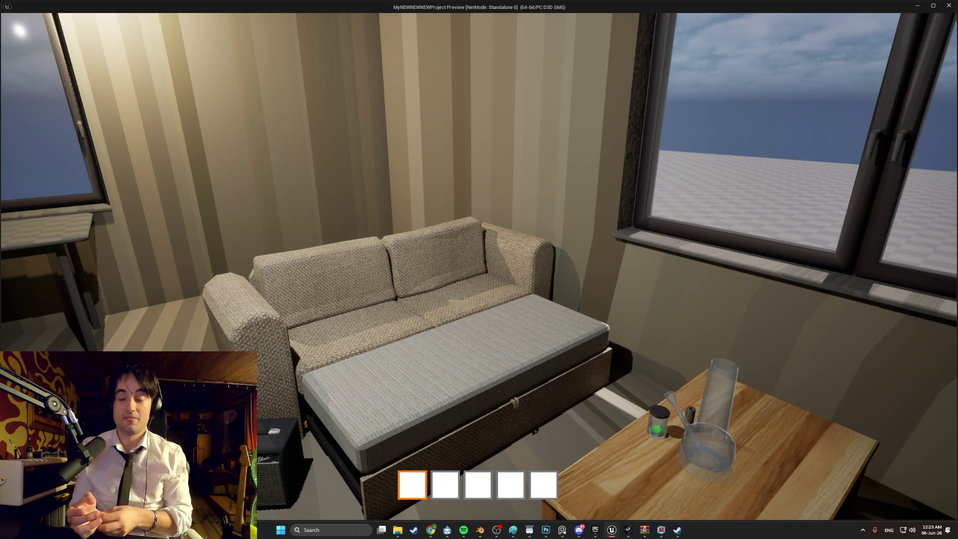
Close the game preview and bring forward the browser showing 'mirin' search results.
key(Escape)
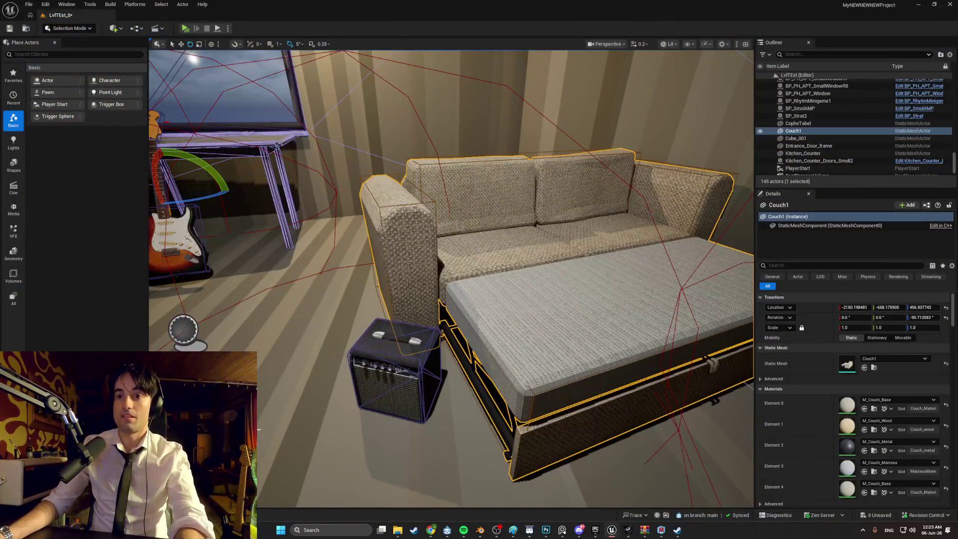
mouse_move(431, 529)
click(461, 492)
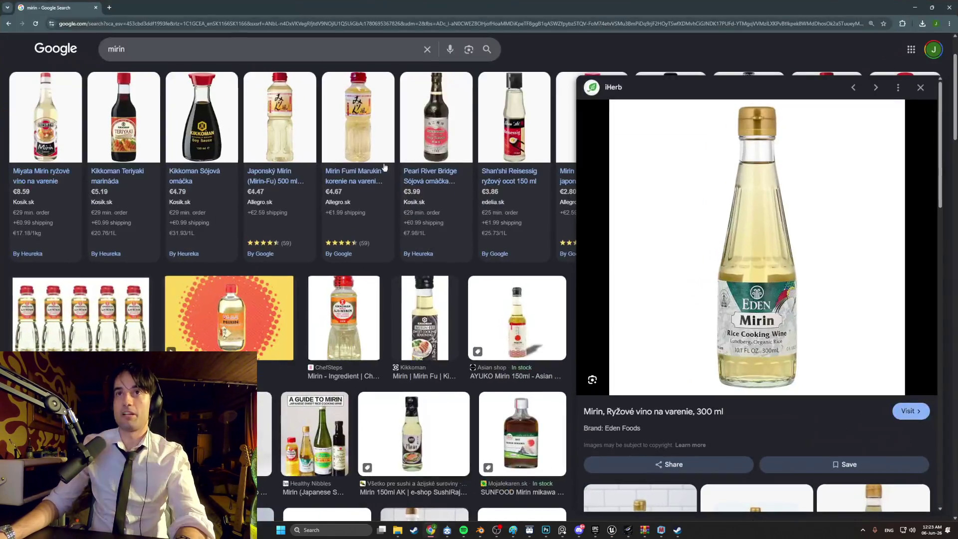
Search 'mcdonalds' in a new tab and open the Maple BBQ & Bacon McRoyal page from Aktuálna ponuka.
click(109, 7)
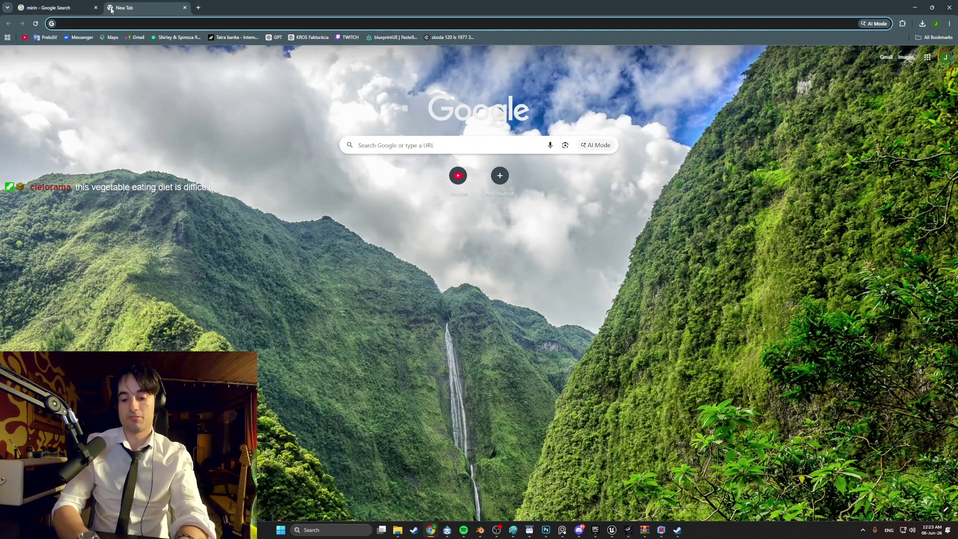
text(mcdonalds.sk/menu/)
key(Return)
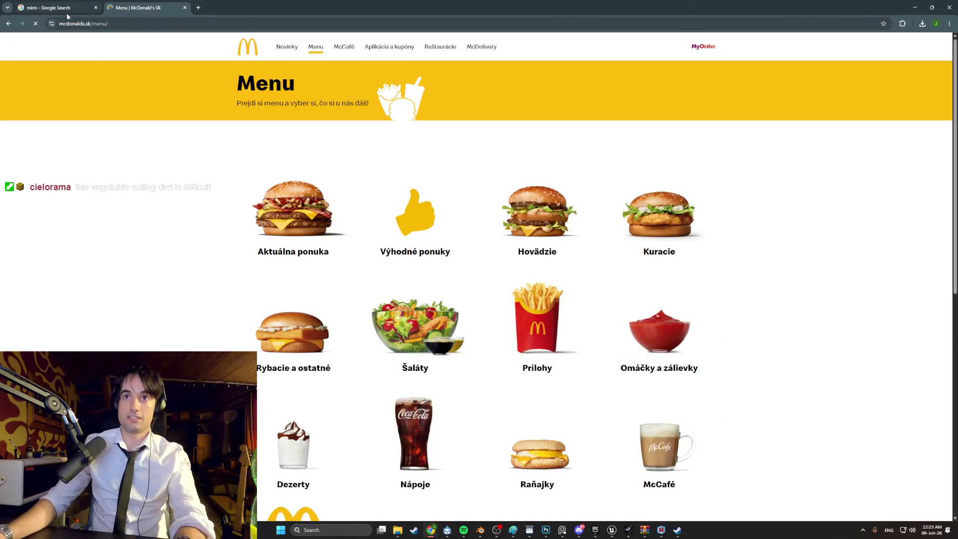
click(284, 218)
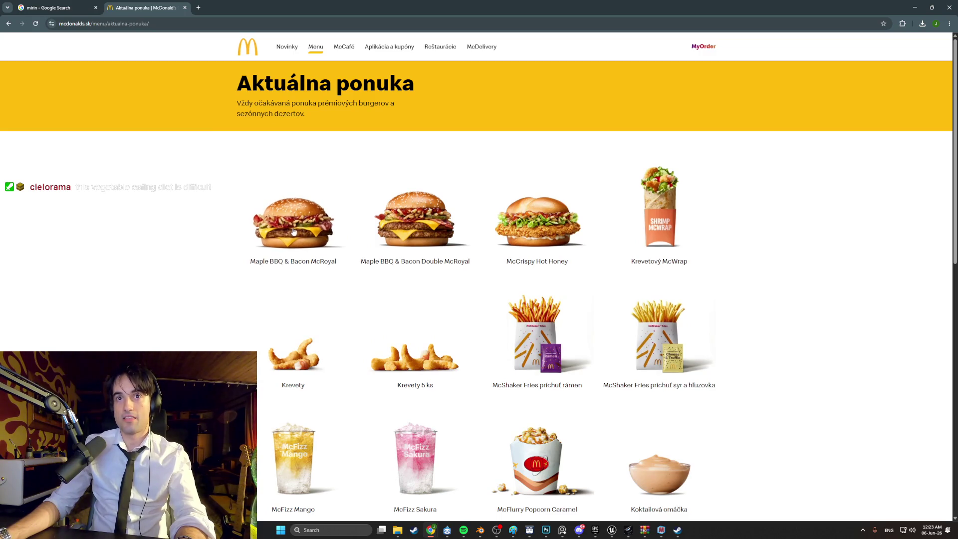
click(293, 232)
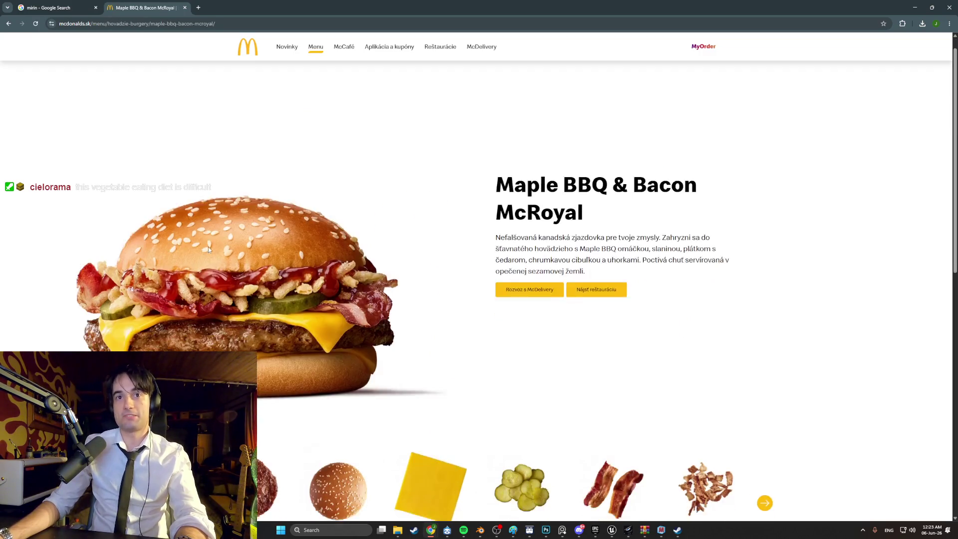
scroll(242, 237, down, 1)
click(199, 7)
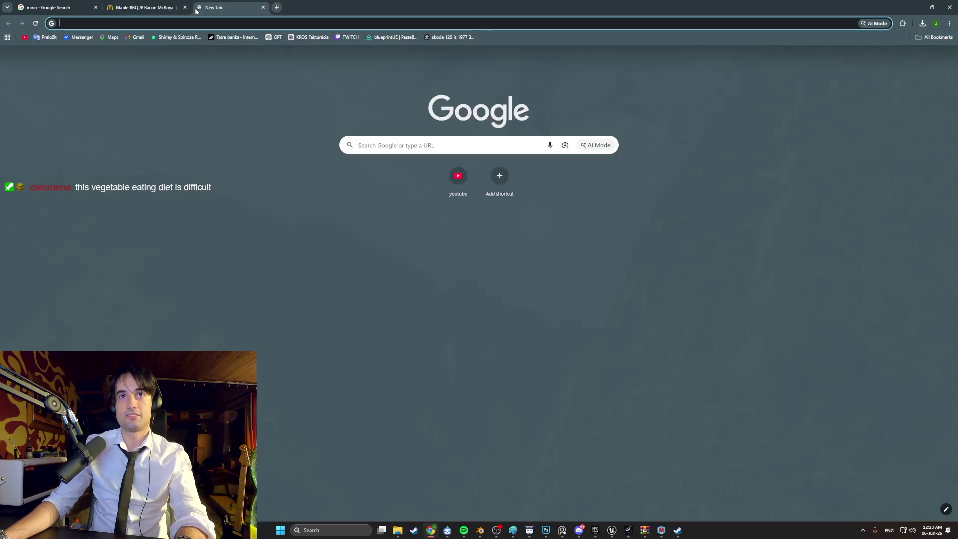
Search Google Images for 'quarter pounder' and preview the McDonald's Quarter Pounder with Cheese photo.
text(quarter p)
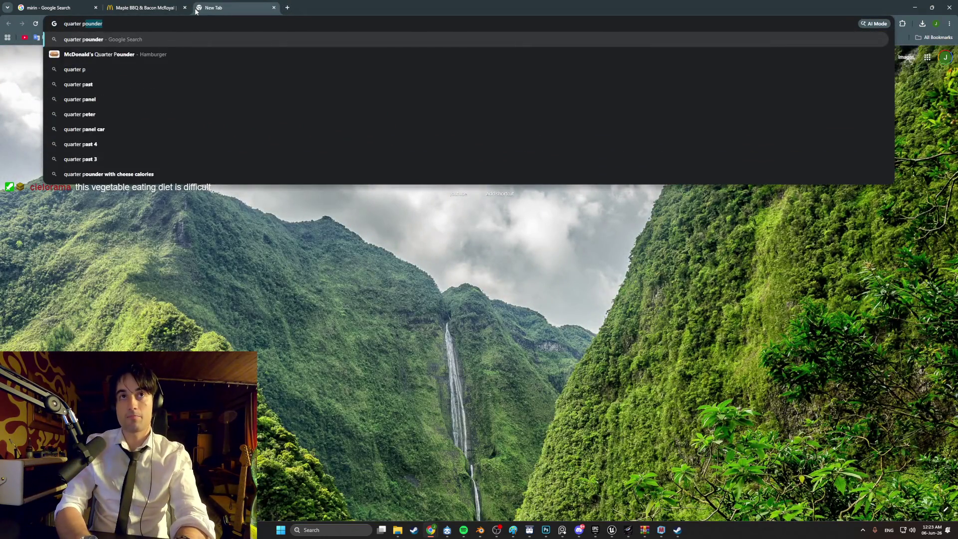
key(Return)
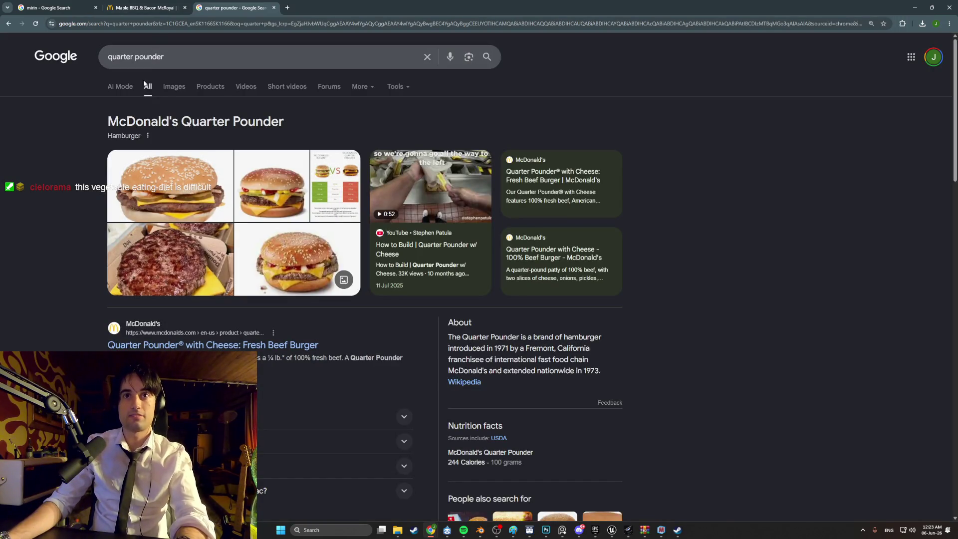
click(168, 88)
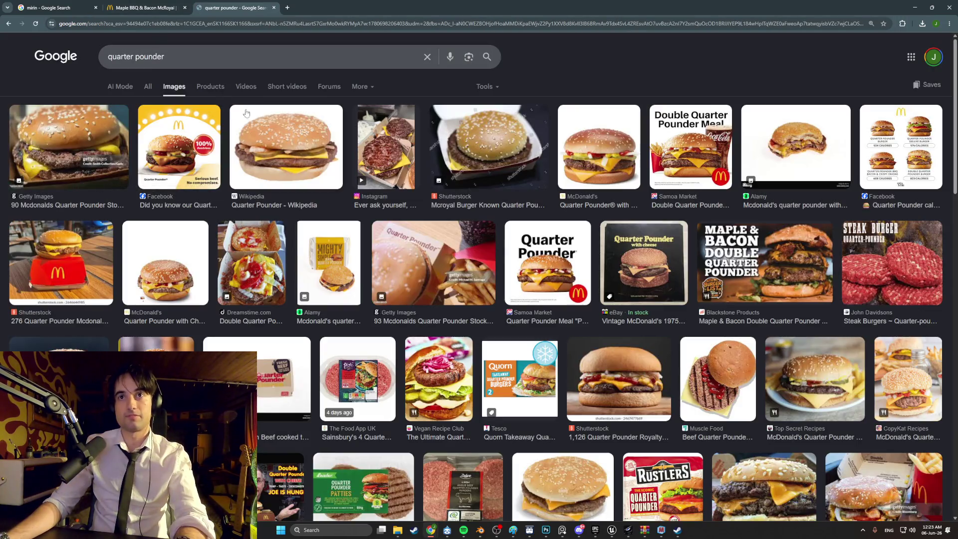
click(595, 156)
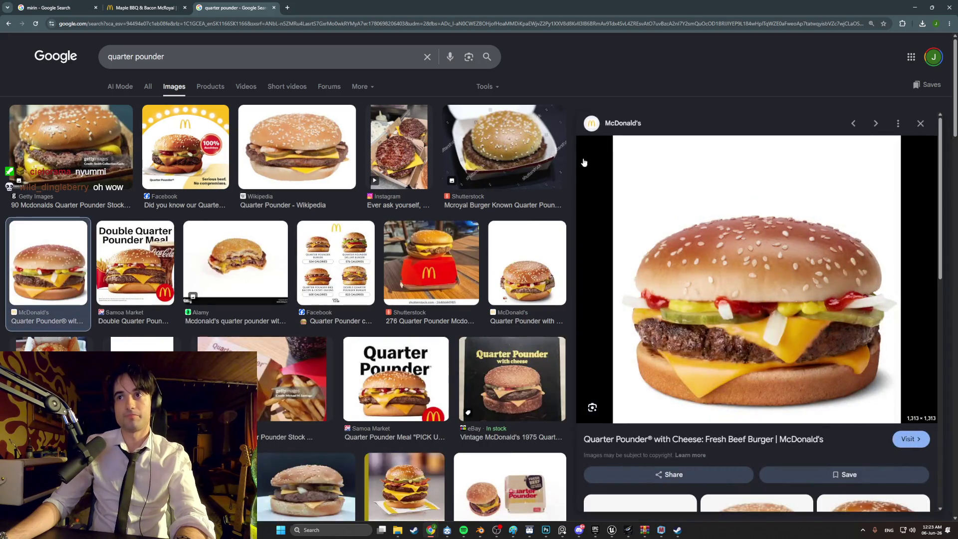
Flip back and forth between the McRoyal page and the quarter pounder images to compare them.
click(149, 8)
click(238, 8)
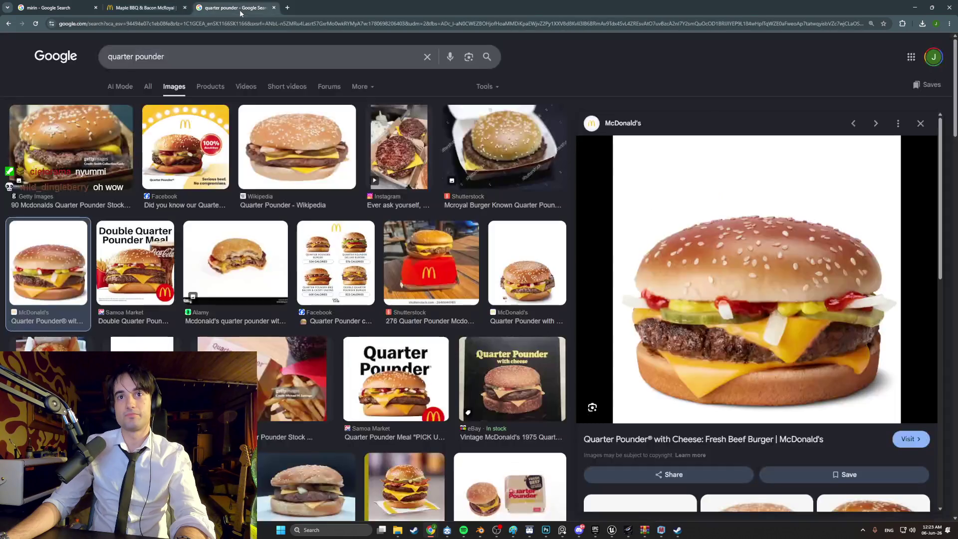
click(168, 8)
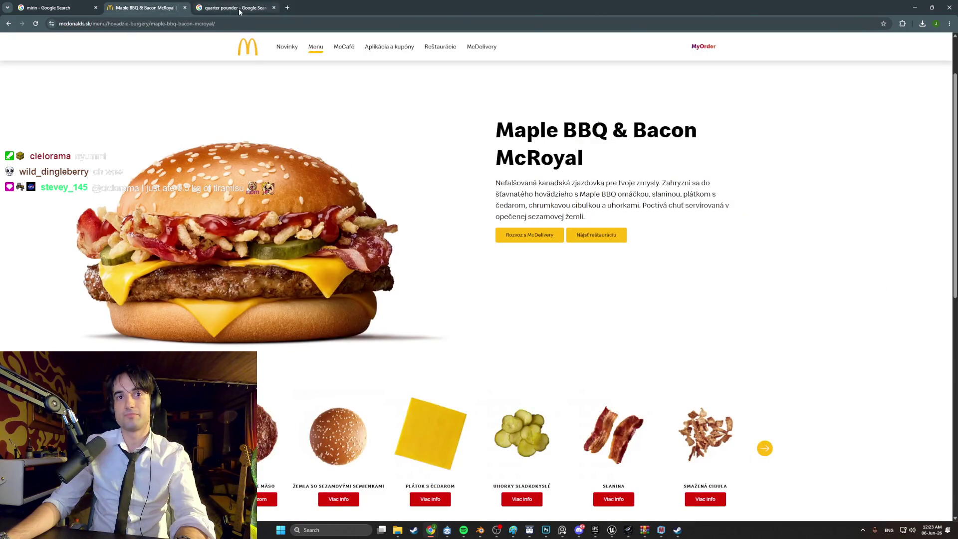
click(239, 9)
click(149, 8)
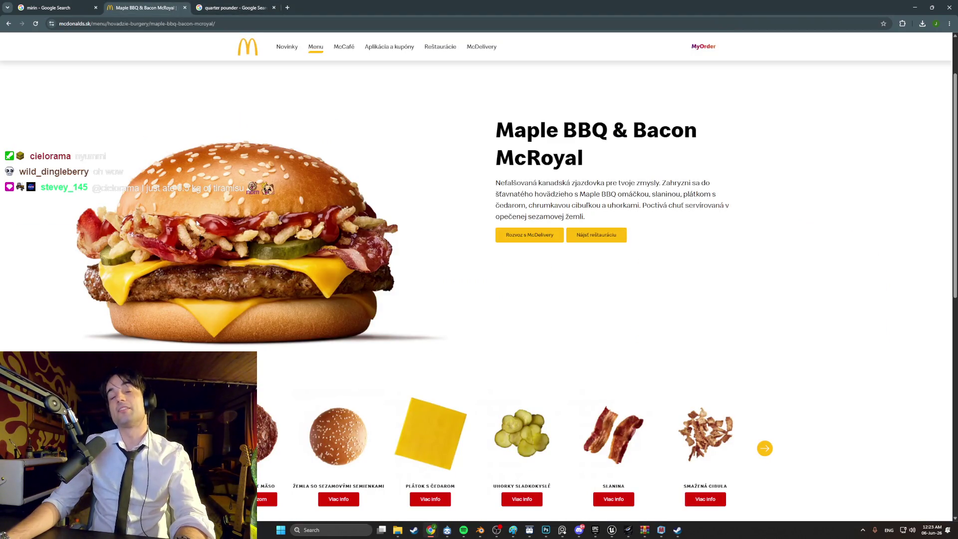
click(247, 10)
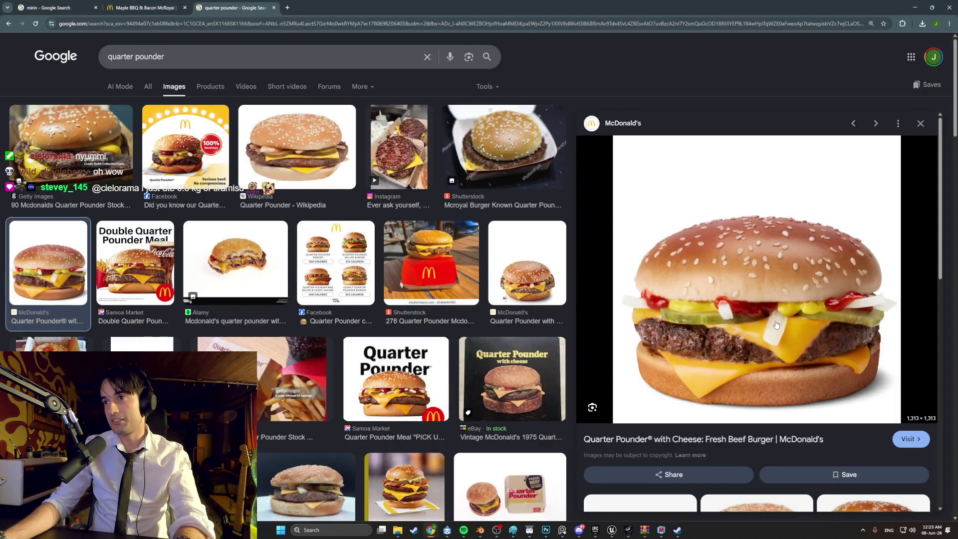
click(150, 7)
click(205, 9)
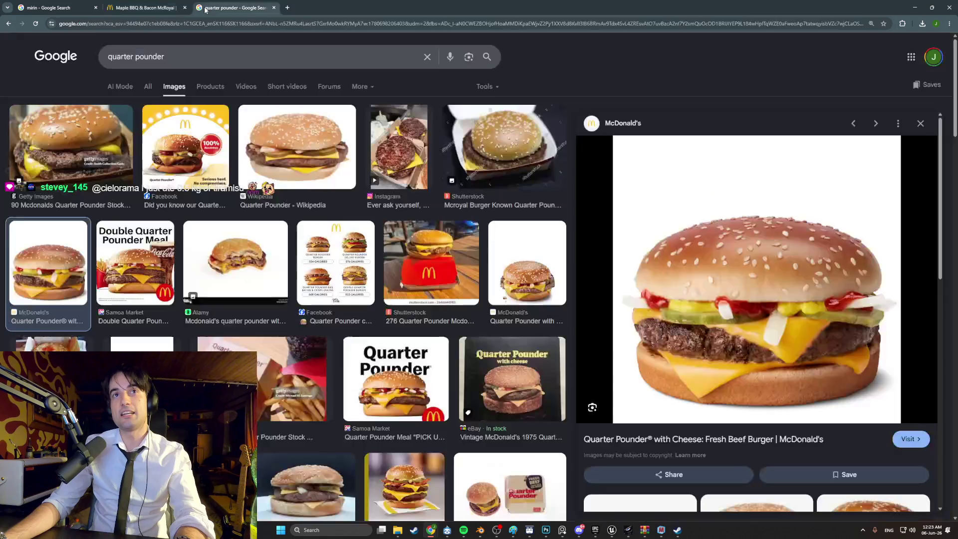
key(ctrl+shift+Tab)
key(ctrl+Tab)
key(ctrl+shift+Tab)
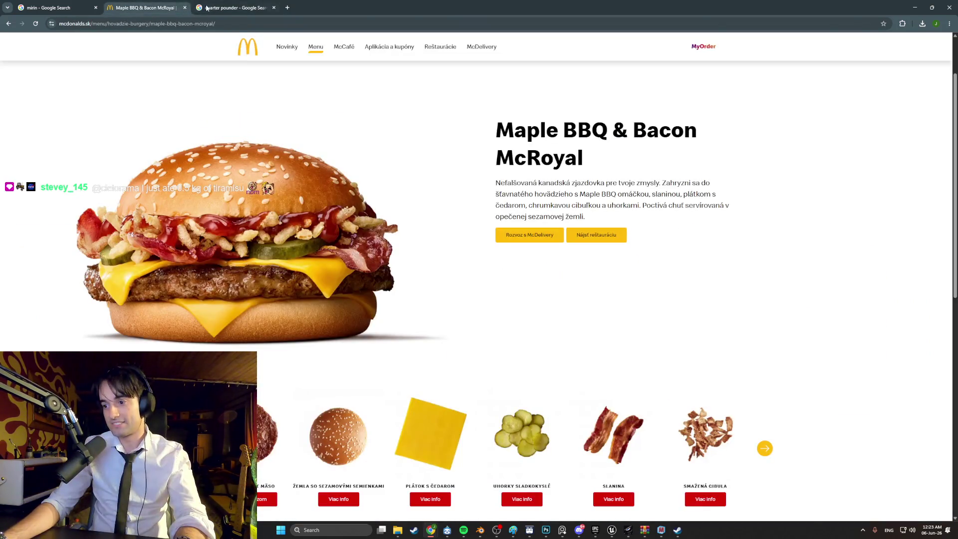
click(210, 8)
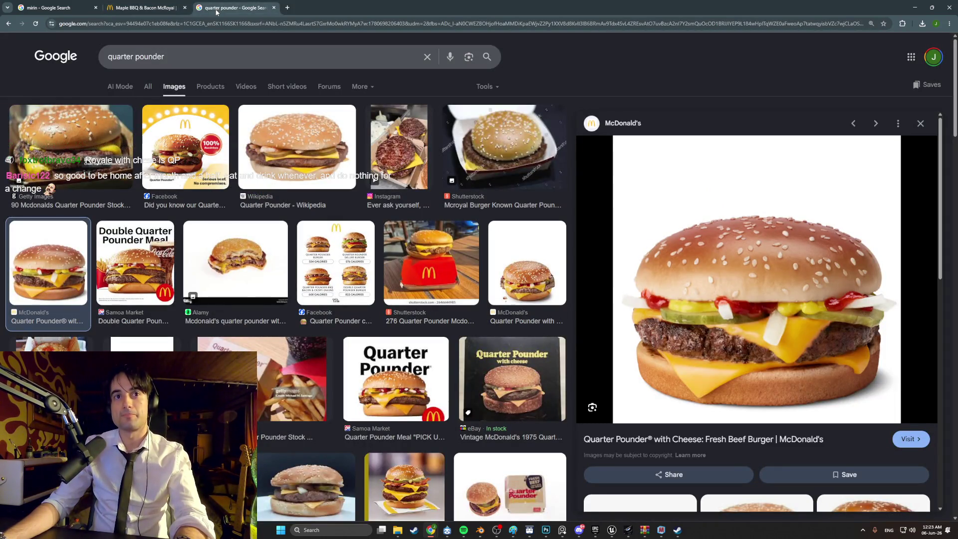
click(177, 8)
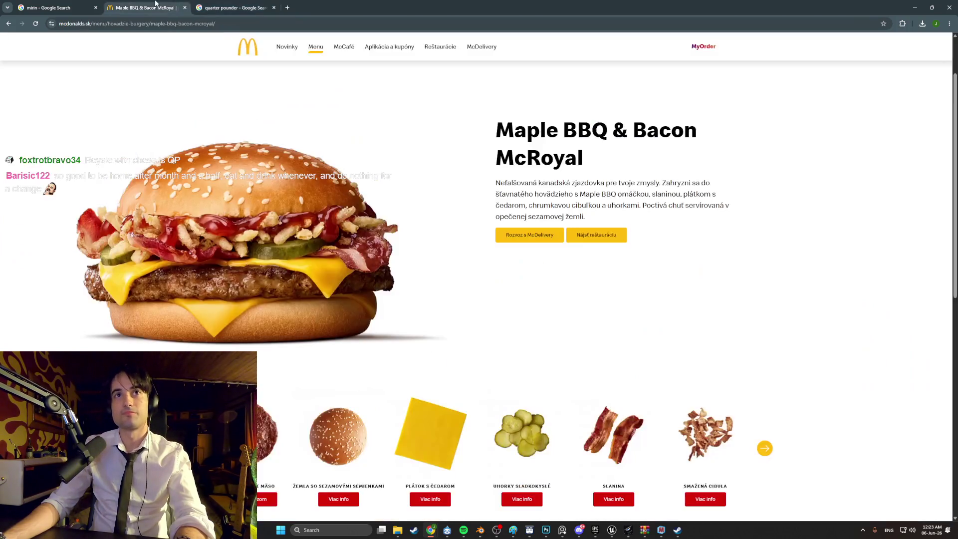
click(215, 9)
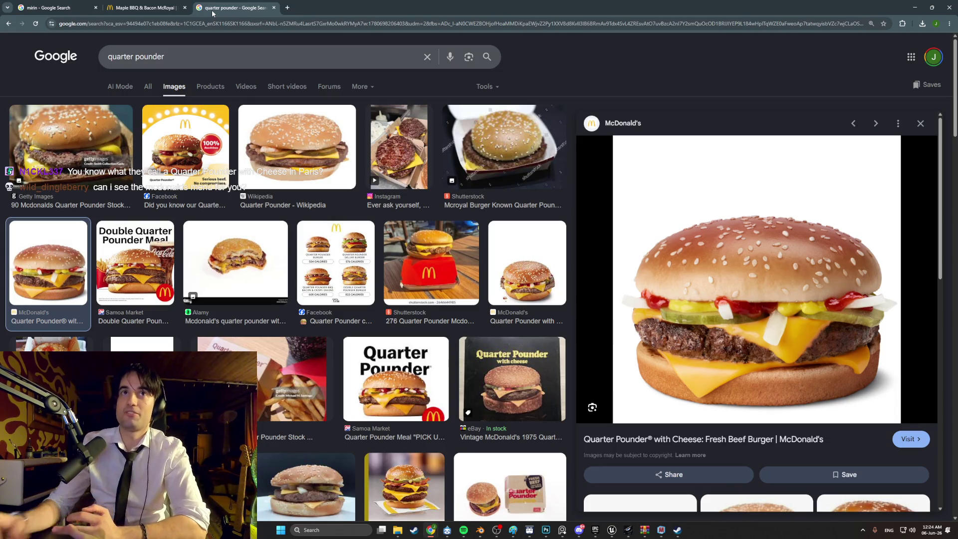
Browse Novinky and Aktuálna ponuka, highlighting the McShaker Fries heading, then reopen the McRoyal page.
click(149, 7)
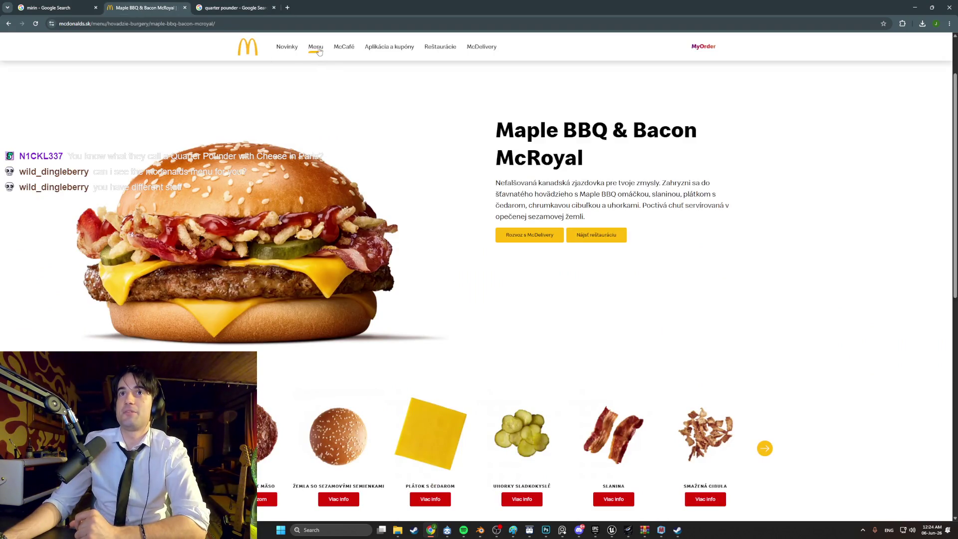
click(293, 51)
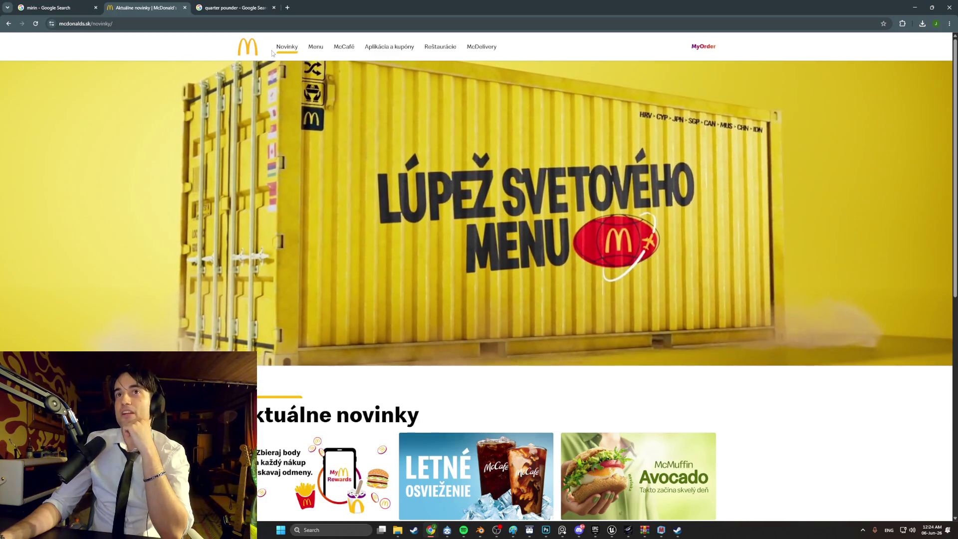
scroll(435, 204, down, 3)
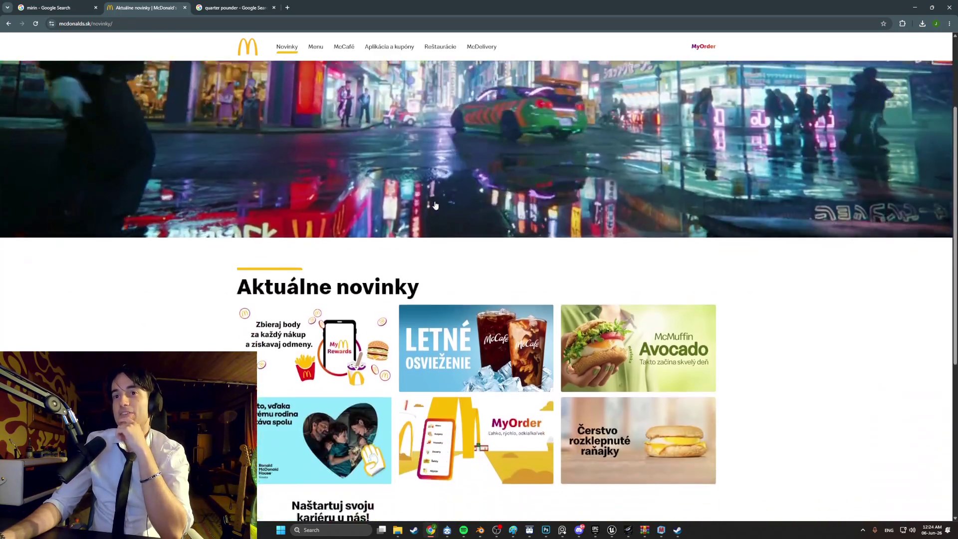
scroll(435, 205, up, 3)
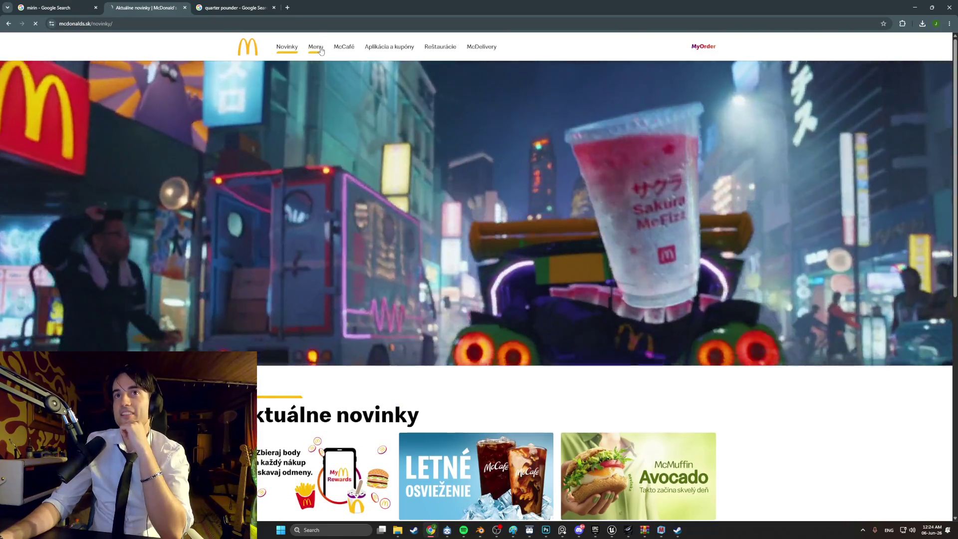
click(316, 47)
click(293, 214)
scroll(642, 321, down, 1)
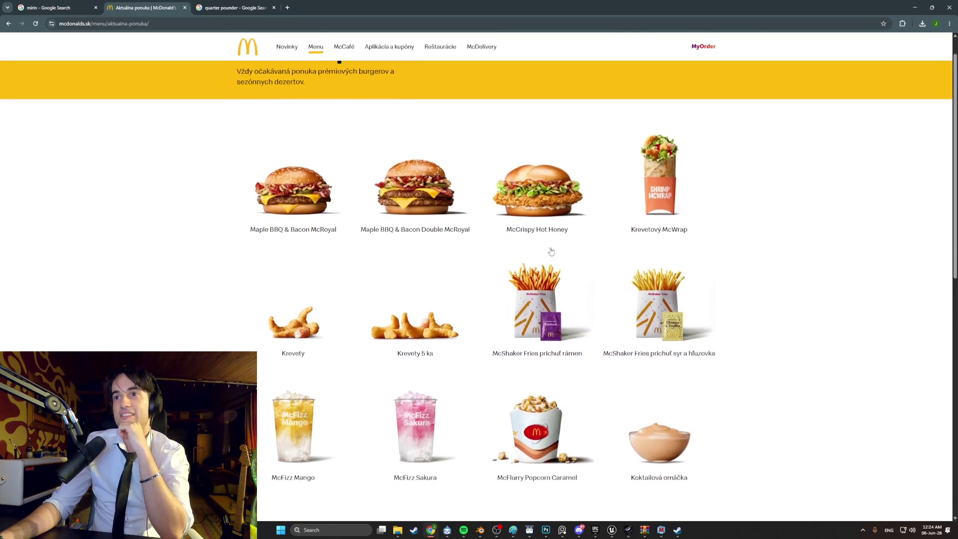
drag(514, 212, 615, 212)
drag(535, 240, 686, 240)
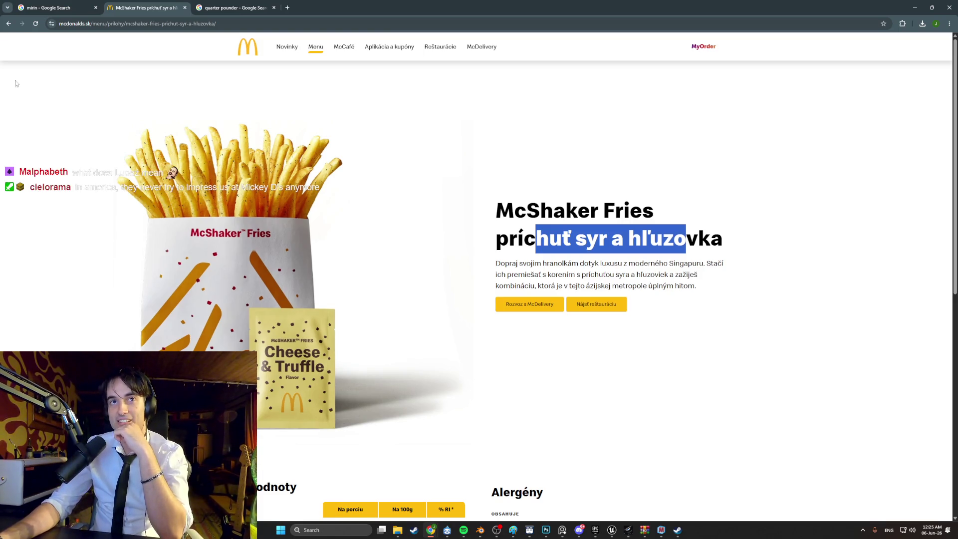
click(8, 26)
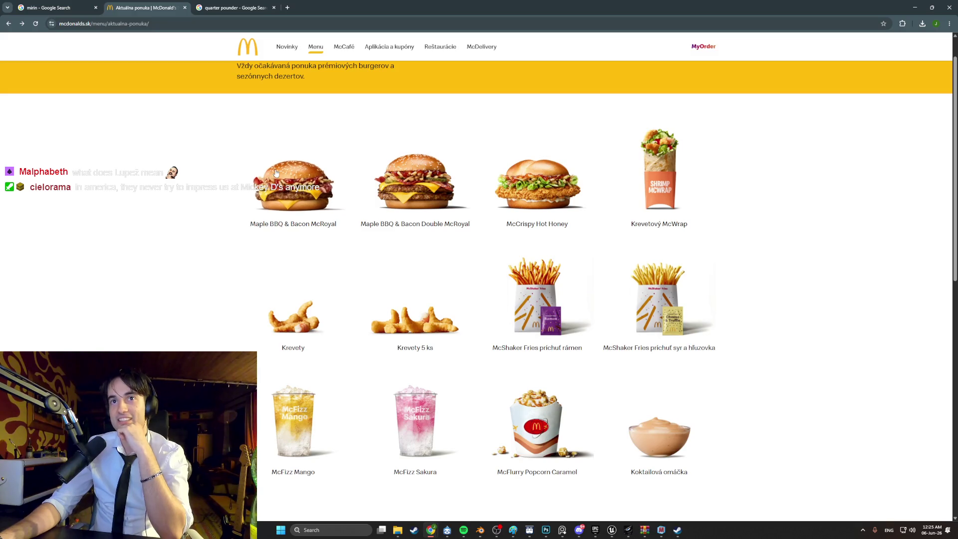
click(276, 171)
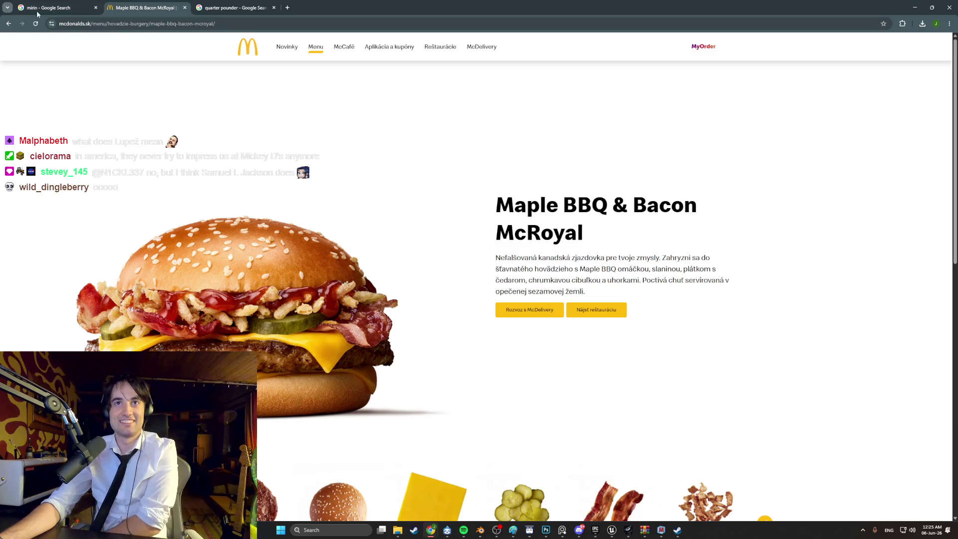
Revisit the Novinky page and scroll through the full Aktuálna ponuka product list.
click(287, 52)
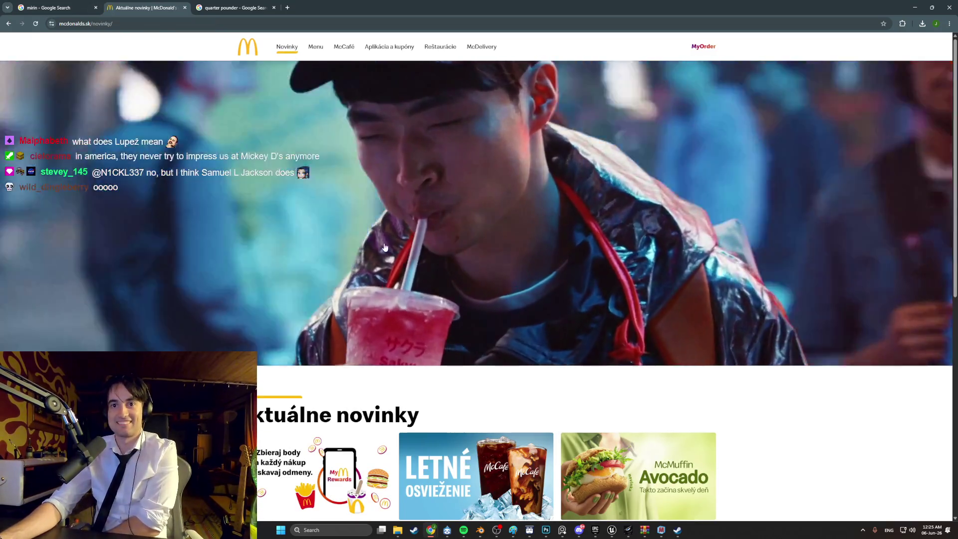
scroll(380, 230, down, 3)
scroll(378, 230, up, 3)
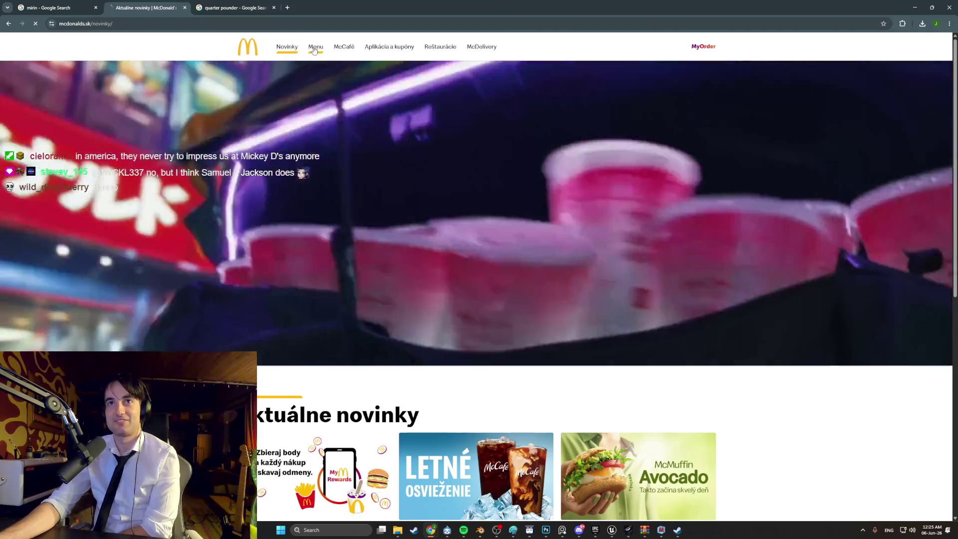
click(314, 55)
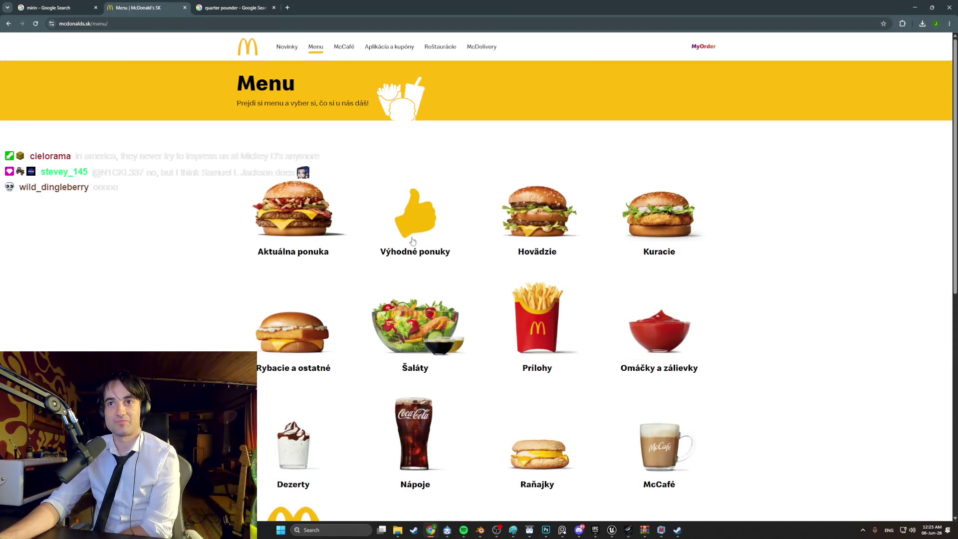
click(287, 220)
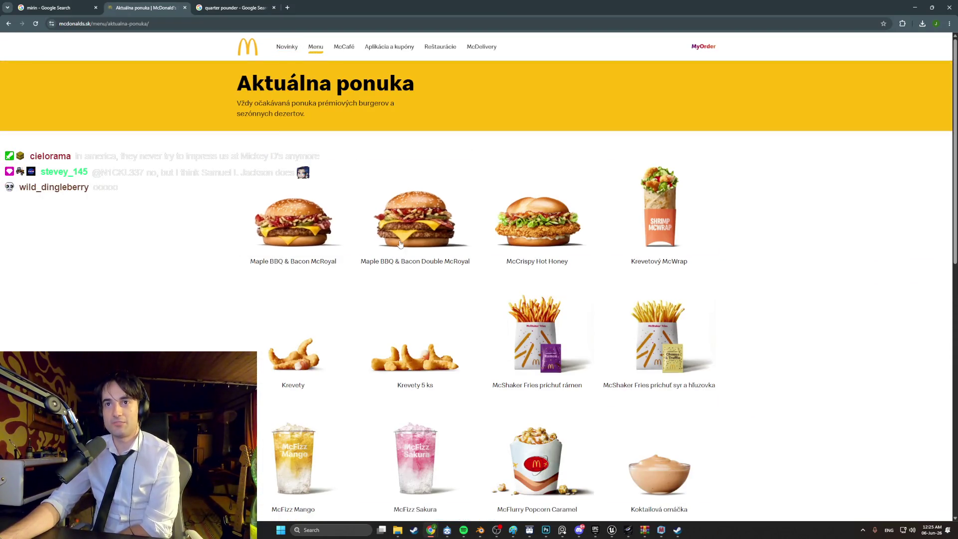
scroll(400, 243, down, 1)
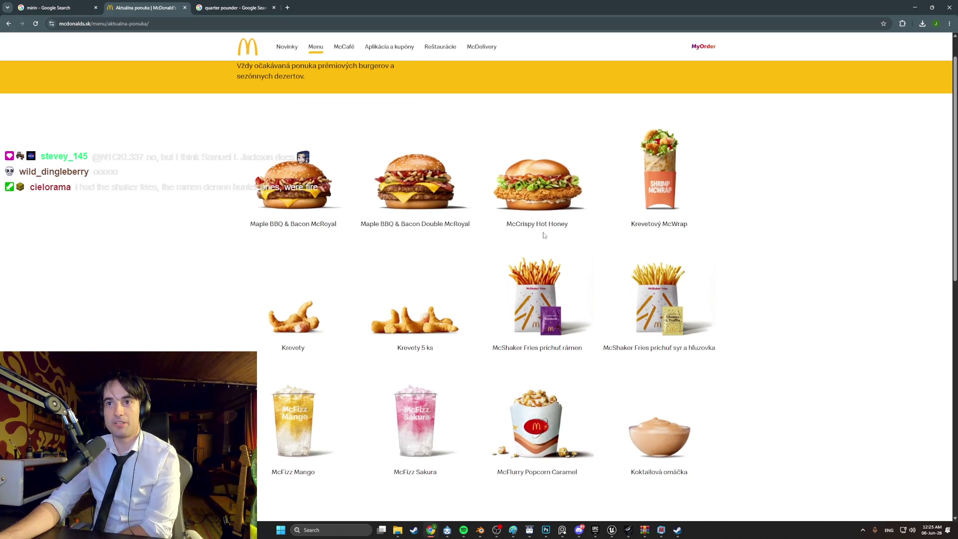
scroll(544, 235, down, 1)
scroll(319, 309, down, 2)
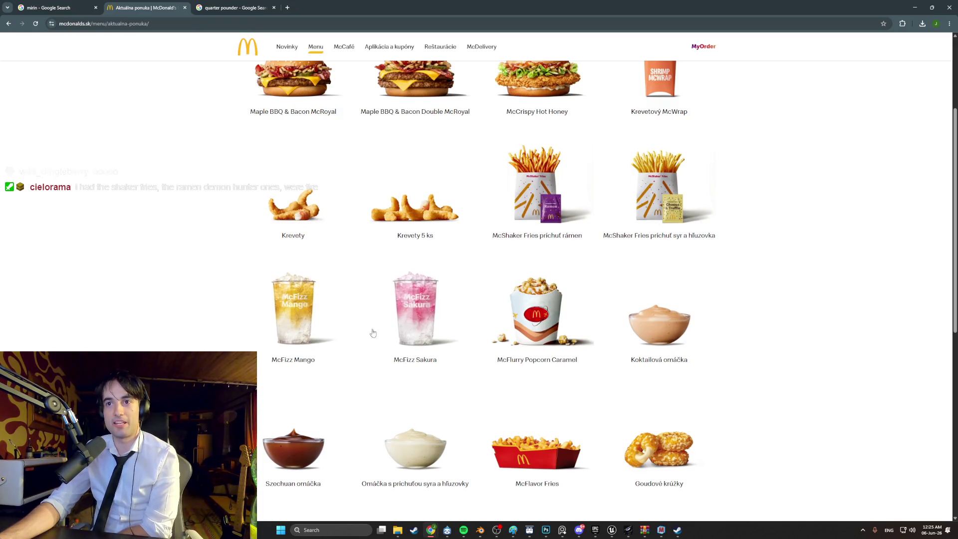
scroll(522, 350, down, 1)
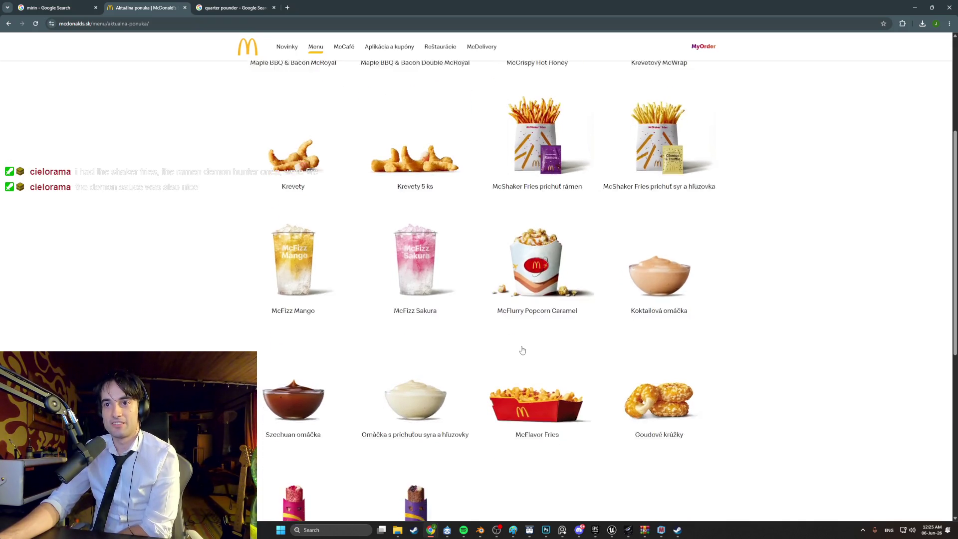
scroll(522, 349, down, 2)
scroll(349, 120, up, 4)
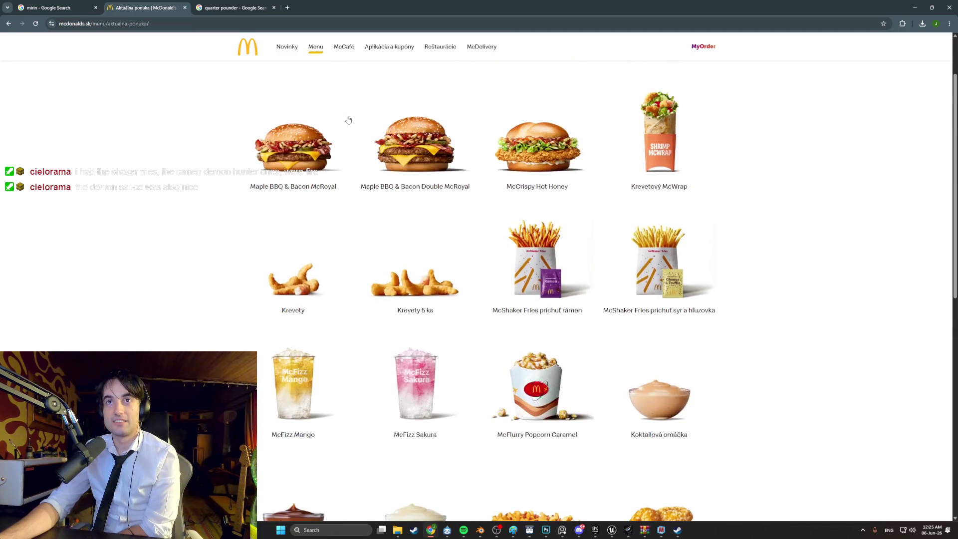
Open the Hovädzie beef burgers category and scroll down to its burger grid.
click(320, 51)
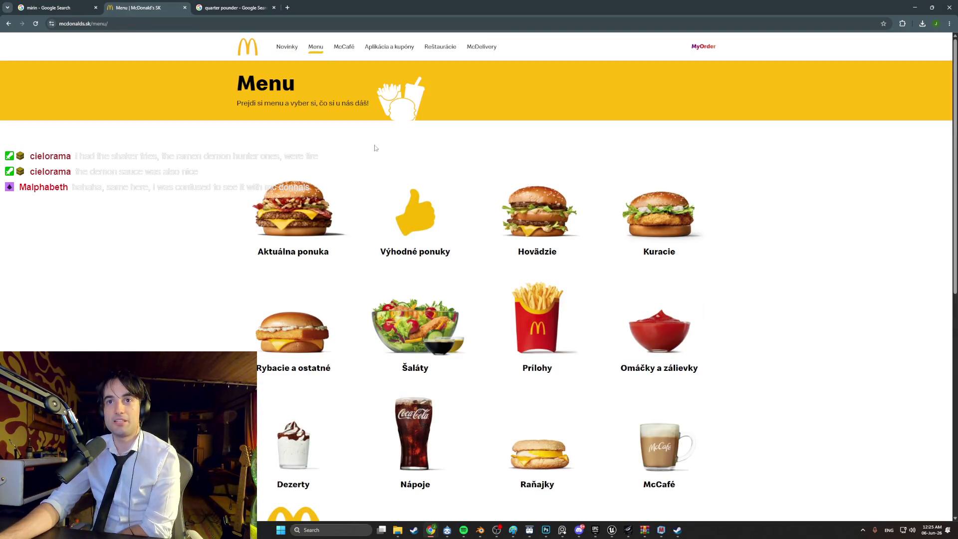
click(529, 224)
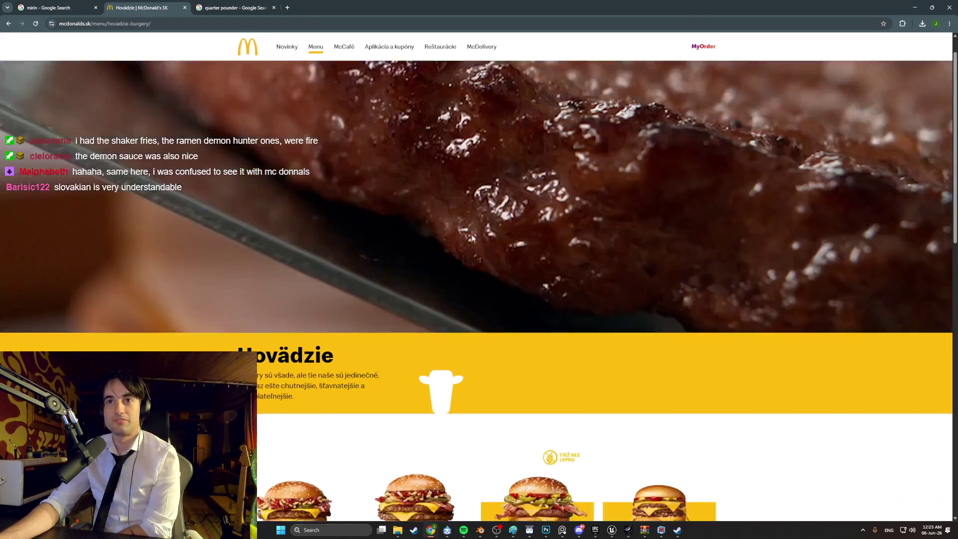
scroll(473, 238, down, 5)
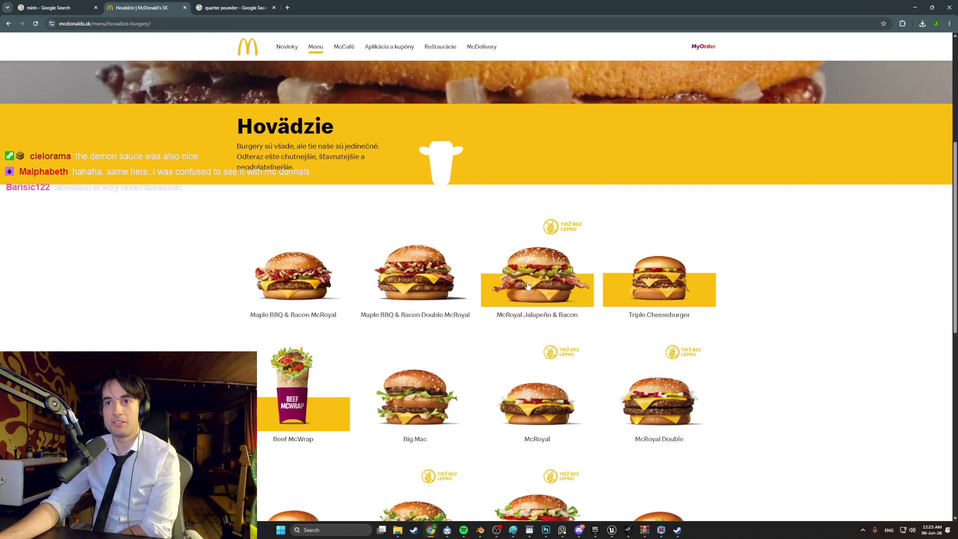
scroll(644, 287, down, 1)
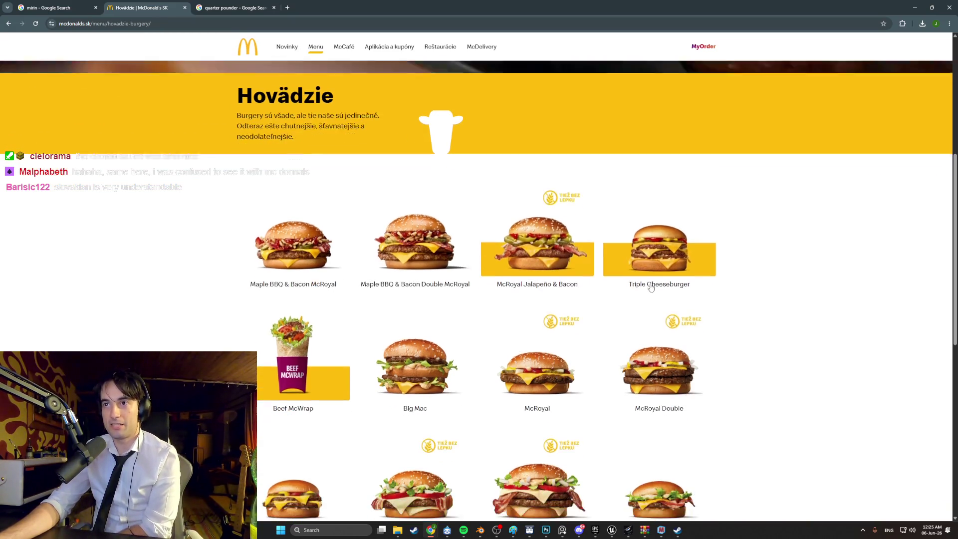
Highlight the McRoyal heading, then open and read the Single Big Tasty® Bacon page.
scroll(651, 287, down, 1)
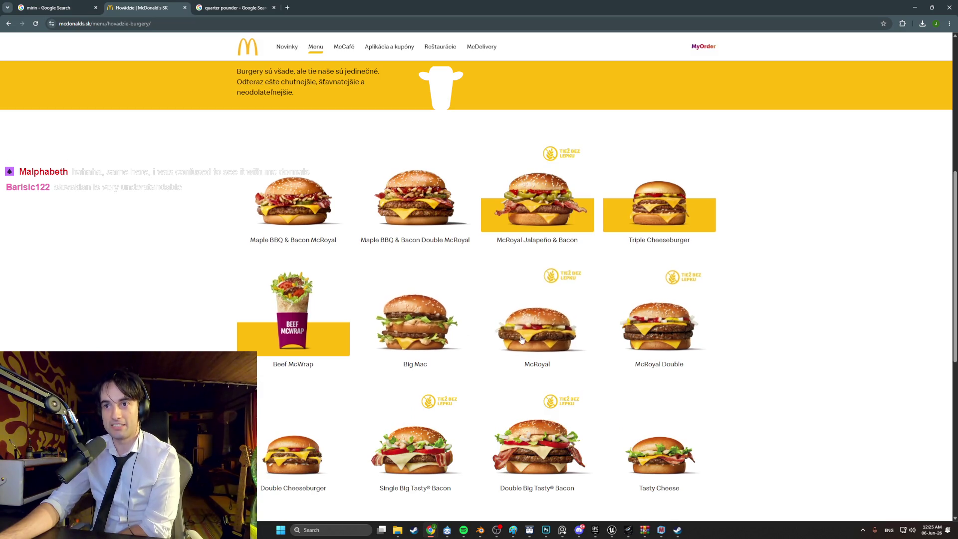
scroll(521, 339, down, 1)
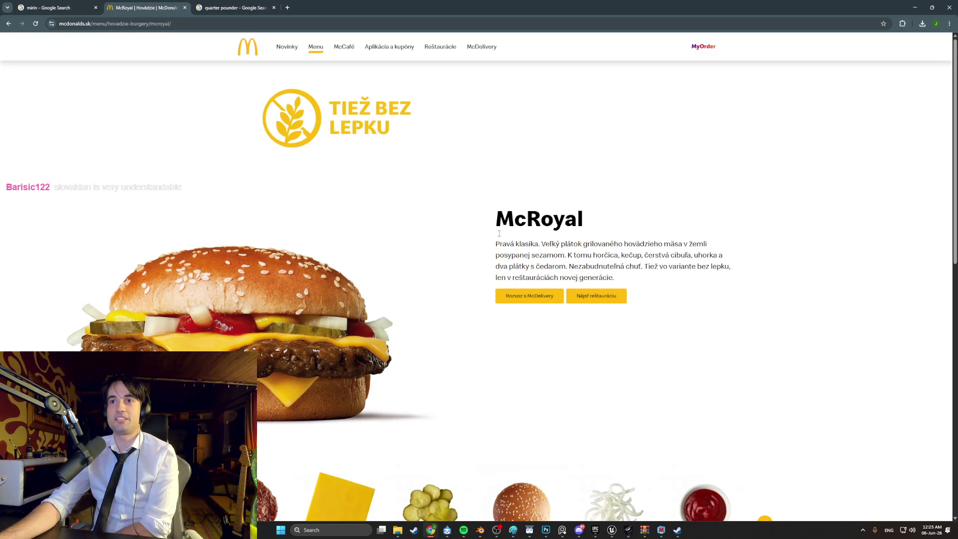
drag(602, 243, 502, 192)
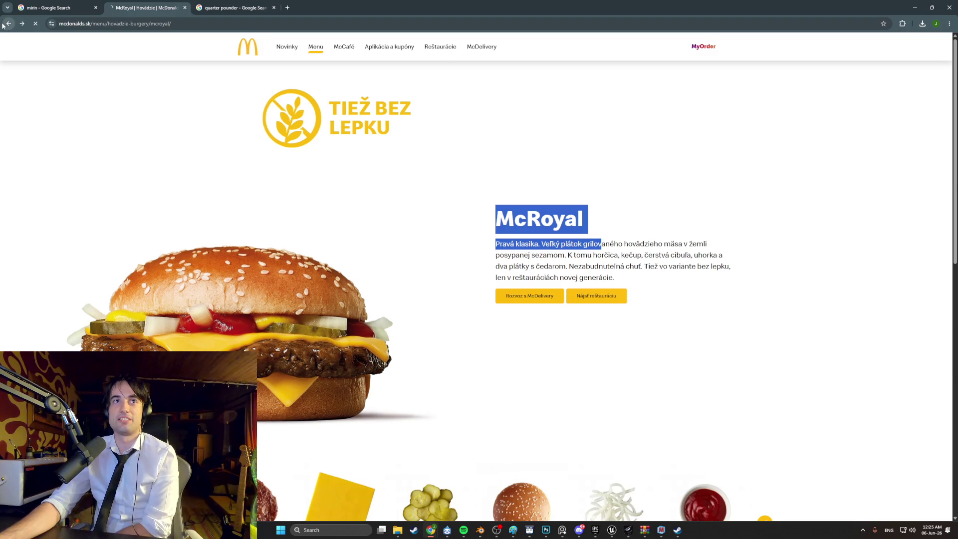
scroll(566, 295, down, 2)
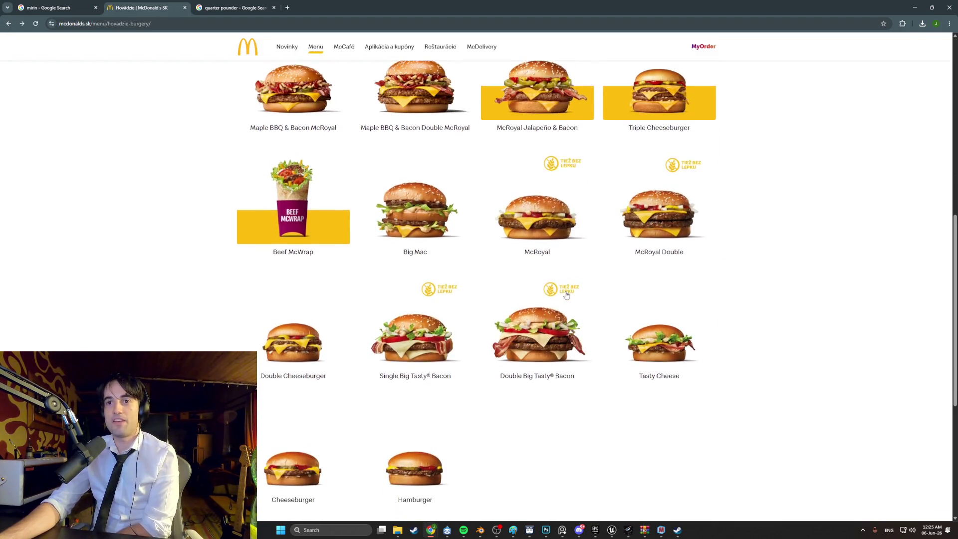
click(416, 347)
scroll(418, 351, down, 2)
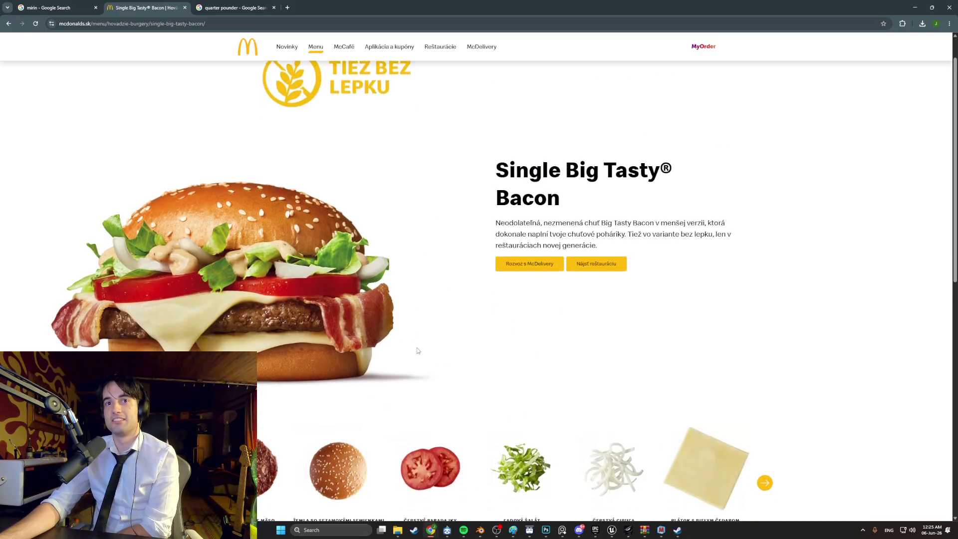
drag(525, 145, 648, 142)
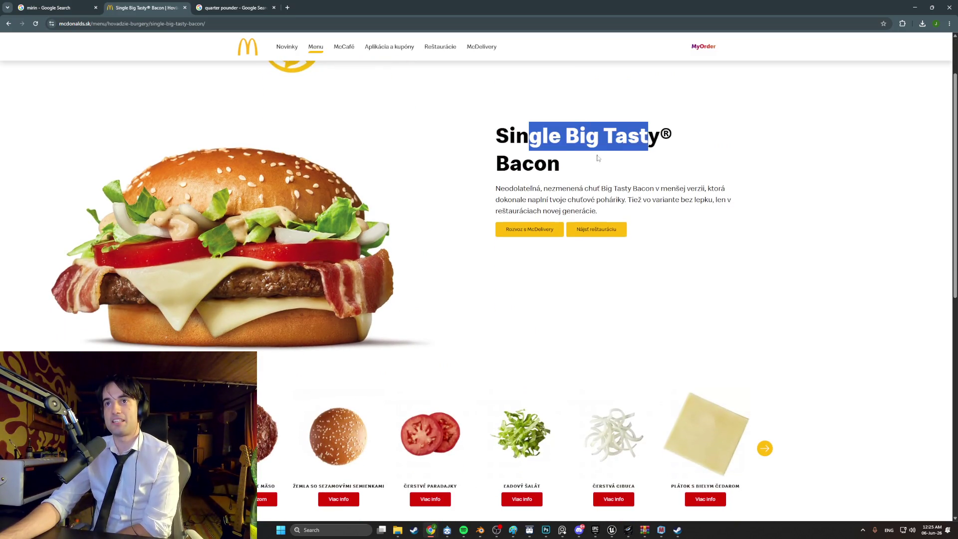
drag(522, 165, 543, 166)
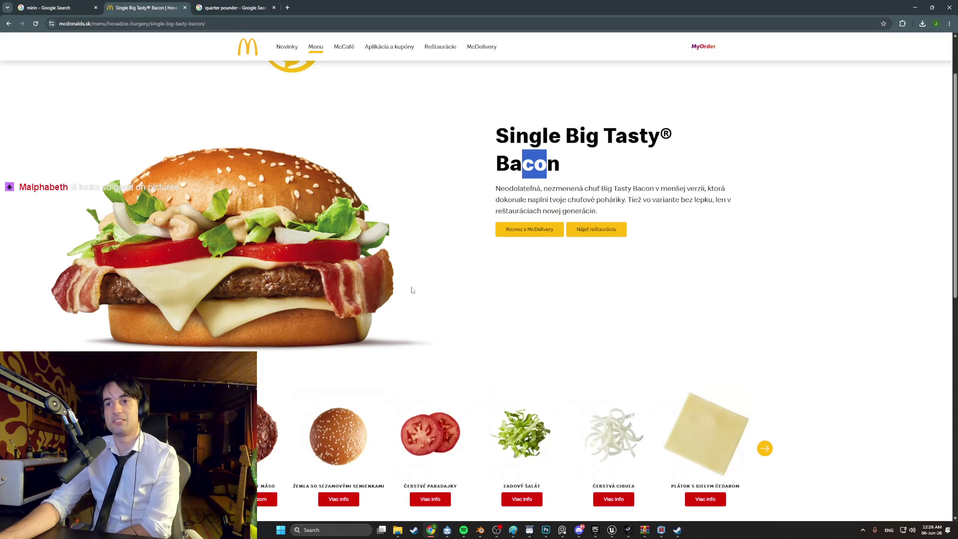
scroll(413, 290, down, 2)
Browse the Single Big Tasty Bacon ingredients, checking the cheese slice, then return to the beef list.
click(768, 345)
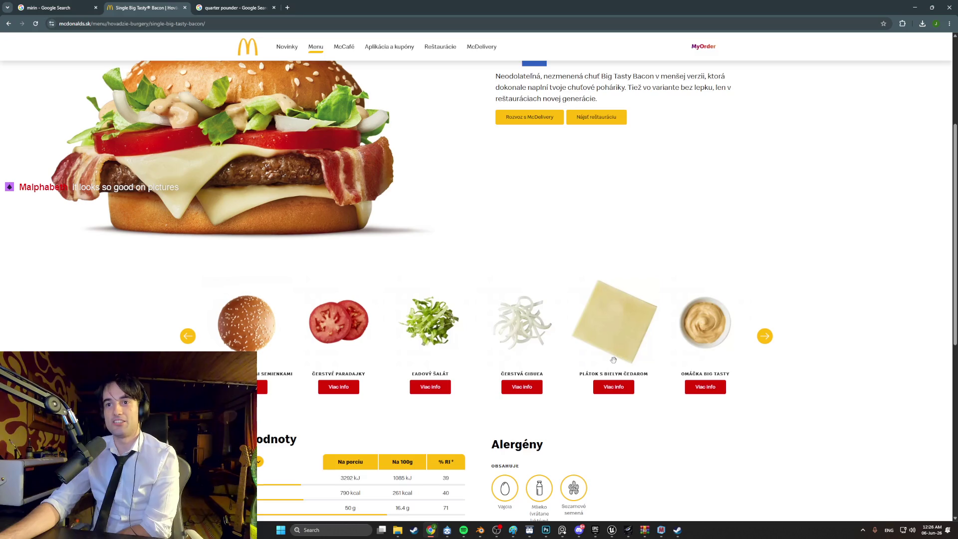
scroll(613, 360, up, 2)
scroll(704, 430, down, 1)
click(704, 429)
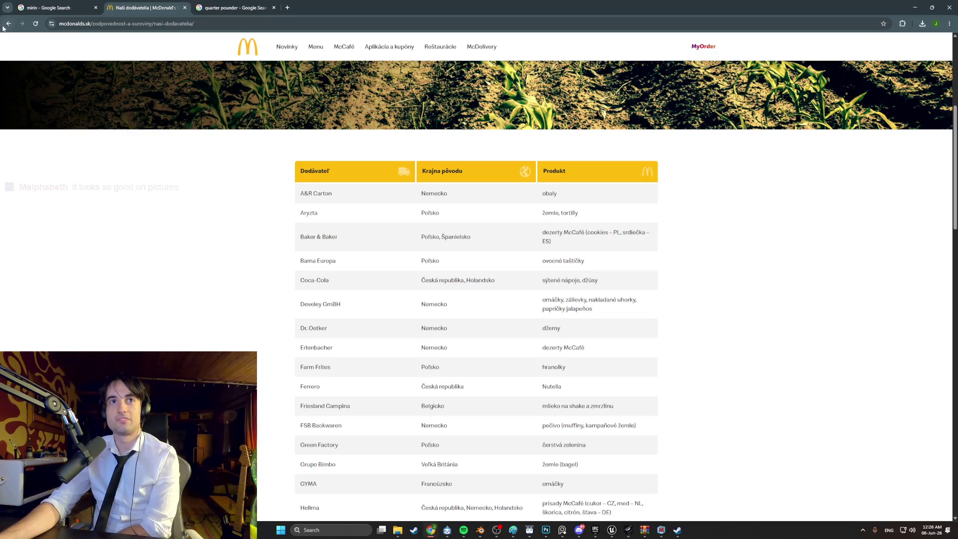
key(alt+Left)
scroll(433, 214, up, 5)
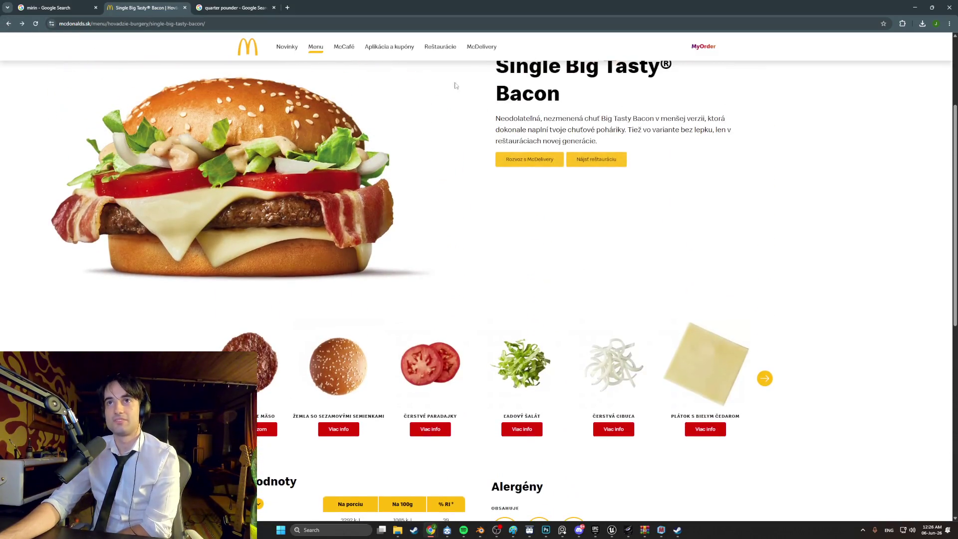
click(8, 24)
scroll(349, 250, down, 1)
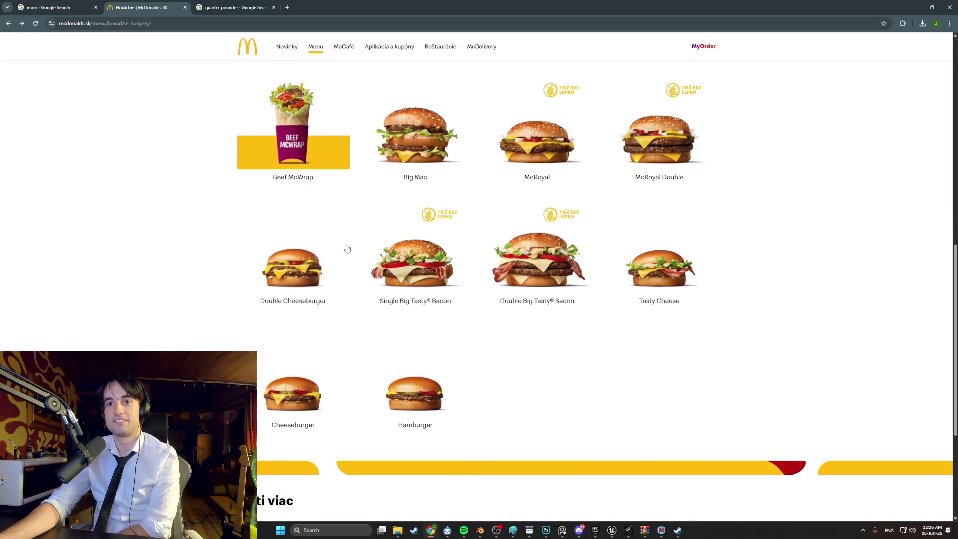
scroll(386, 305, up, 2)
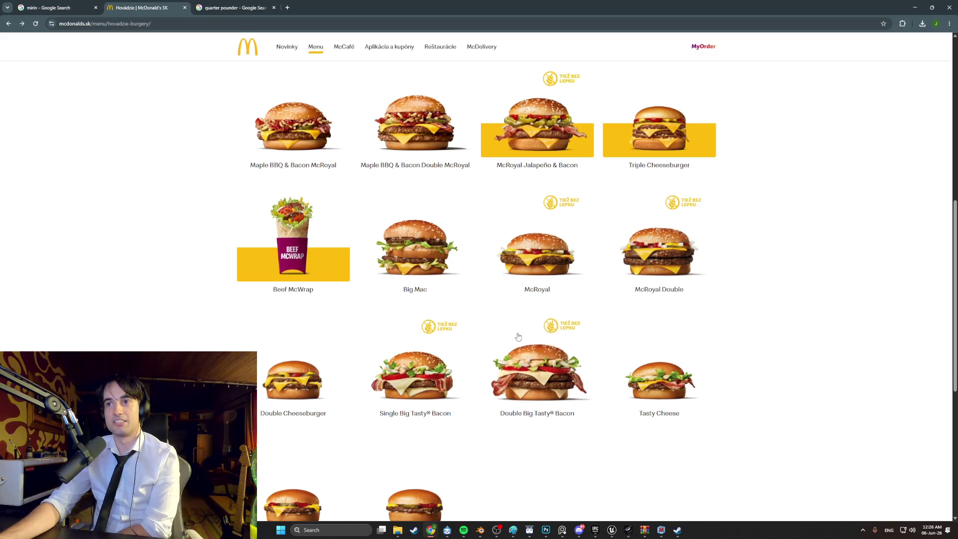
Look at the Tasty Cheese, Single Big Tasty Bacon and McRoyal pages, then return to the menu overview.
click(643, 385)
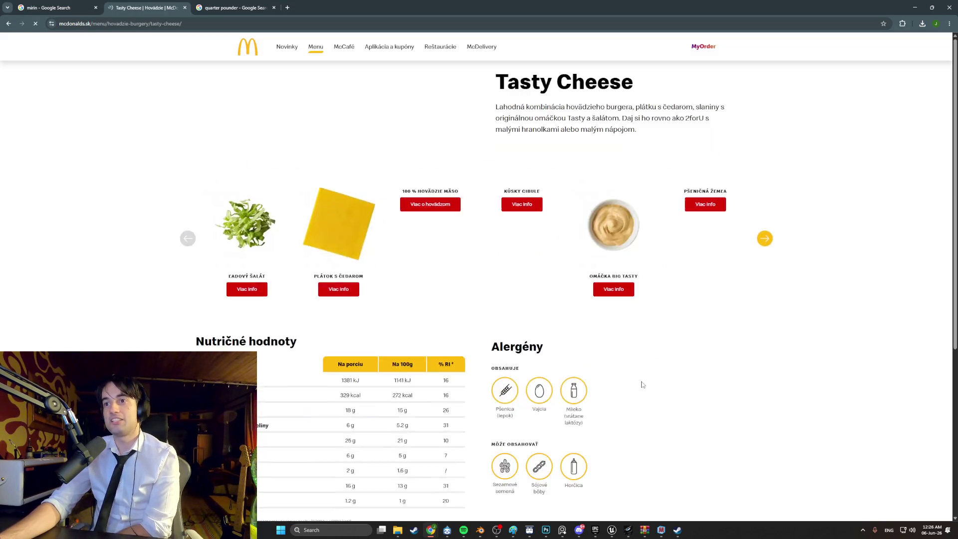
scroll(314, 352, down, 1)
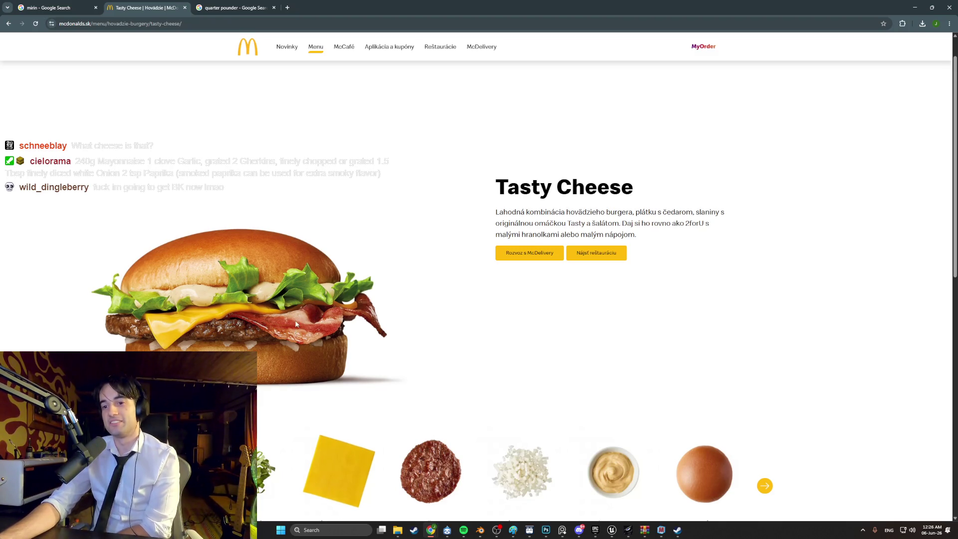
scroll(296, 325, down, 2)
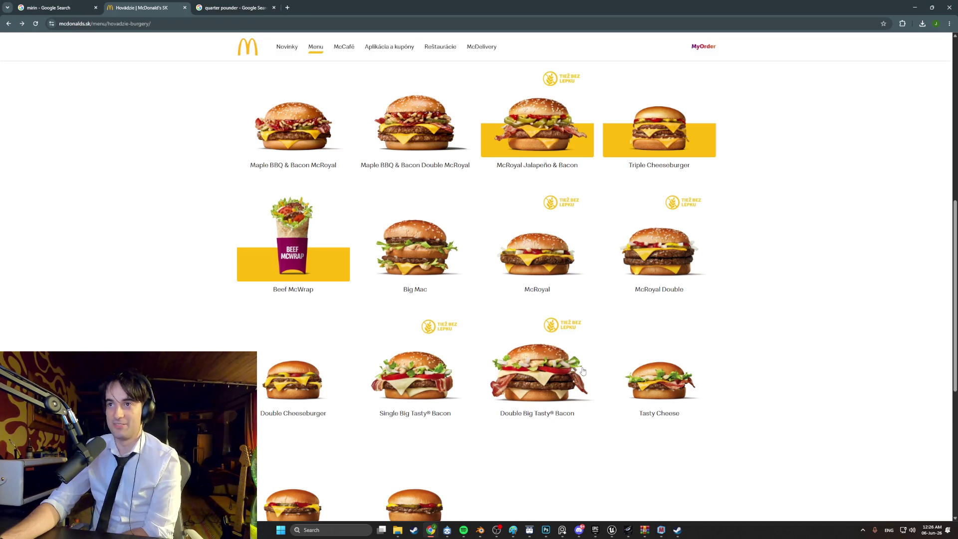
click(452, 379)
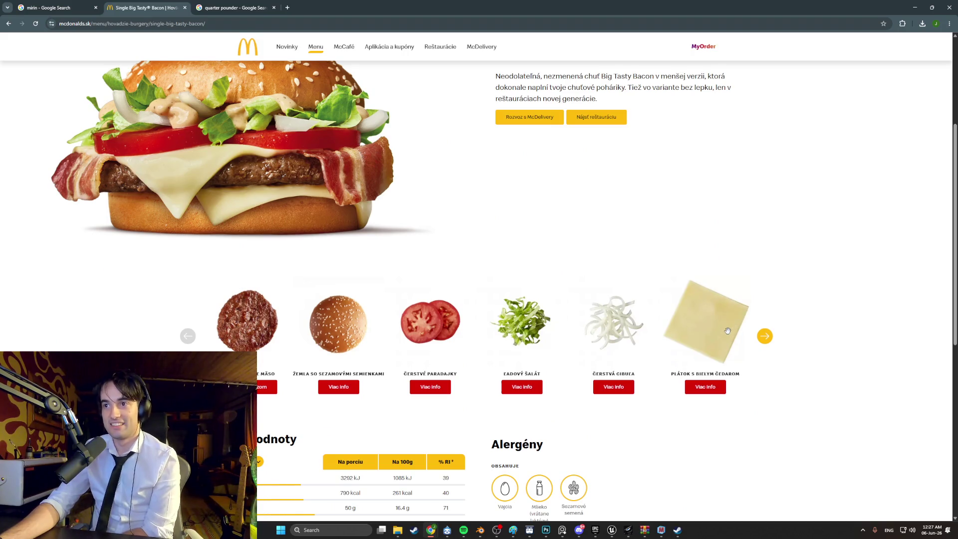
click(9, 26)
click(539, 299)
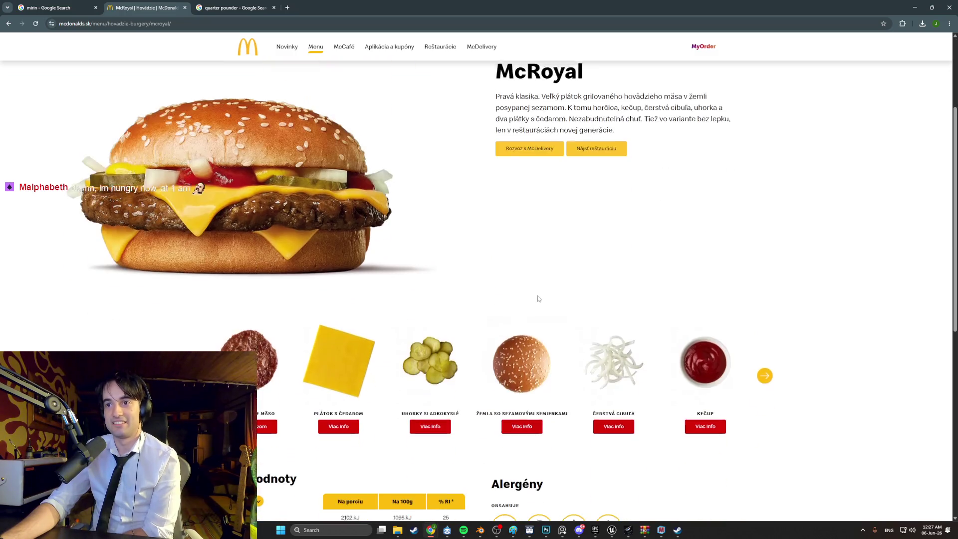
click(8, 24)
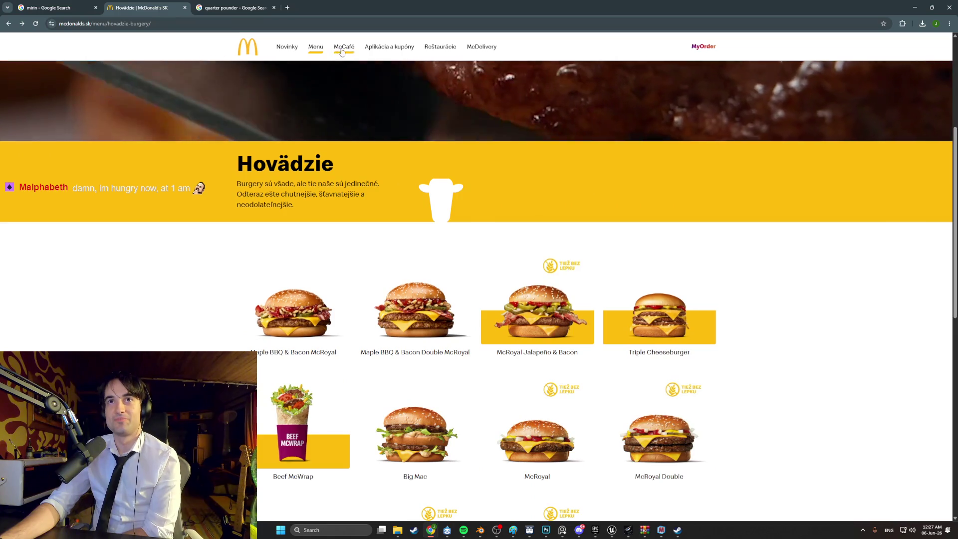
click(312, 50)
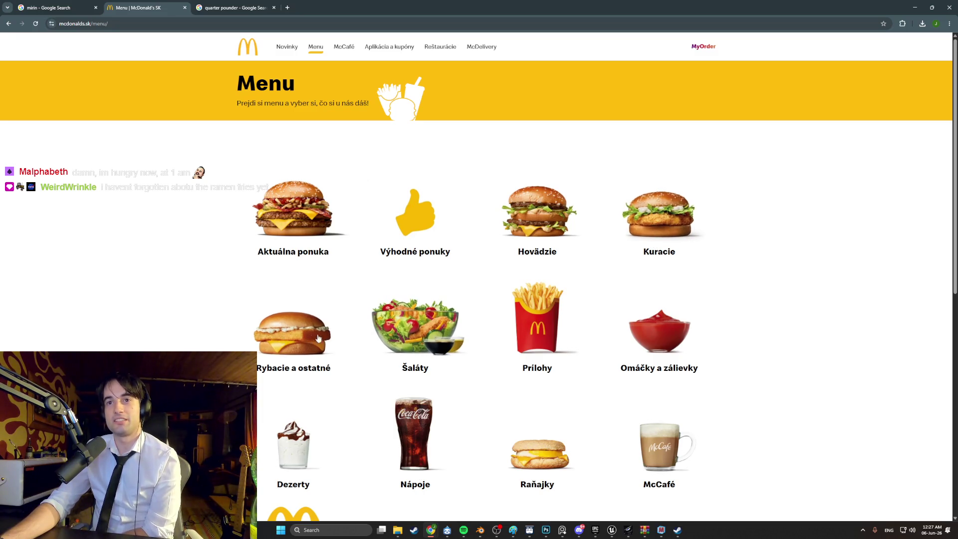
Open the Raňajky breakfast menu and view the McMuffin Avocado s bravčovým page.
scroll(379, 324, down, 2)
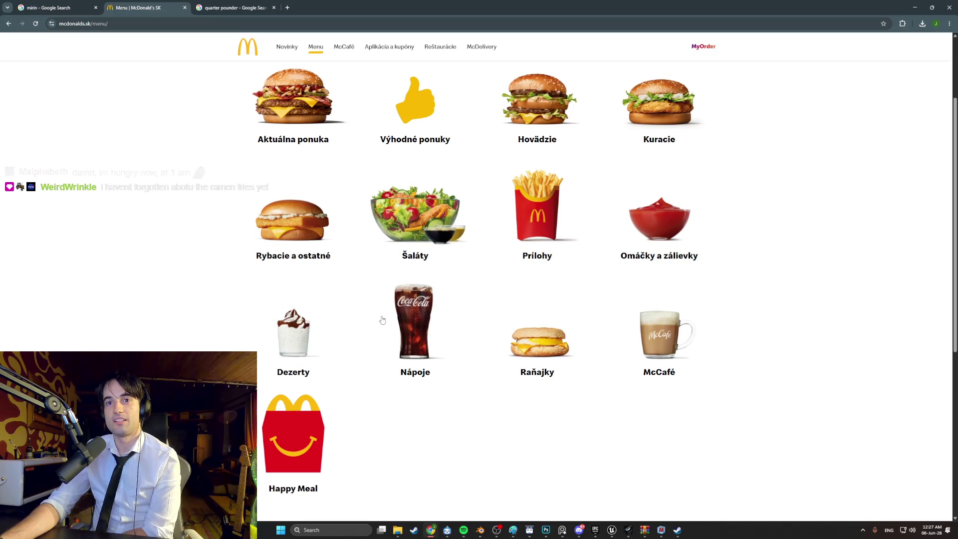
click(529, 348)
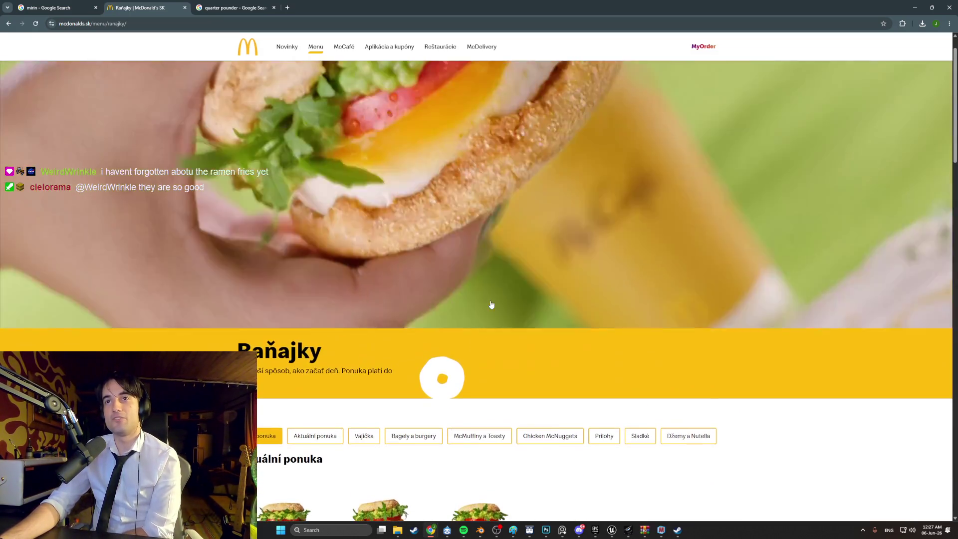
scroll(490, 301, down, 4)
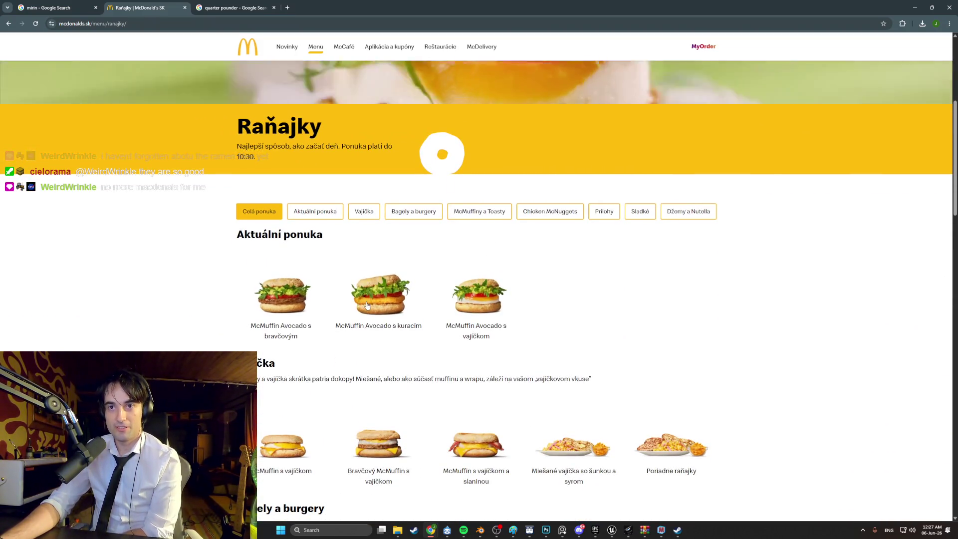
click(283, 299)
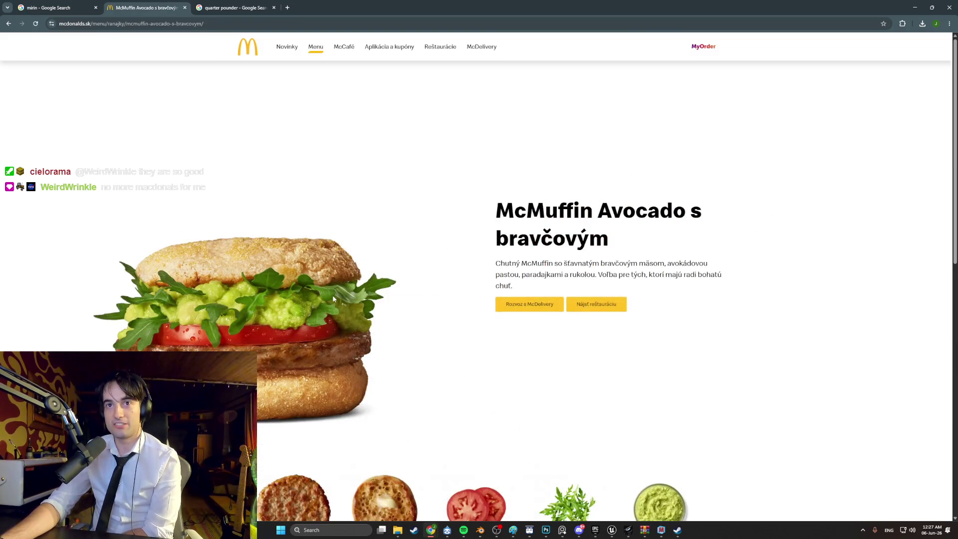
scroll(333, 299, down, 2)
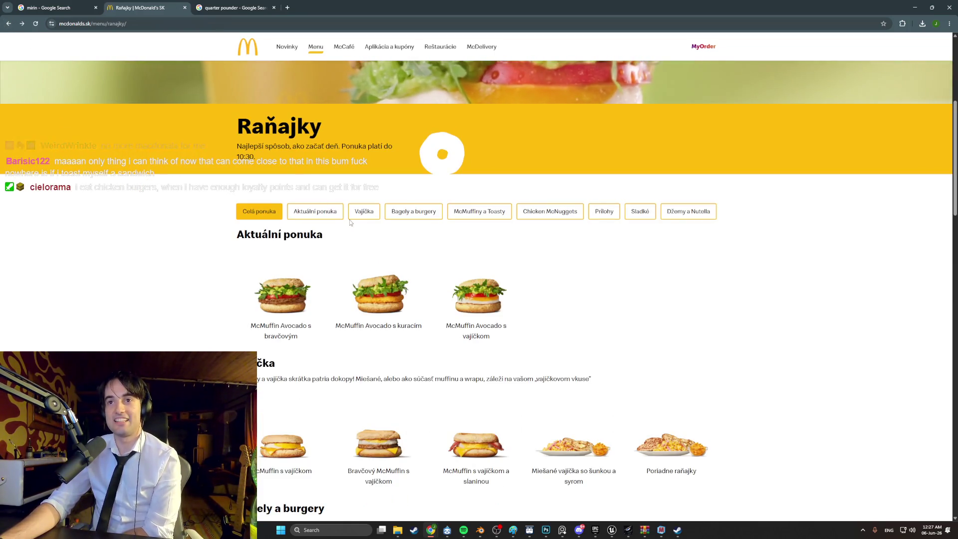
scroll(421, 48, up, 3)
scroll(422, 48, up, 2)
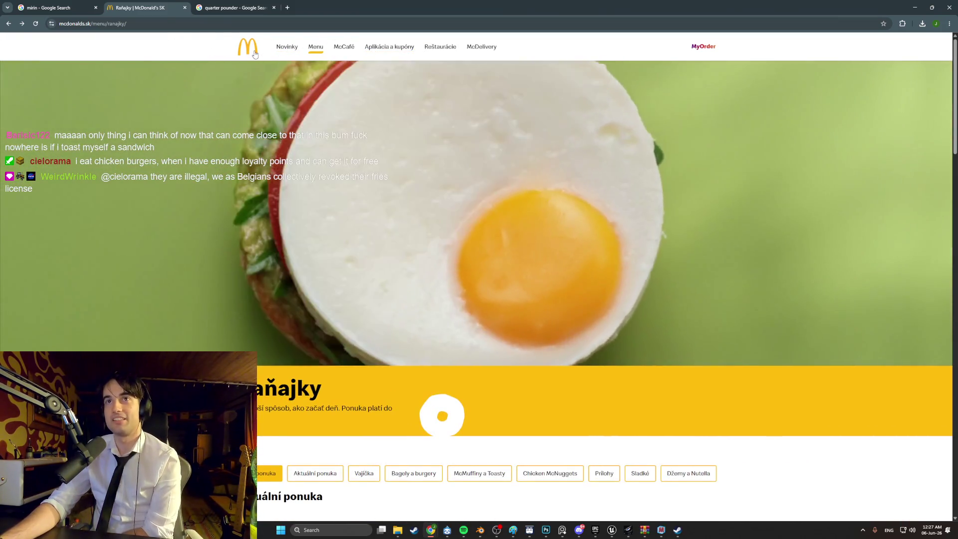
scroll(457, 208, down, 10)
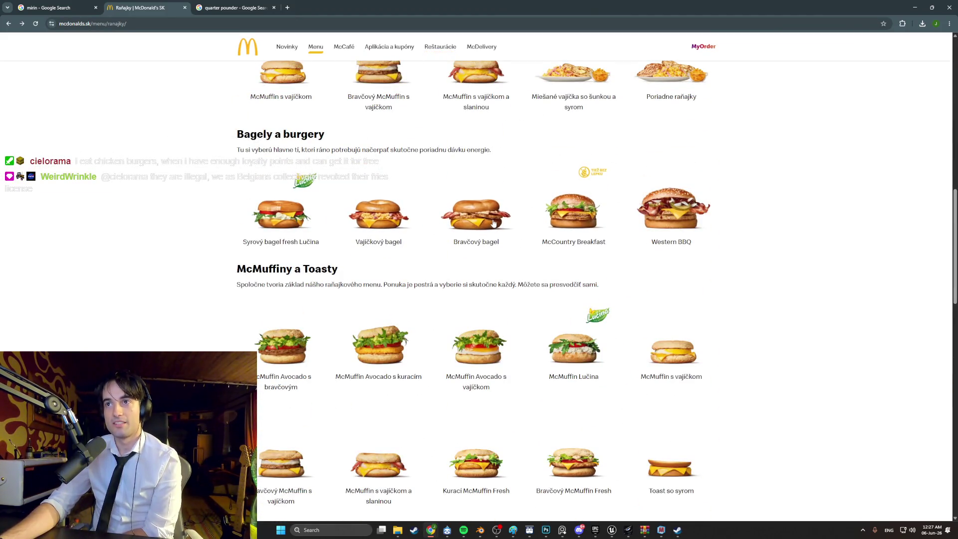
Scroll through the Western BBQ product page, then move on to the McCafé page.
click(674, 209)
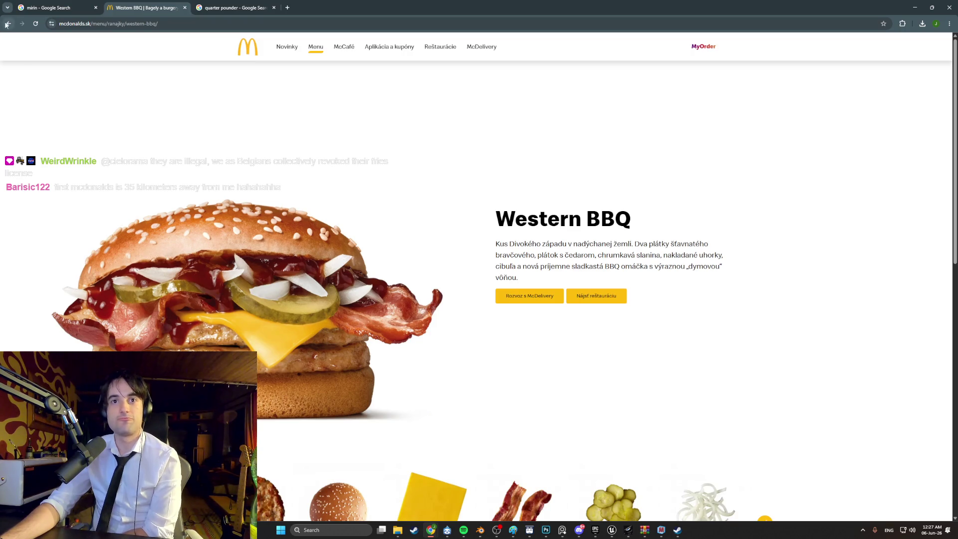
scroll(337, 150, up, 8)
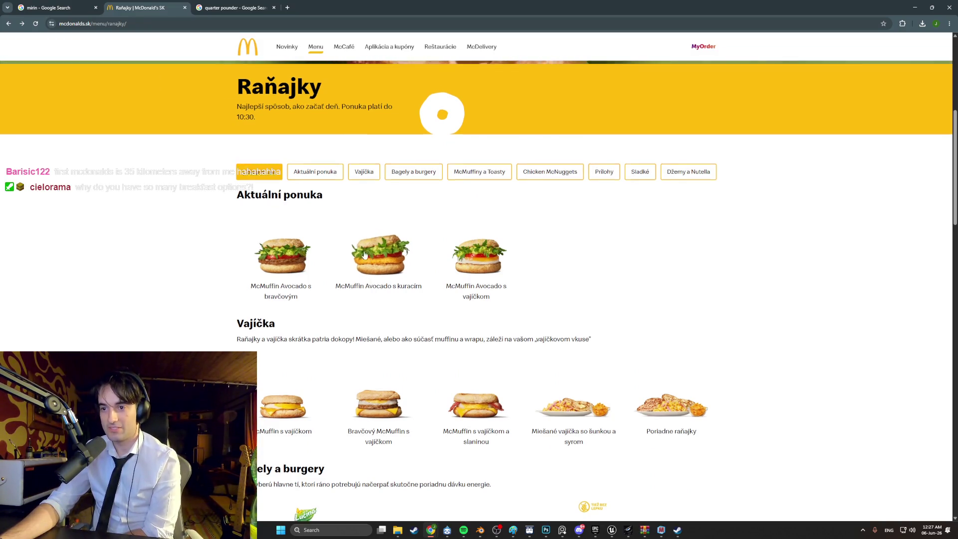
scroll(349, 200, down, 10)
scroll(365, 255, down, 4)
scroll(365, 255, up, 4)
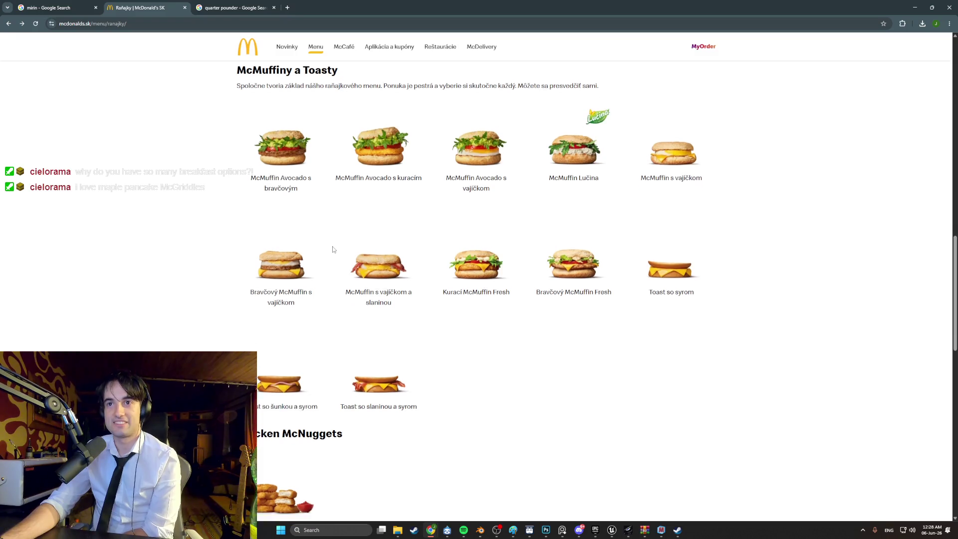
scroll(334, 250, up, 2)
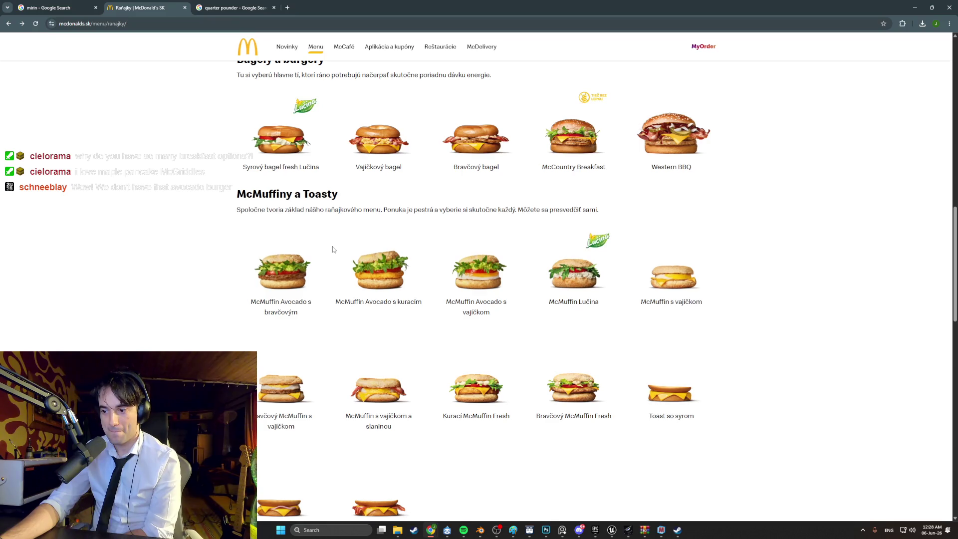
scroll(334, 250, up, 1)
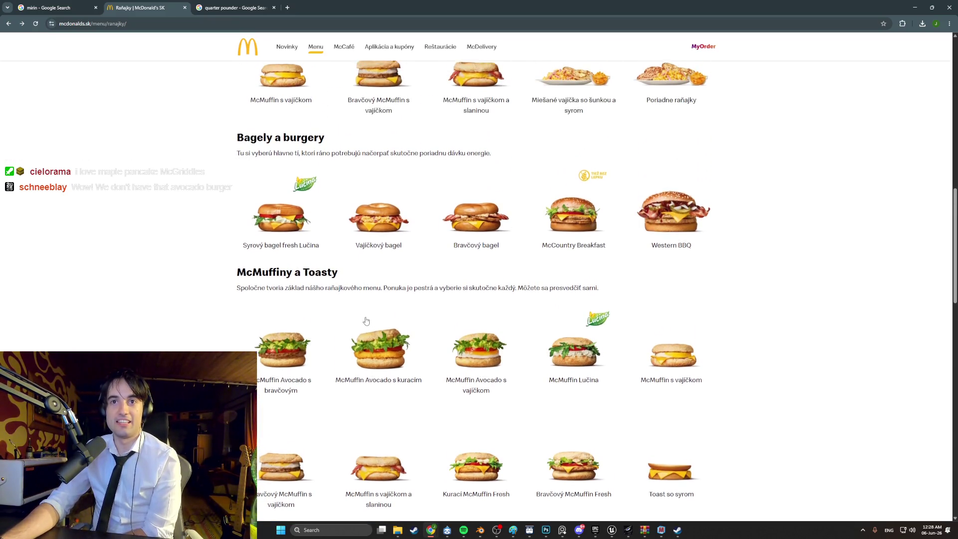
scroll(367, 320, up, 1)
scroll(367, 321, down, 1)
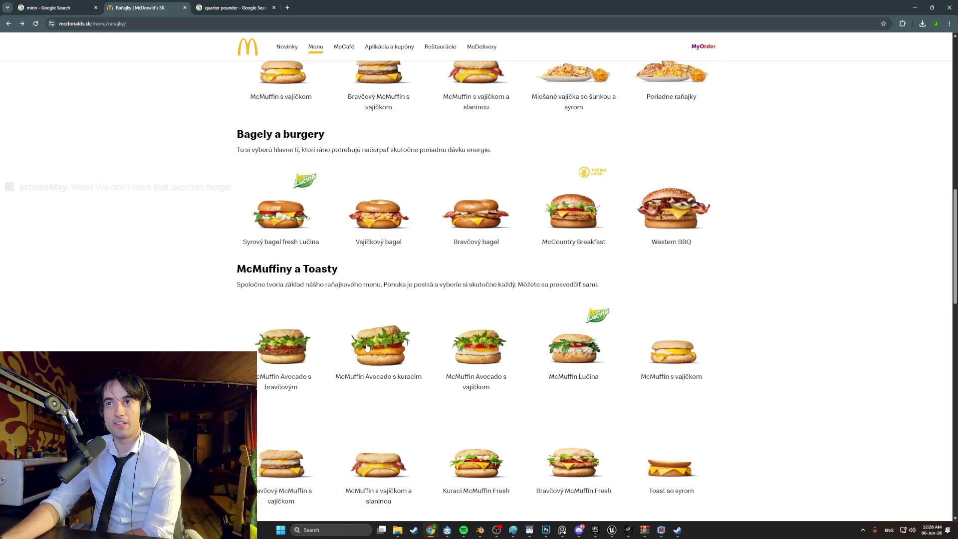
scroll(367, 347, up, 2)
scroll(367, 347, down, 5)
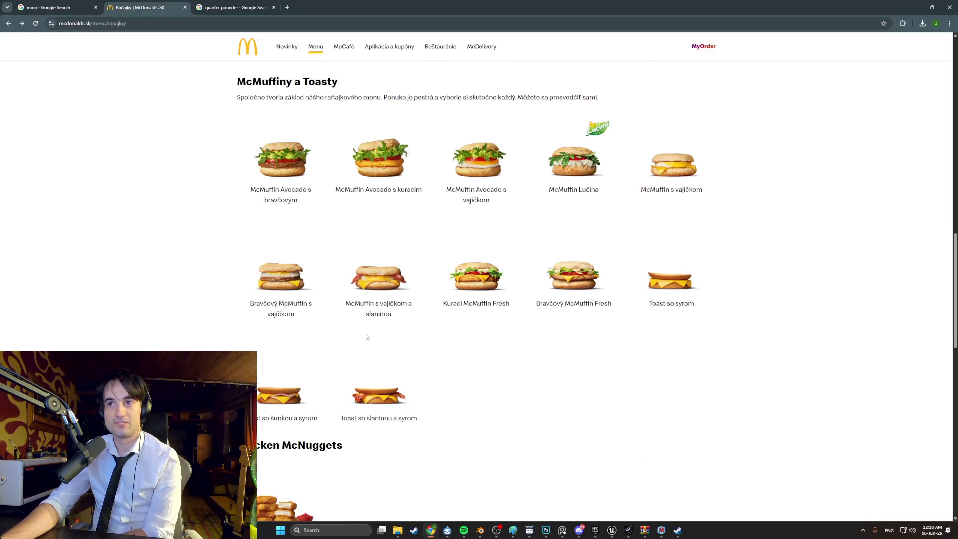
scroll(367, 337, down, 2)
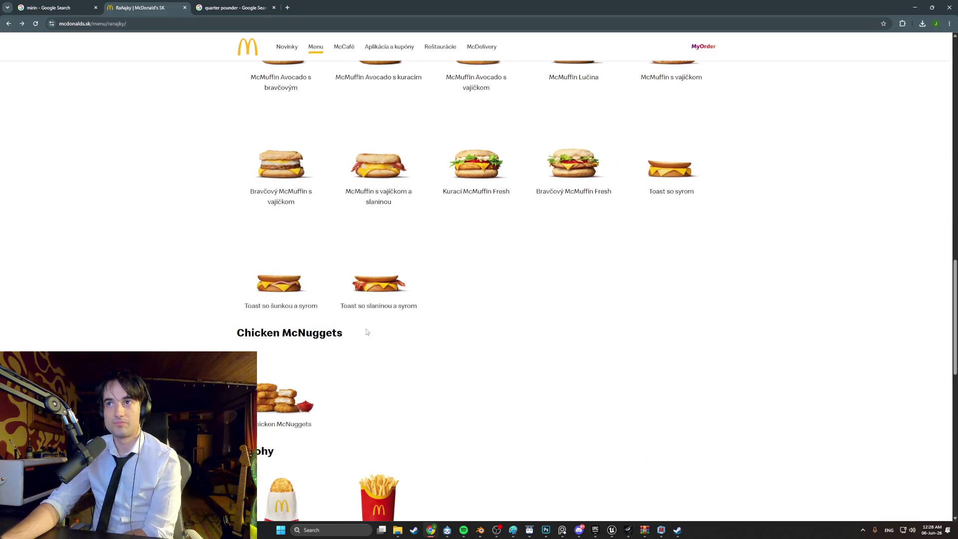
scroll(366, 332, down, 1)
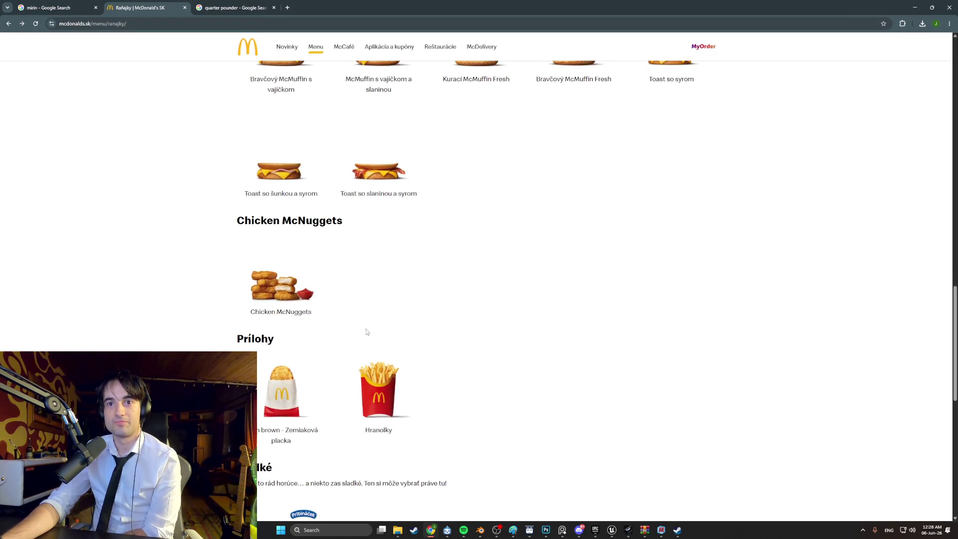
scroll(367, 330, down, 7)
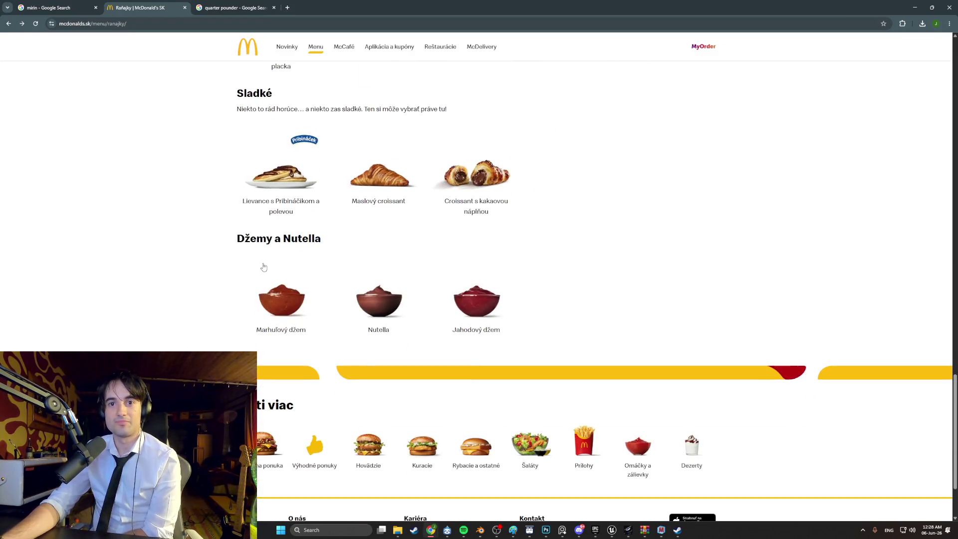
scroll(270, 264, up, 15)
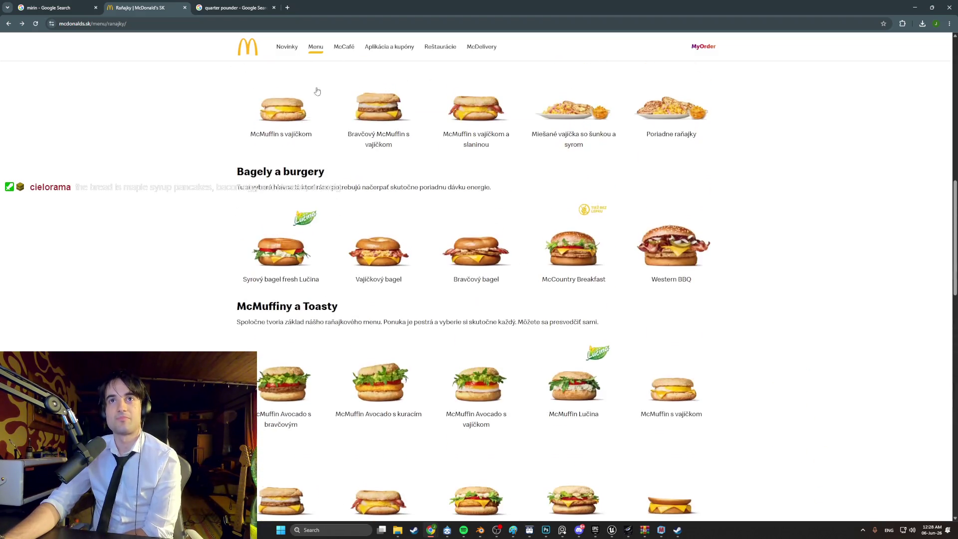
click(343, 46)
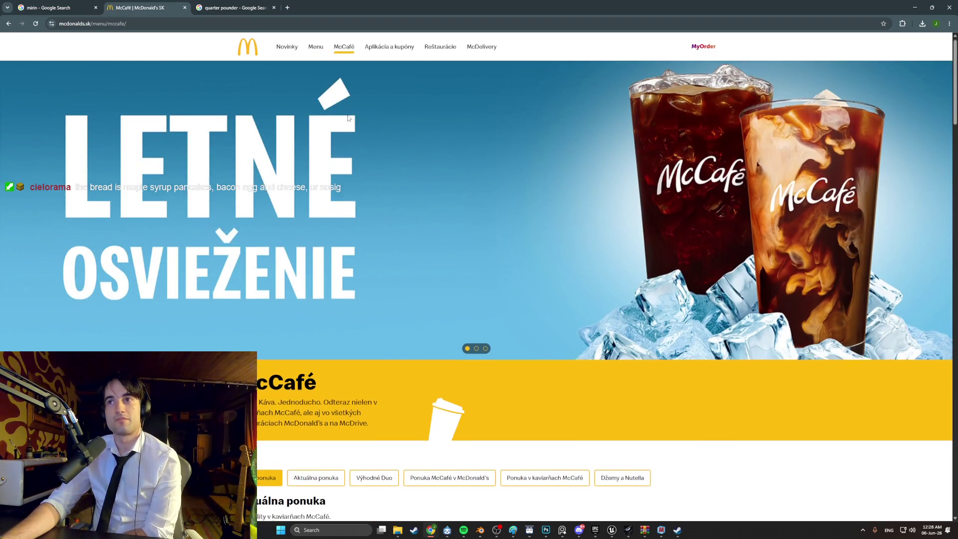
Go via Novinky and the menu overview to the Prílohy side dishes category.
scroll(352, 121, down, 10)
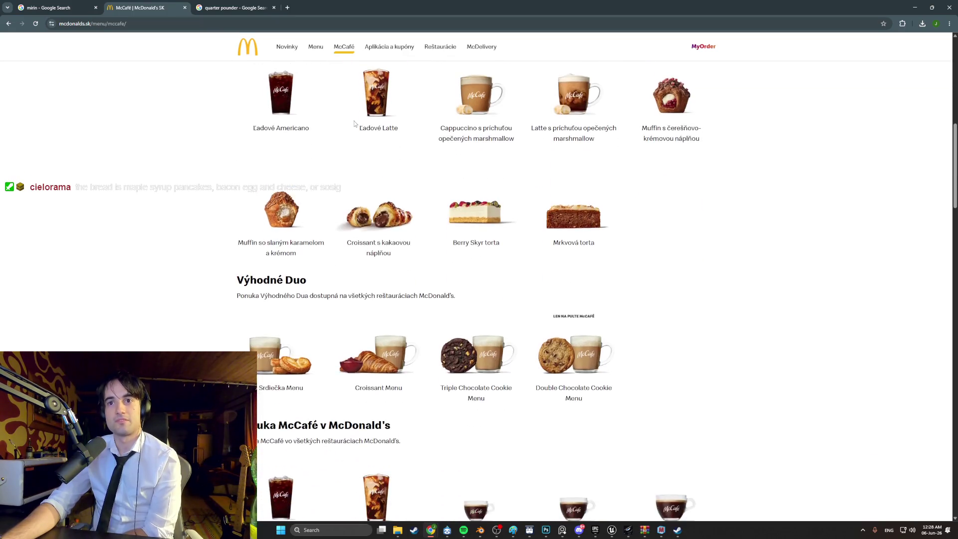
scroll(354, 124, up, 12)
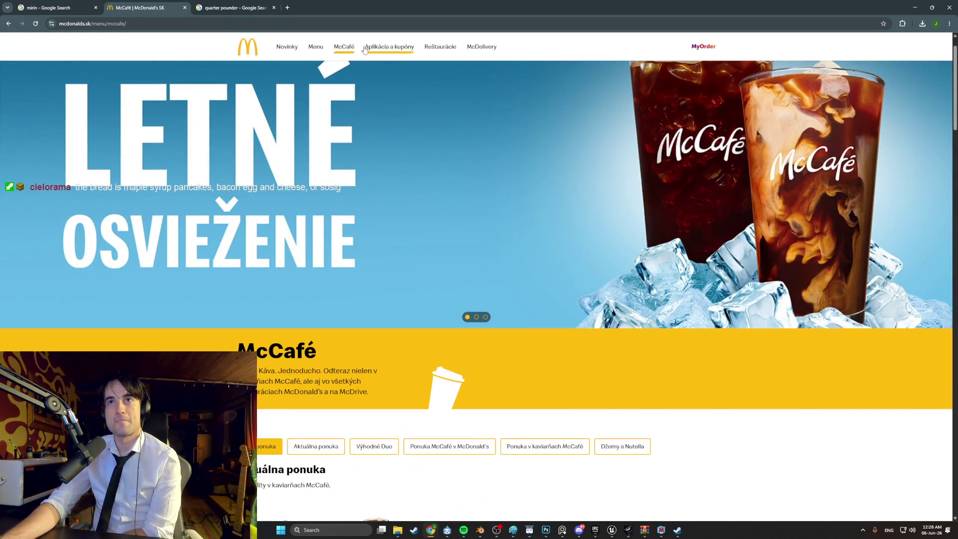
click(295, 49)
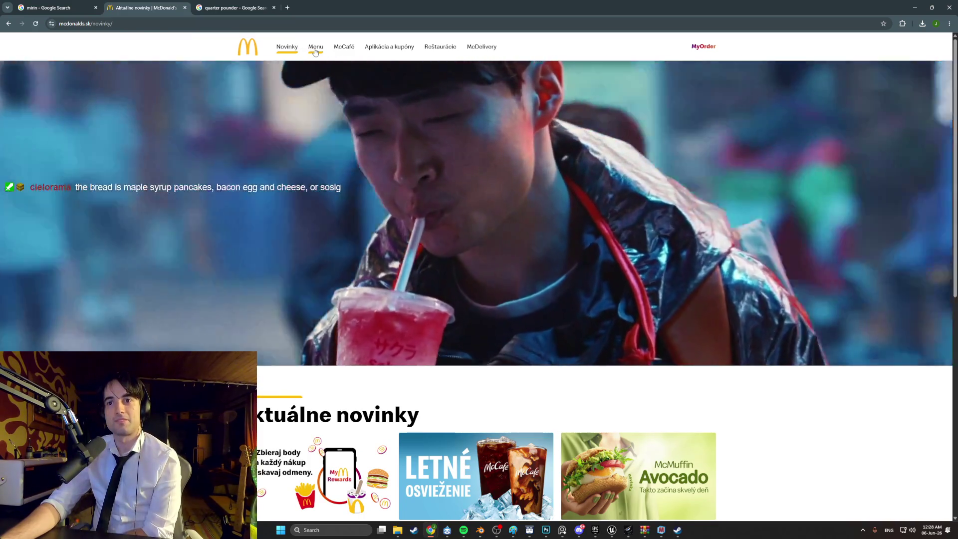
click(316, 50)
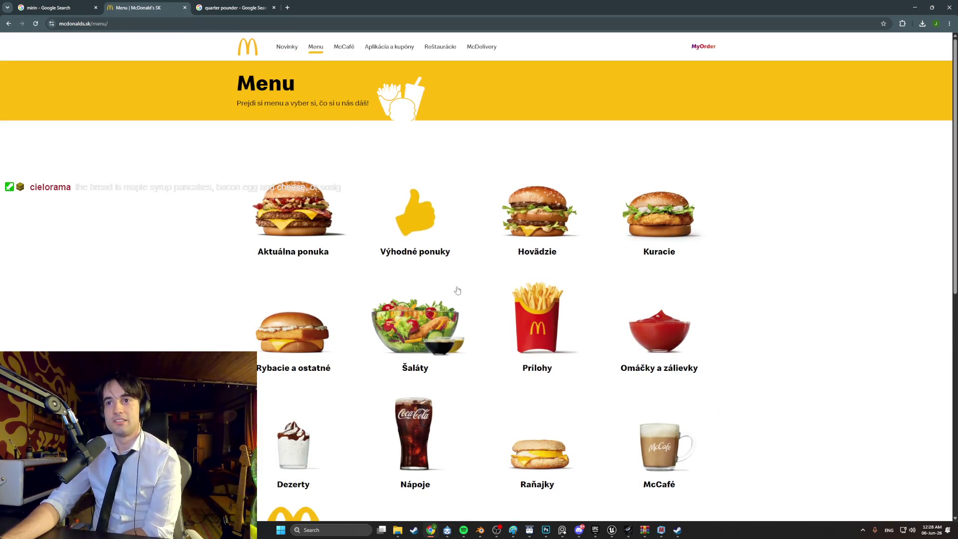
scroll(403, 323, down, 3)
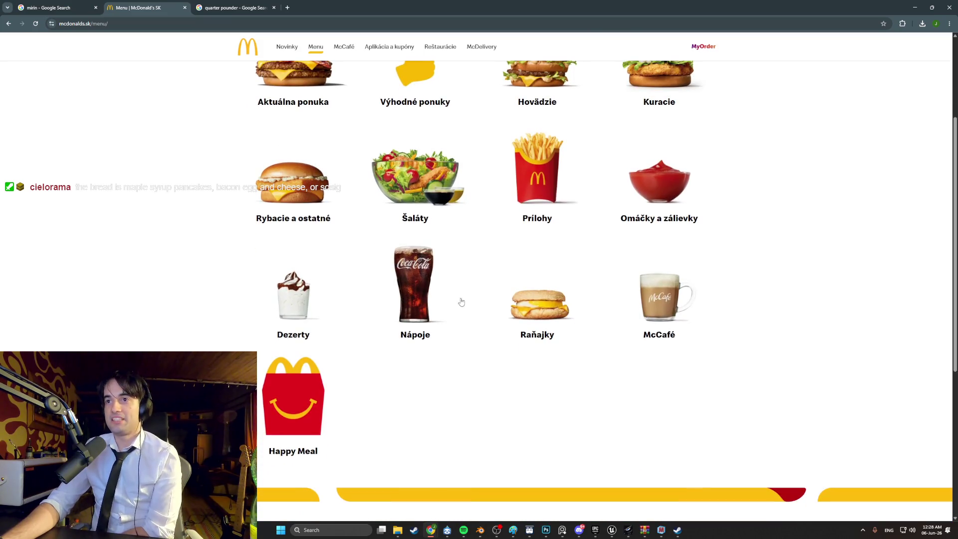
click(545, 191)
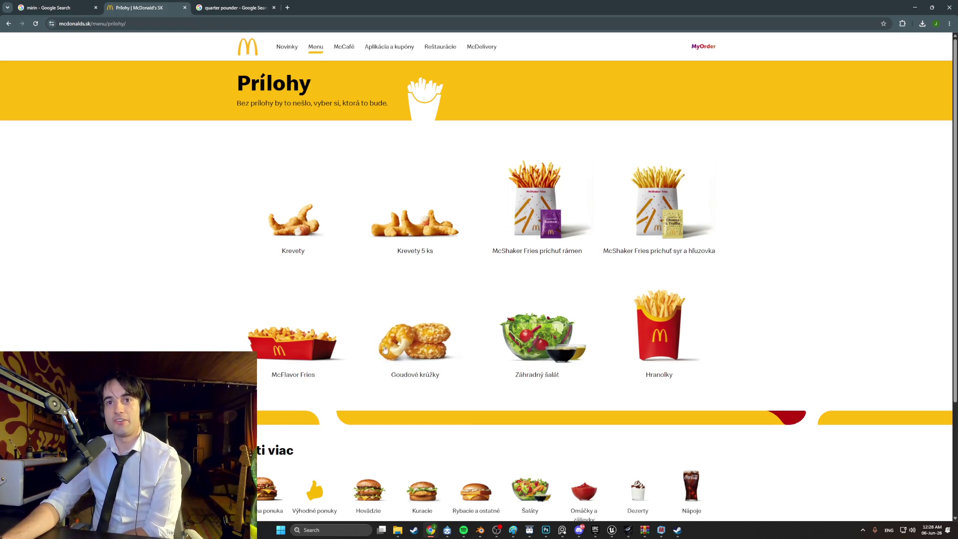
View the McFlavor Fries page, go back, and close the McDonald's tab.
click(318, 347)
scroll(318, 327, down, 1)
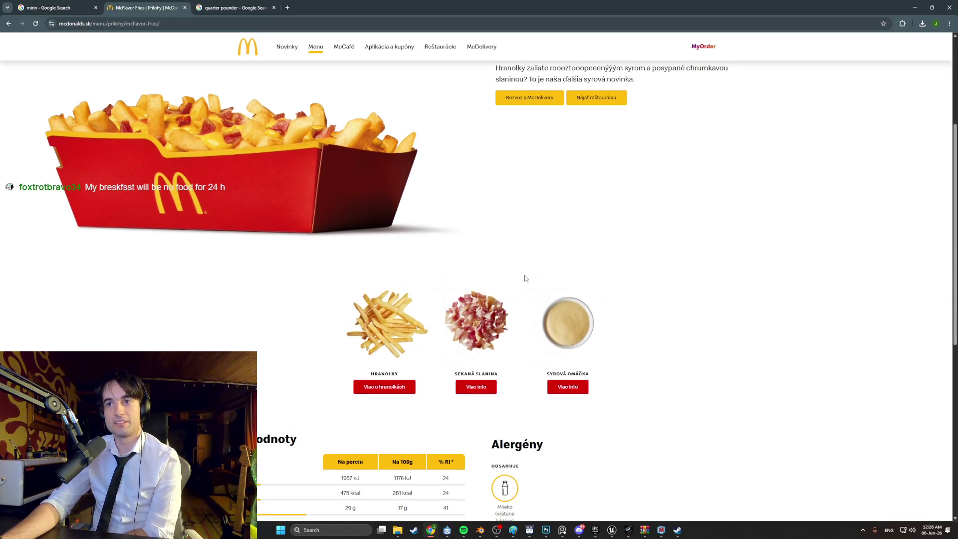
scroll(537, 282, up, 3)
click(9, 23)
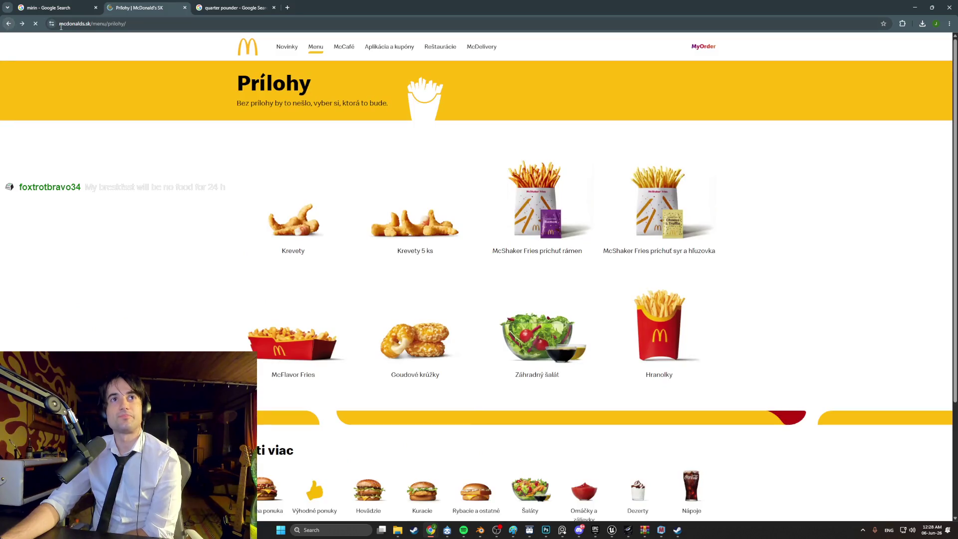
click(185, 7)
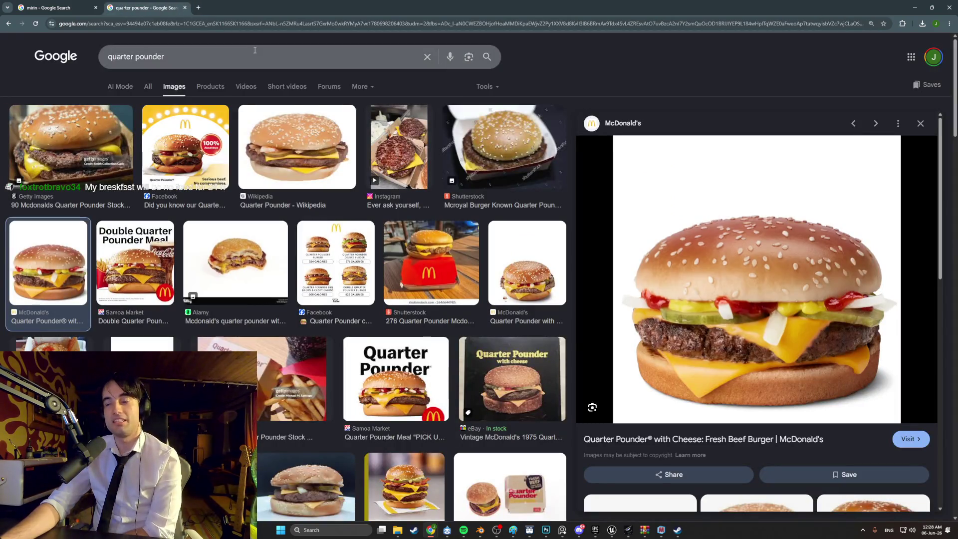
Minimize Chrome to bring the Unreal Editor back into view.
click(907, 11)
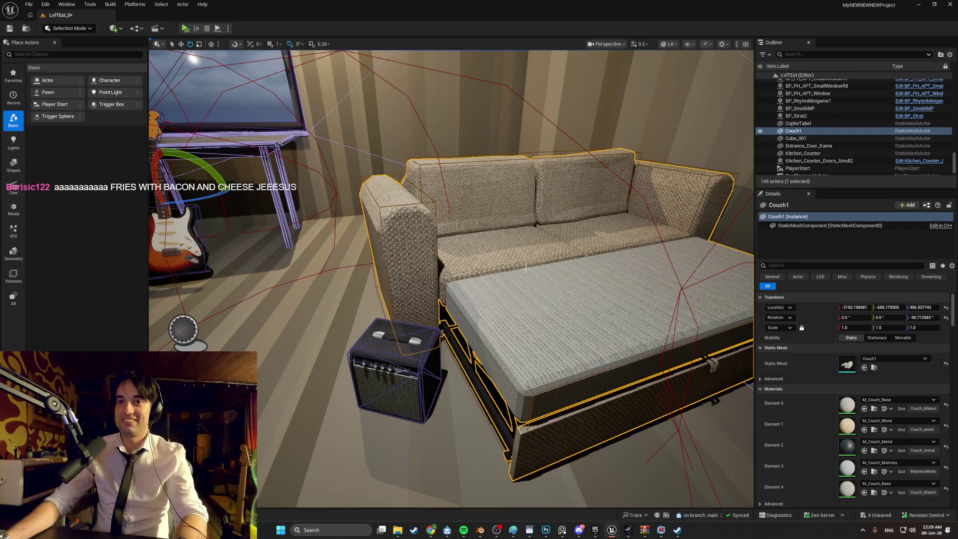
Frame Couch1, fly the camera over the couch and table, and launch a Standalone Game preview.
key(f)
mouse_move(452, 280)
mouse_down()
mouse_move(522, 269)
mouse_move(452, 280)
mouse_move(442, 295)
mouse_move(482, 279)
mouse_move(457, 267)
mouse_move(426, 280)
mouse_move(446, 287)
mouse_up()
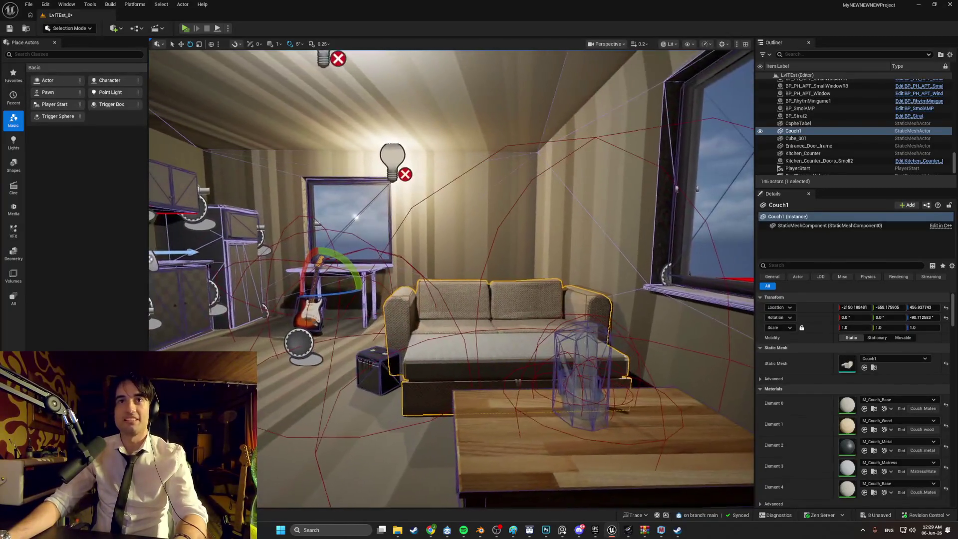
mouse_move(497, 177)
mouse_down()
mouse_move(519, 170)
mouse_move(426, 204)
mouse_up()
key(F2)
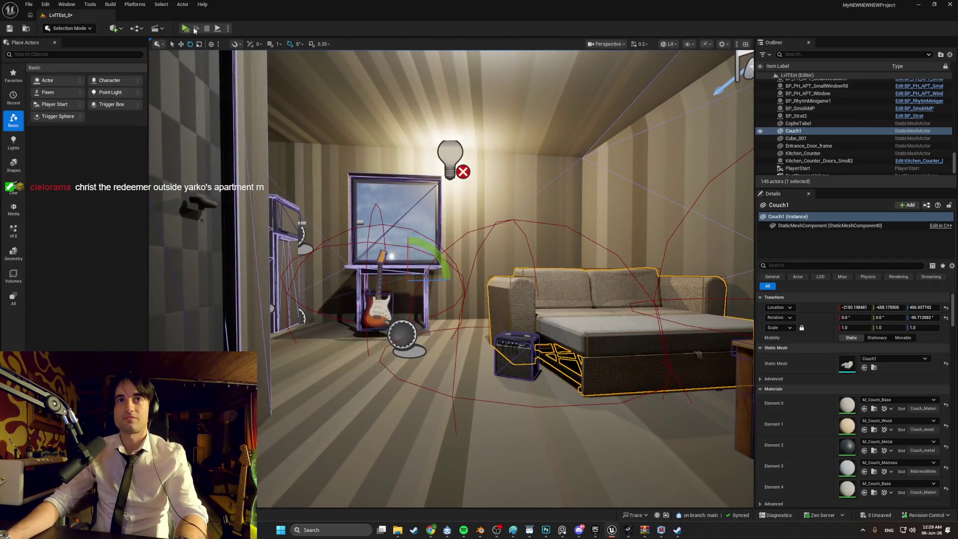
click(186, 28)
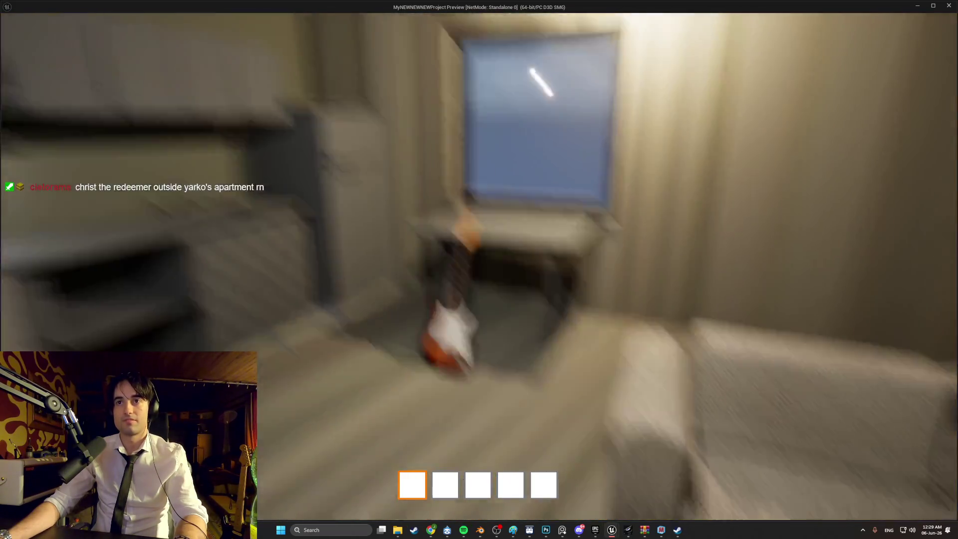
Pick up the guitar, play a song hitting the F/G/H/J prompts, then exit the preview with Esc.
key(e)
key(f)
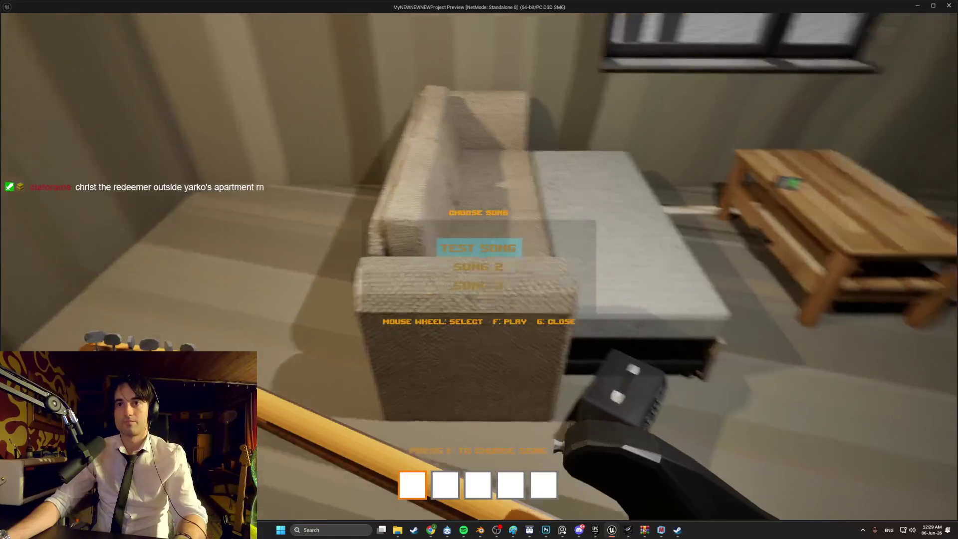
key(f)
key(f)
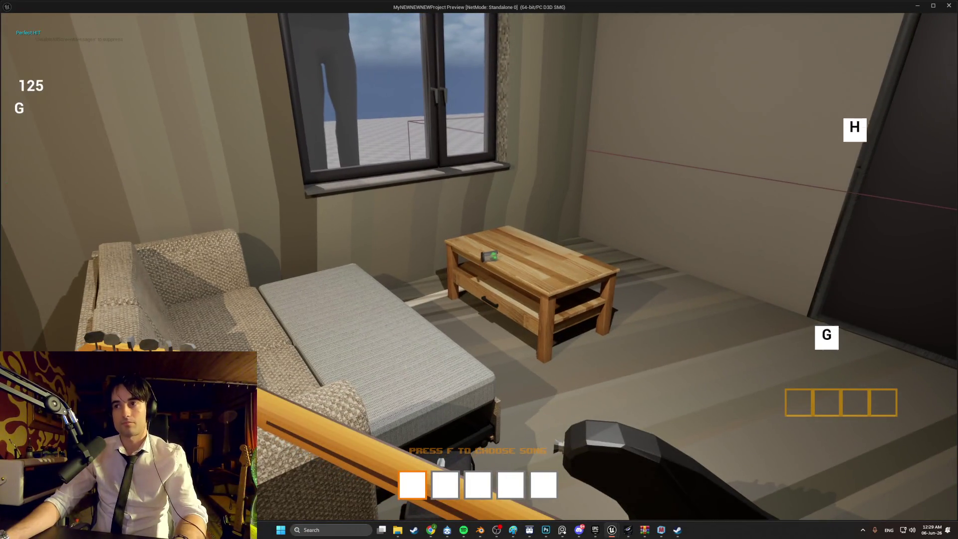
key(g)
key(h)
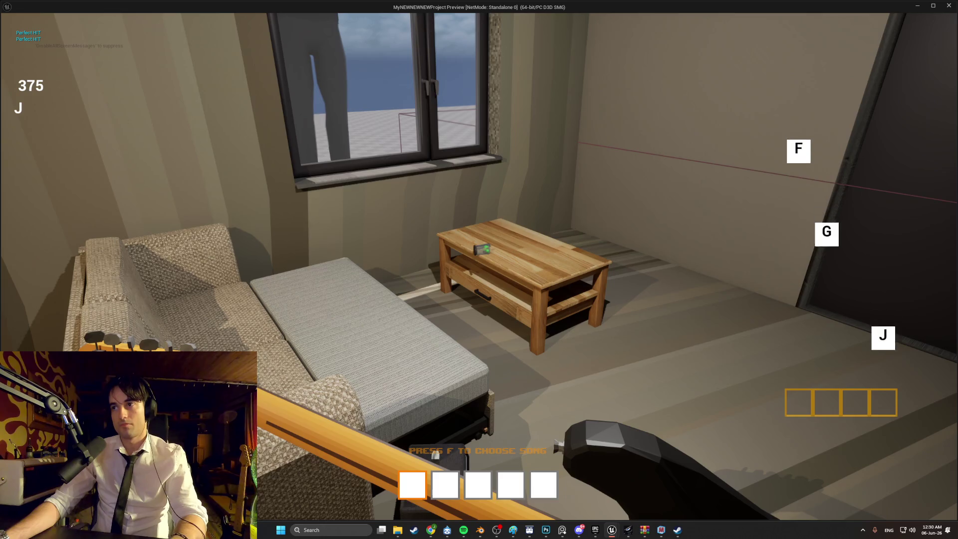
key(j)
key(g)
key(f)
key(j)
key(h)
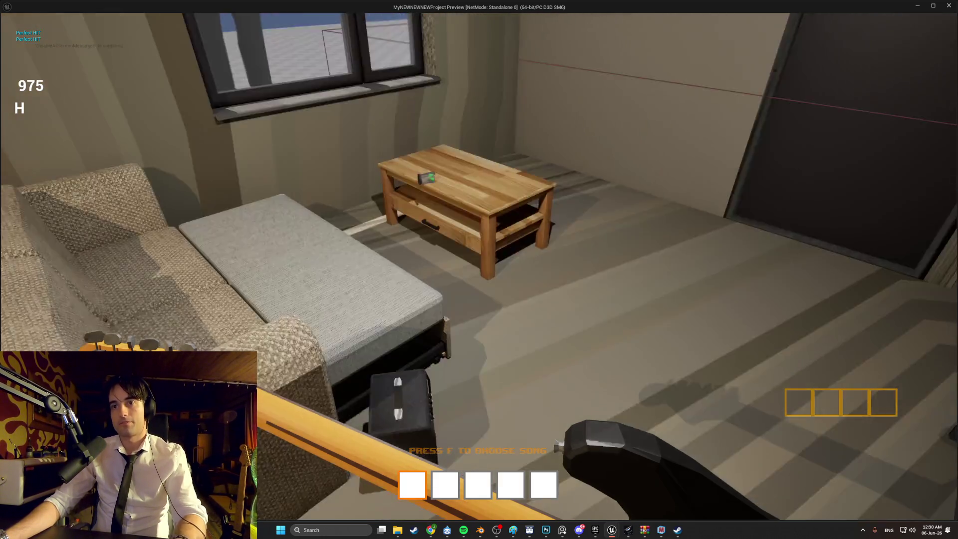
key(f)
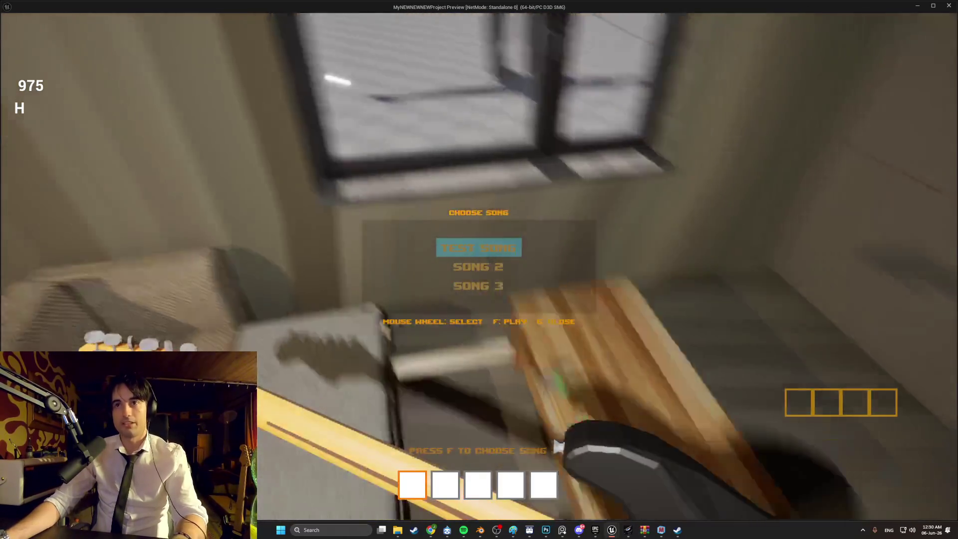
key(f)
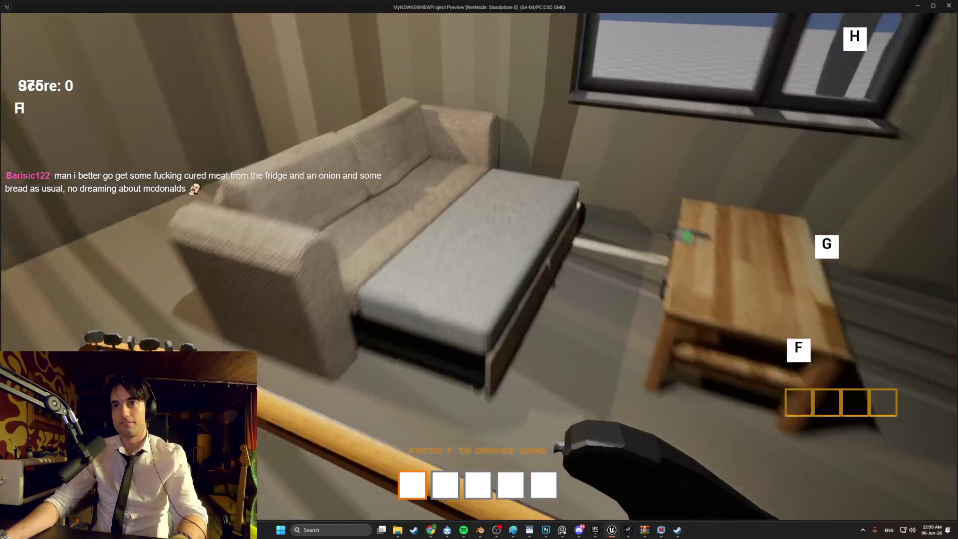
key(Escape)
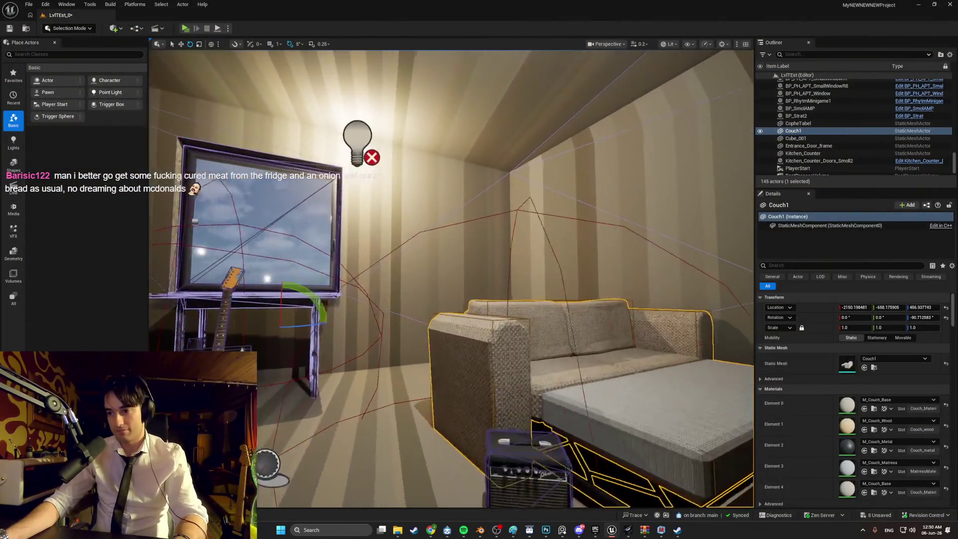
drag(373, 286, 384, 279)
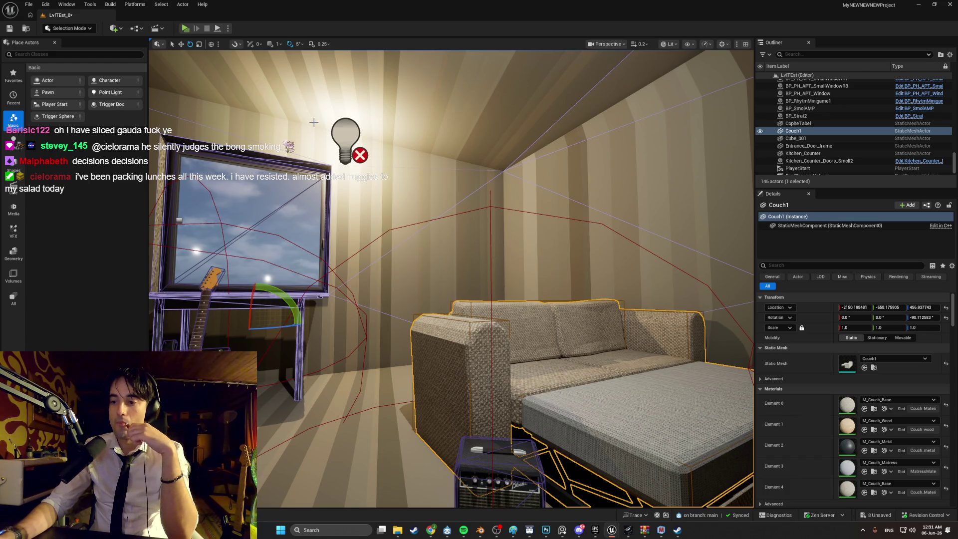
Fly the viewport from the couch and guitar over to the kitchen fridge, then switch to Blender.
mouse_move(448, 274)
mouse_down()
mouse_move(669, 262)
mouse_move(449, 267)
mouse_move(419, 250)
mouse_move(449, 259)
mouse_move(445, 277)
mouse_up()
key(f)
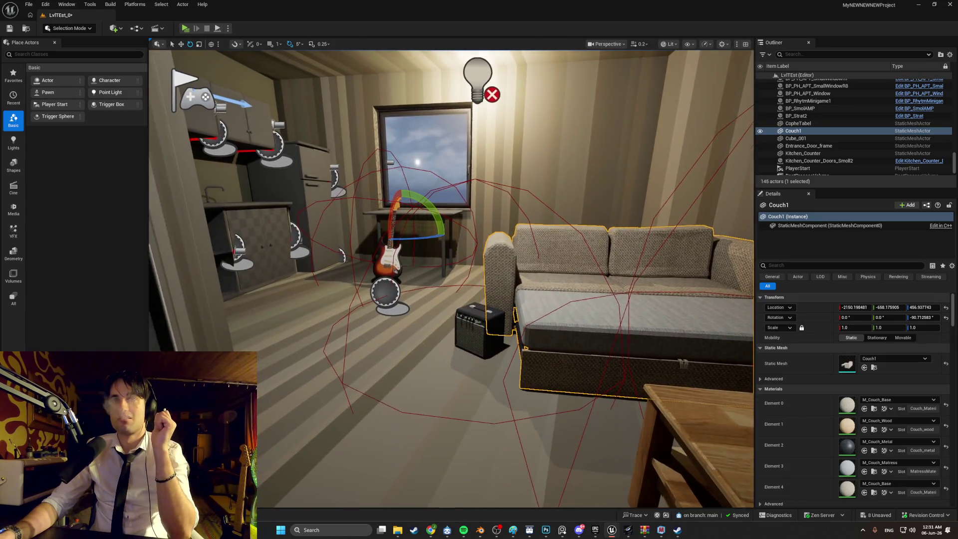
mouse_move(451, 279)
mouse_down()
mouse_move(430, 281)
mouse_move(444, 280)
mouse_up()
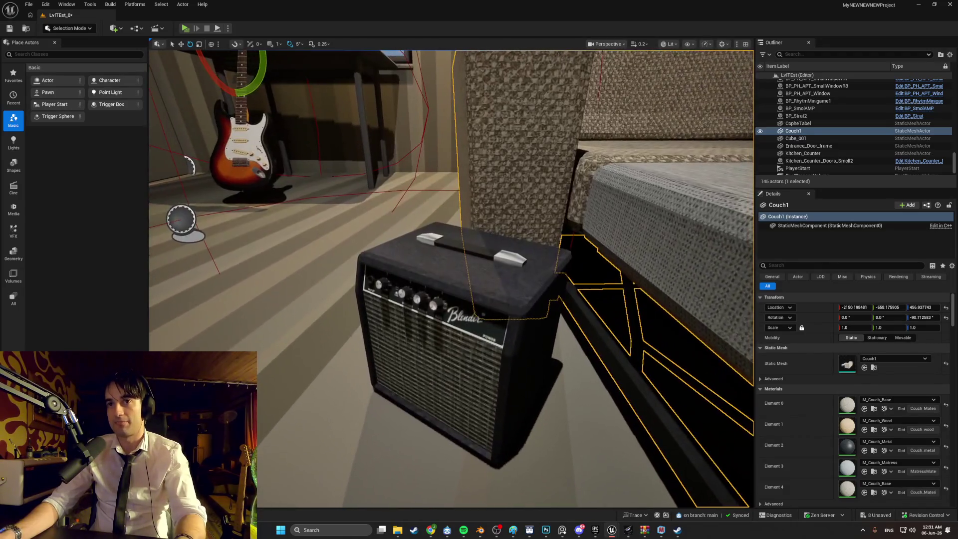
mouse_move(451, 280)
mouse_down()
mouse_move(439, 277)
mouse_move(450, 281)
mouse_move(447, 243)
mouse_move(448, 304)
mouse_move(546, 295)
mouse_move(597, 313)
mouse_move(578, 353)
mouse_move(549, 345)
mouse_move(529, 320)
mouse_move(479, 315)
mouse_move(464, 284)
mouse_move(451, 307)
mouse_move(414, 304)
mouse_up()
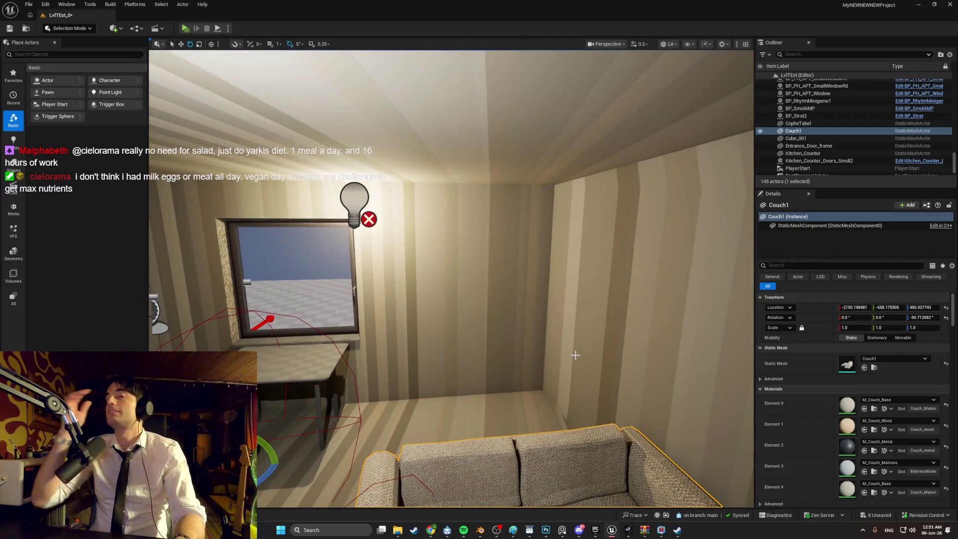
mouse_move(572, 355)
mouse_down()
mouse_move(475, 356)
mouse_move(489, 344)
mouse_move(520, 389)
mouse_move(519, 349)
mouse_move(492, 340)
mouse_move(519, 344)
mouse_move(474, 349)
mouse_move(554, 322)
mouse_up()
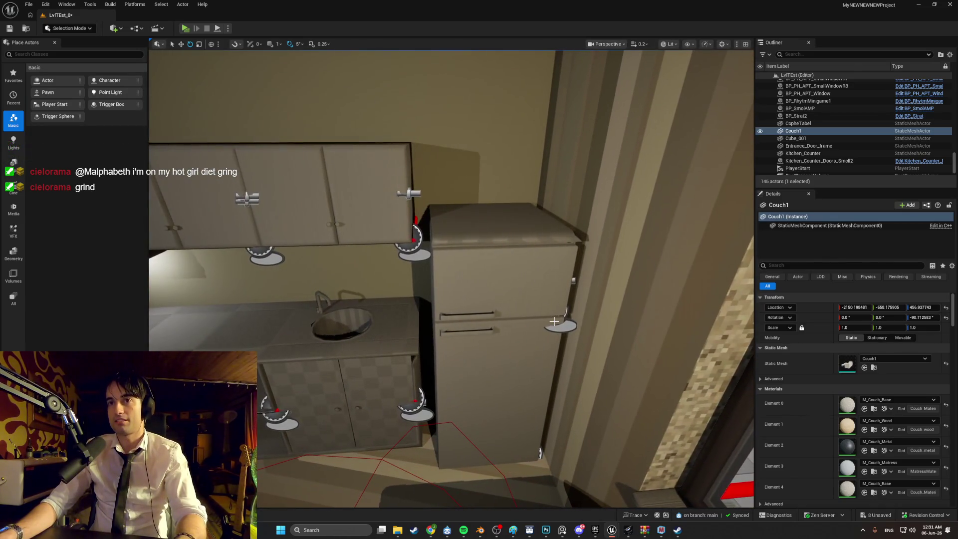
click(480, 530)
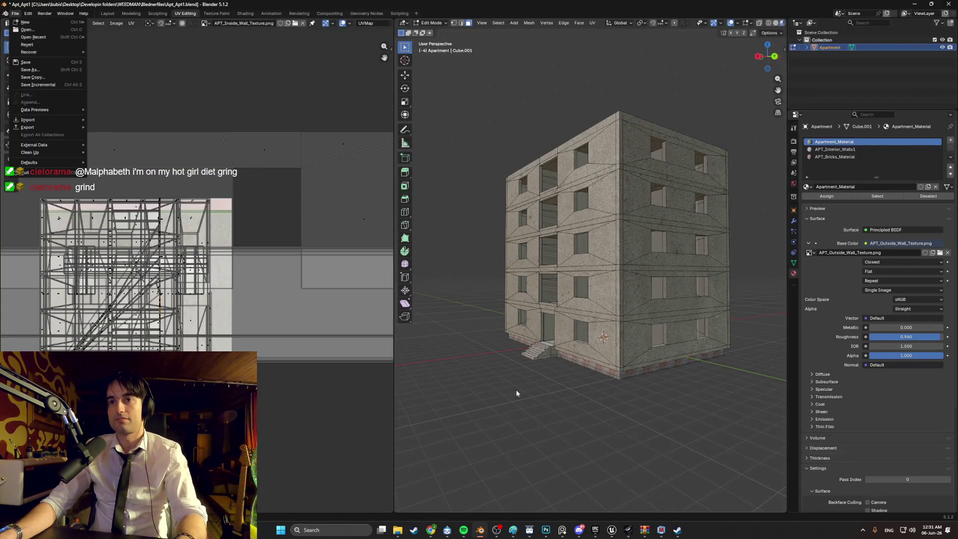
Save the apartment file, open Fridgev01.blend and orbit to a front view of the fridge.
mouse_move(75, 22)
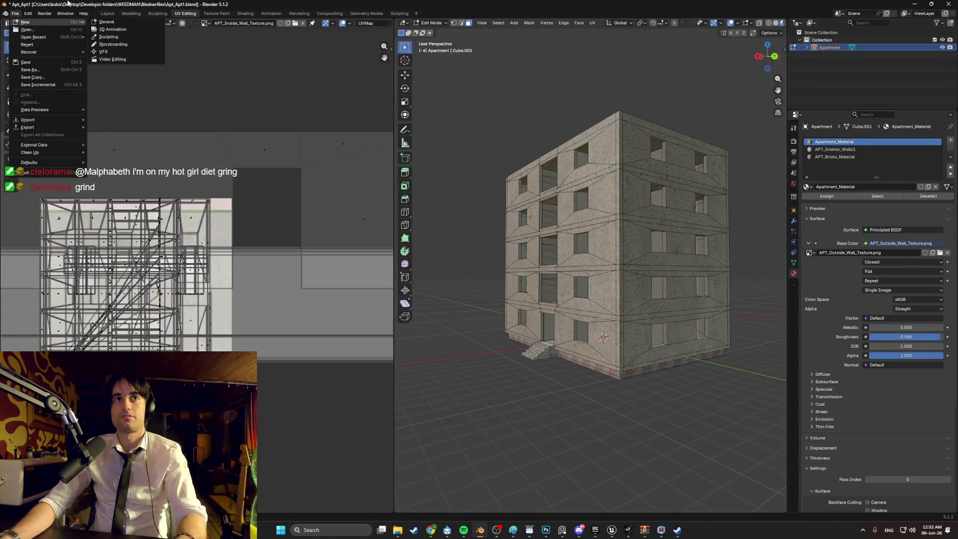
key(ctrl+s)
click(16, 13)
click(27, 29)
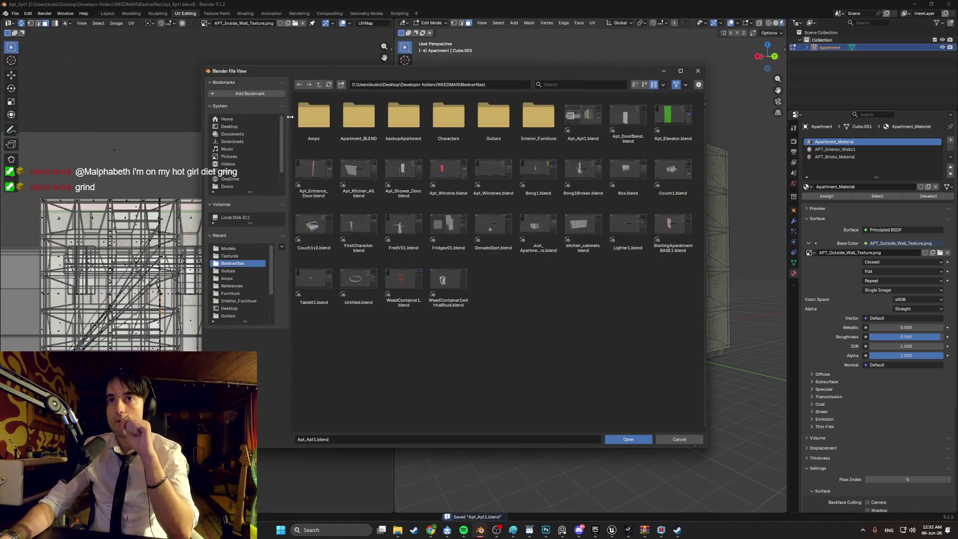
double_click(453, 226)
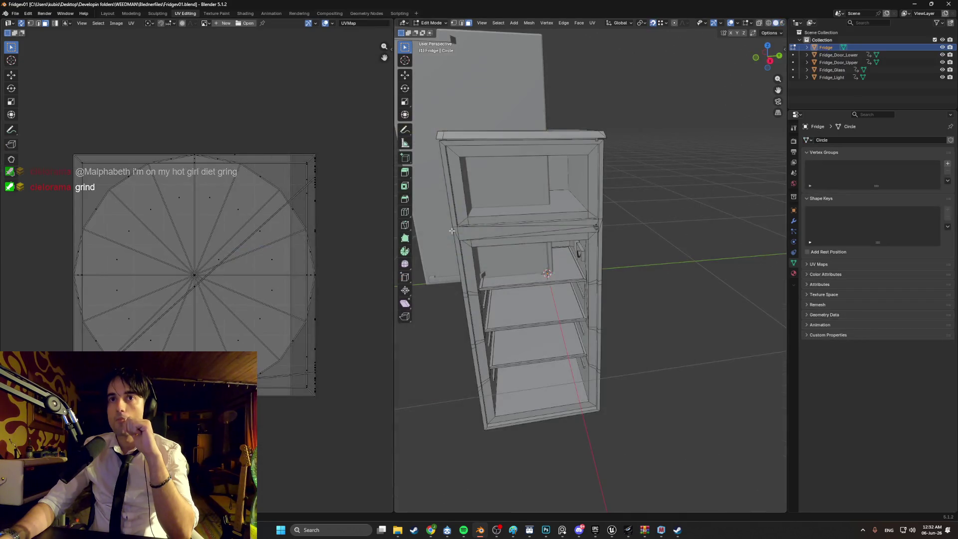
scroll(452, 229, down, 5)
mouse_move(512, 308)
mouse_down()
mouse_move(479, 285)
mouse_move(608, 286)
mouse_move(599, 279)
mouse_up()
scroll(602, 272, up, 6)
scroll(602, 272, down, 8)
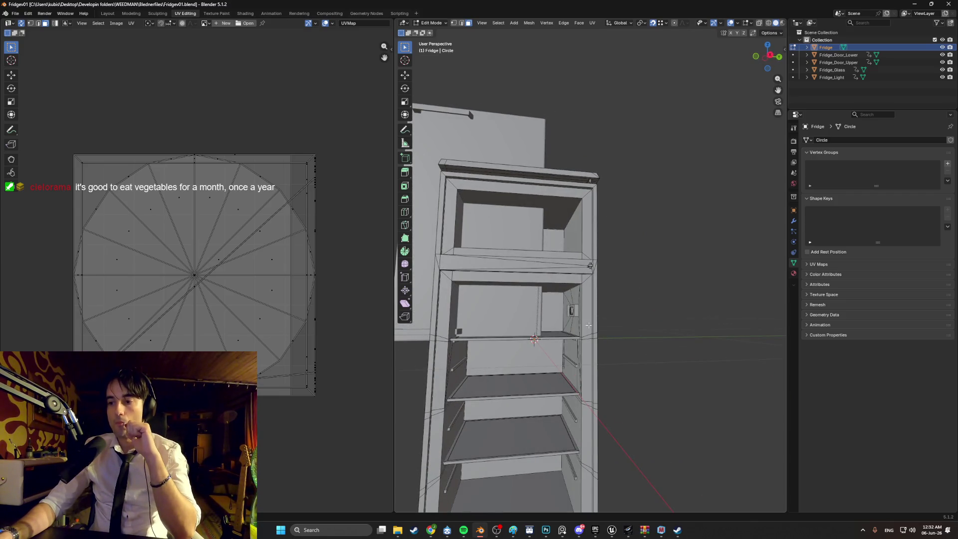
Switch back to Chrome and select the old quarter pounder search text.
mouse_move(433, 532)
click(469, 492)
drag(164, 56, 131, 49)
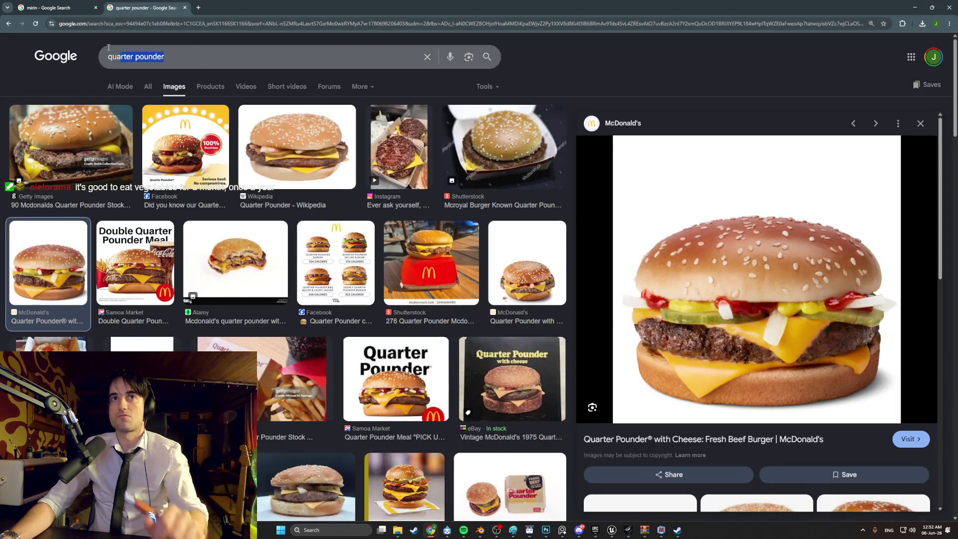
Search Google Images for 'fridge texture' and browse the results.
key(ctrl+a)
text(fridge texture)
key(Return)
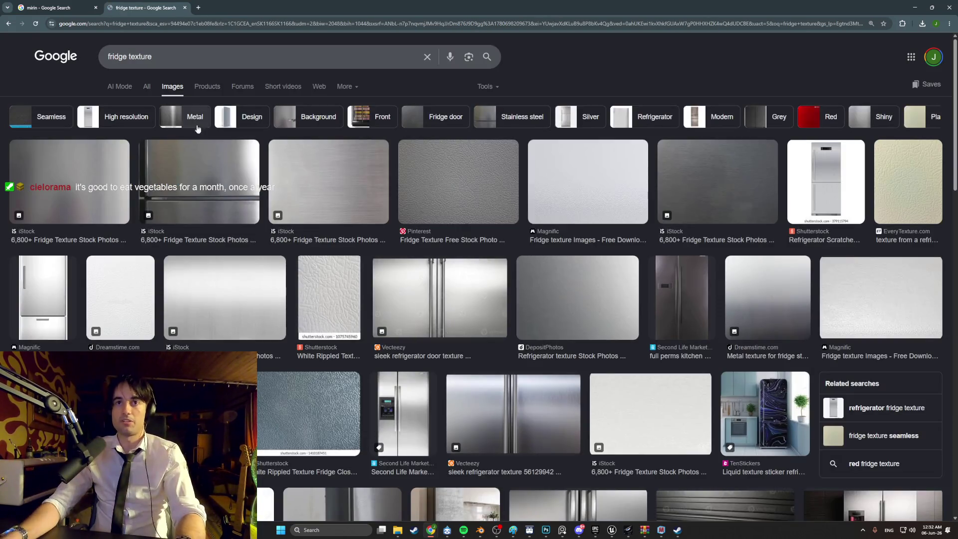
scroll(343, 186, down, 2)
scroll(344, 187, up, 2)
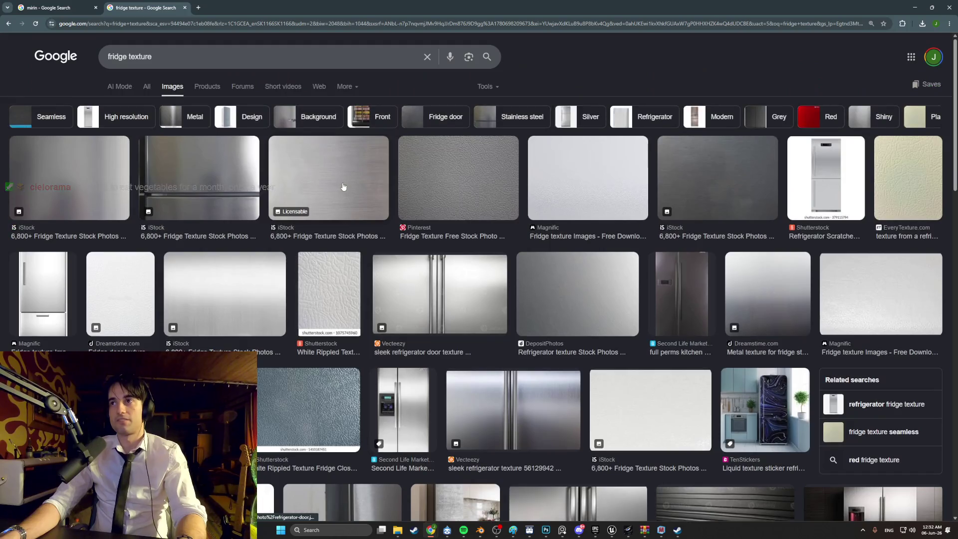
scroll(343, 187, down, 5)
scroll(216, 50, up, 4)
Search Google Images for 'old white fridge' and scroll through the results.
triple_click(215, 50)
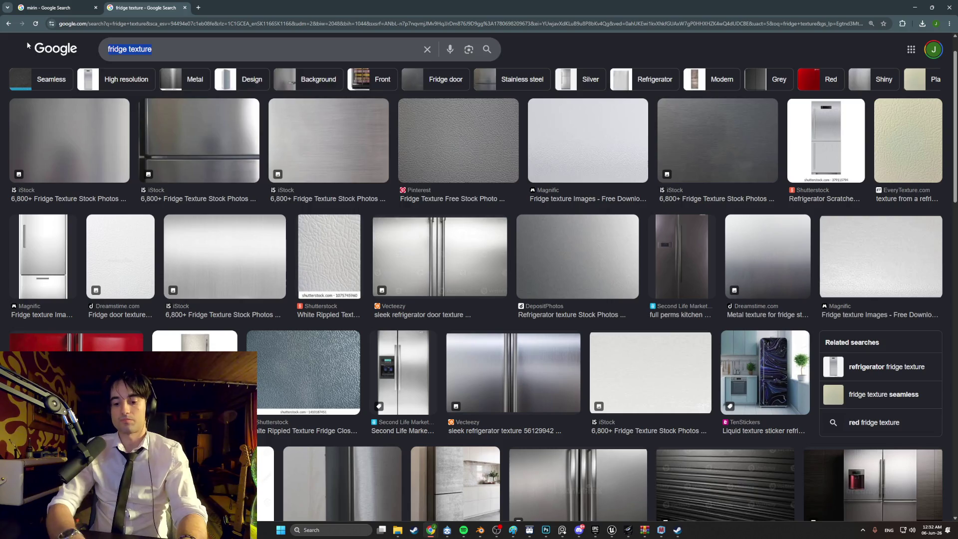
text(old white f)
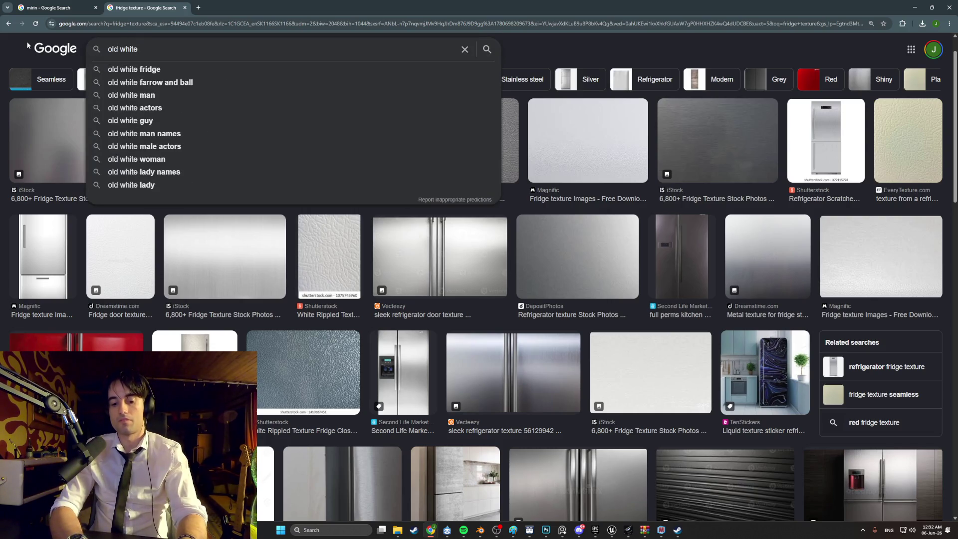
text(ridge)
key(Return)
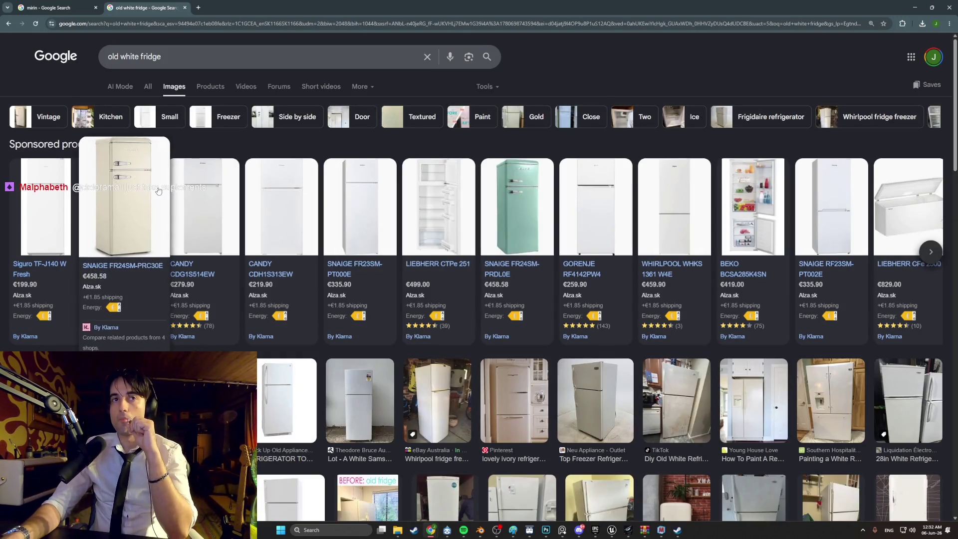
scroll(159, 190, down, 3)
scroll(159, 190, down, 2)
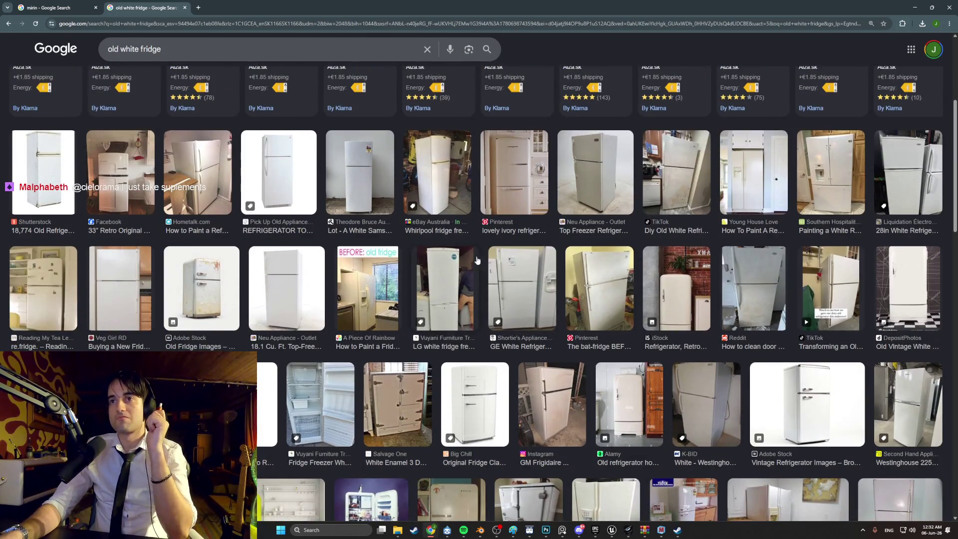
Open the bat-fridge photo in a larger preview and capture it with a screen snip.
click(597, 282)
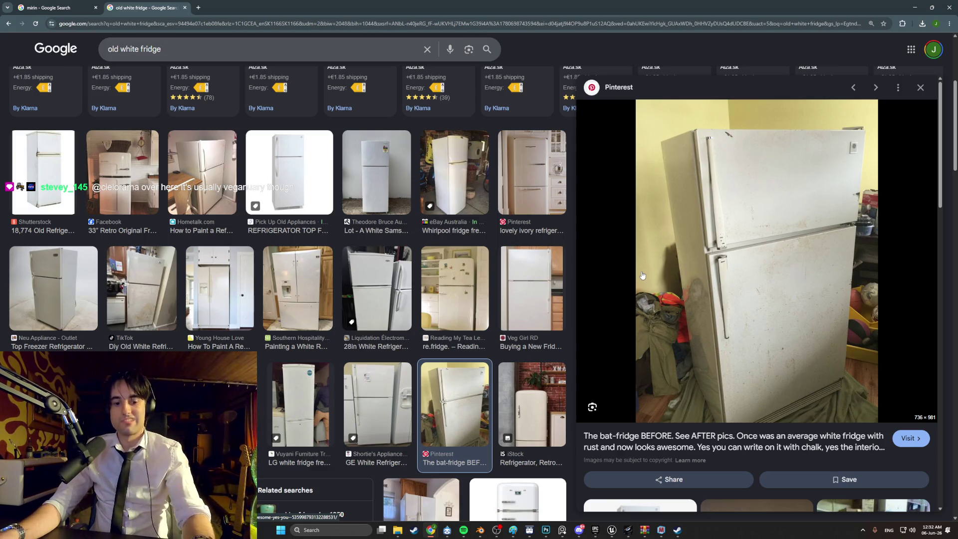
key(super+shift+s)
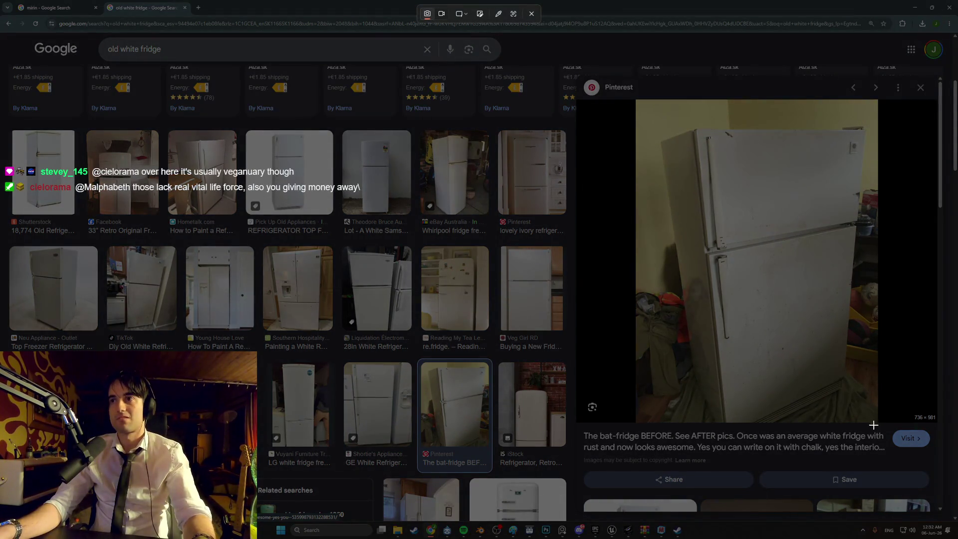
drag(880, 426, 636, 99)
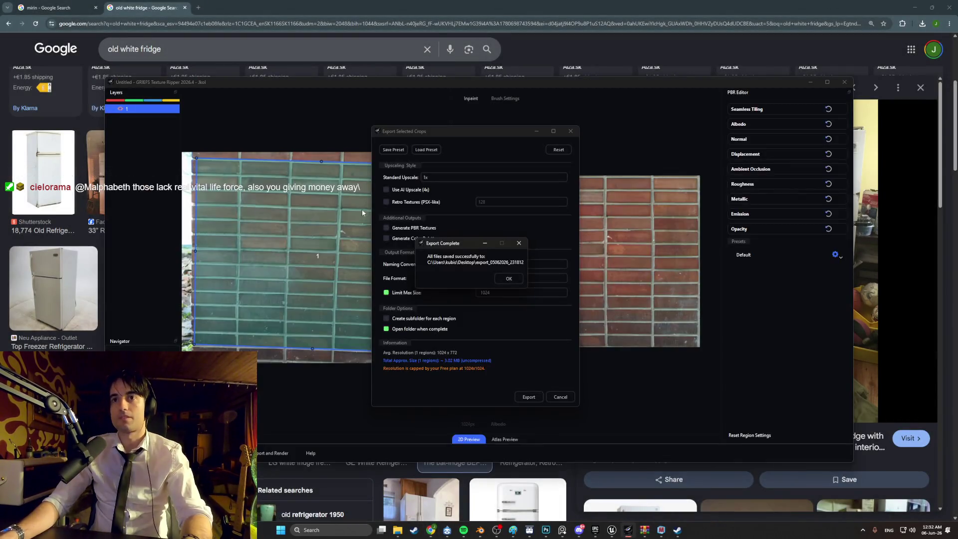
Dismiss the export message, start a new project, paste the fridge photo and fit the view to it.
click(508, 279)
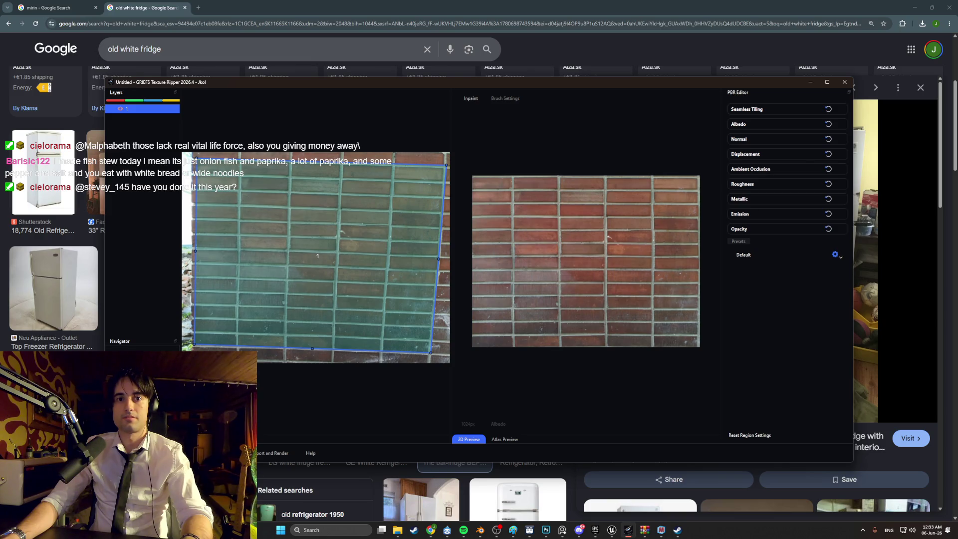
key(ctrl+v)
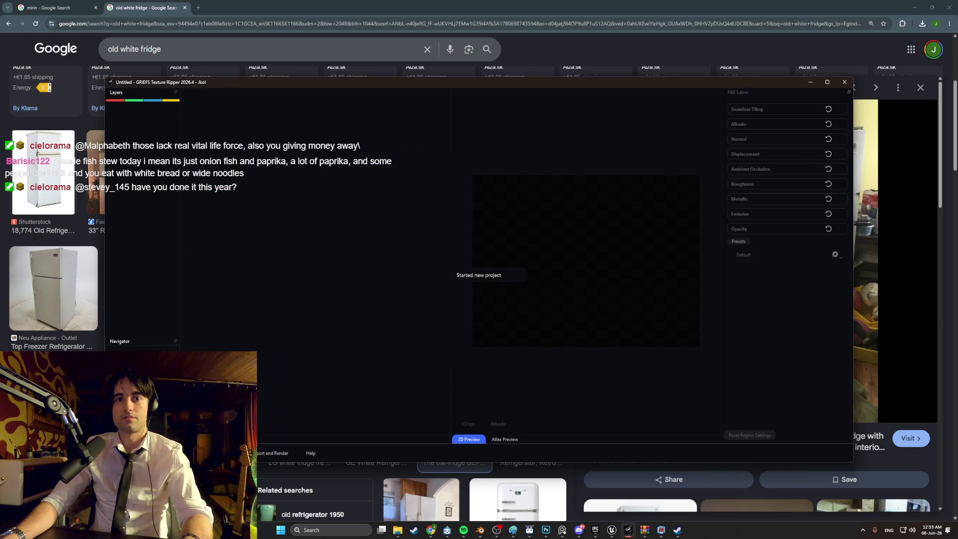
key(ctrl+o)
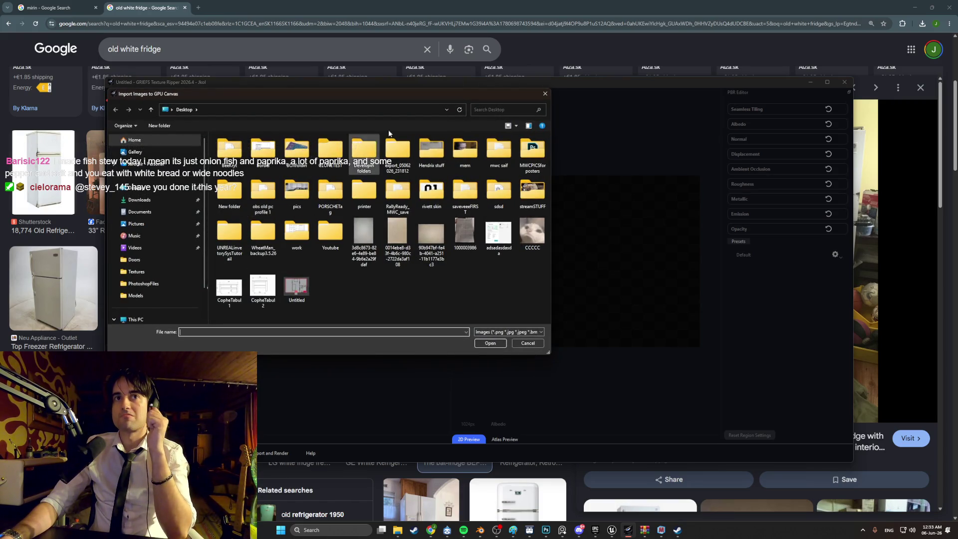
click(546, 94)
key(ctrl+v)
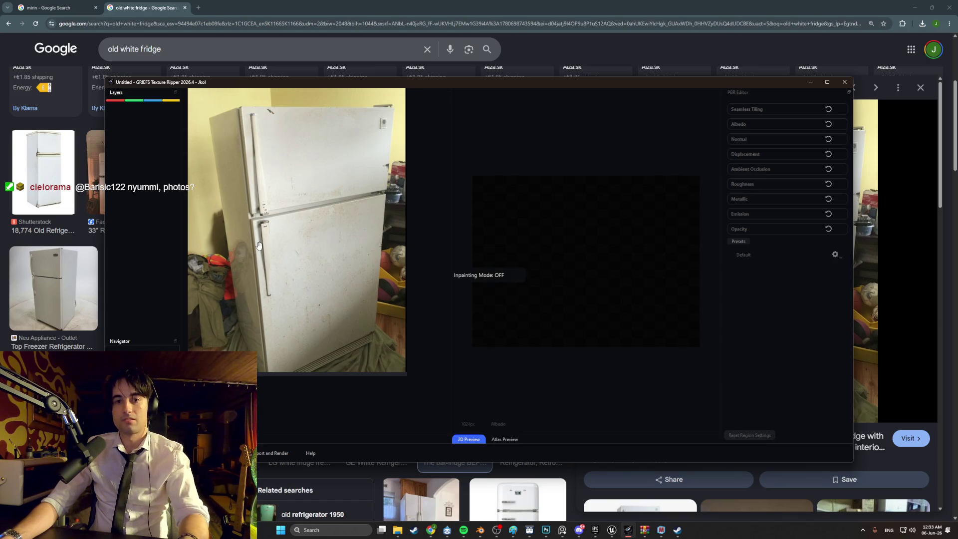
key(ctrl+o)
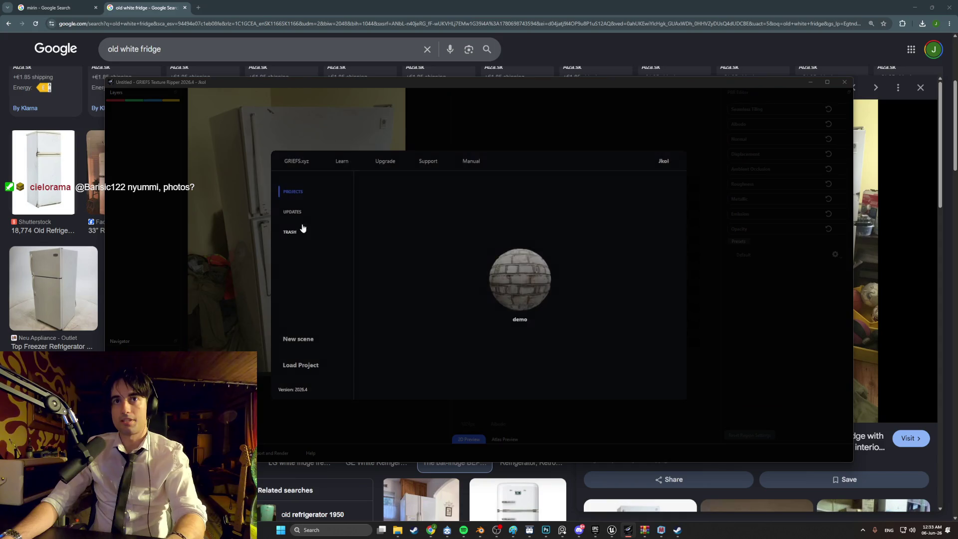
key(Escape)
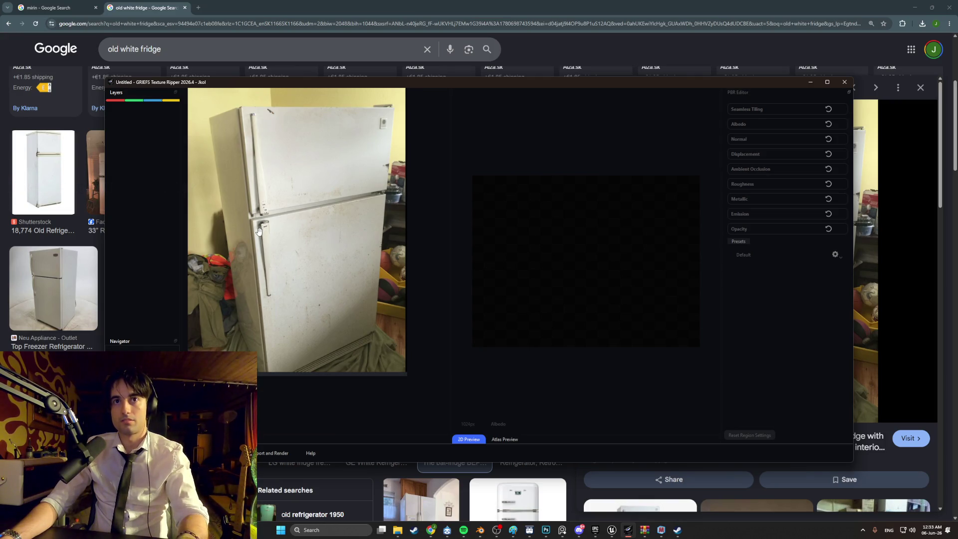
click(255, 231)
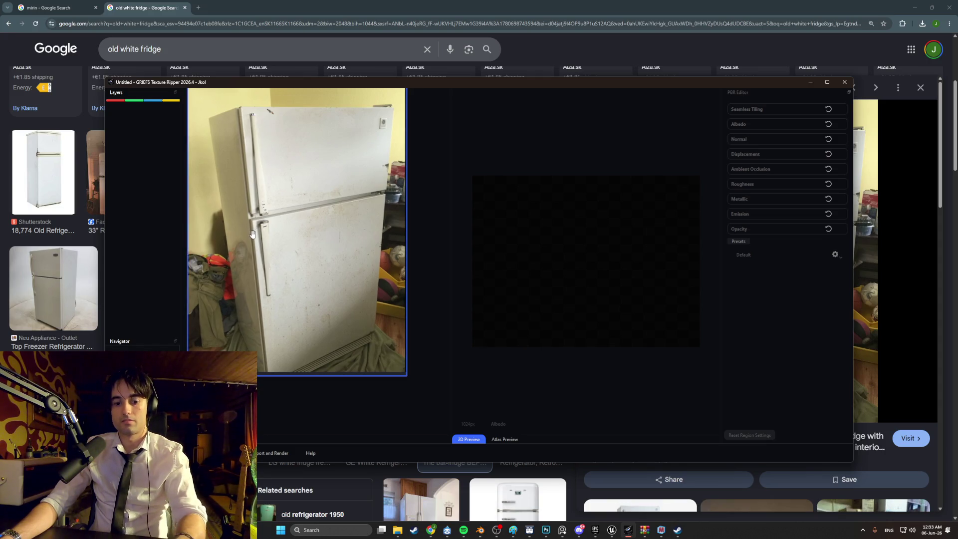
key(f)
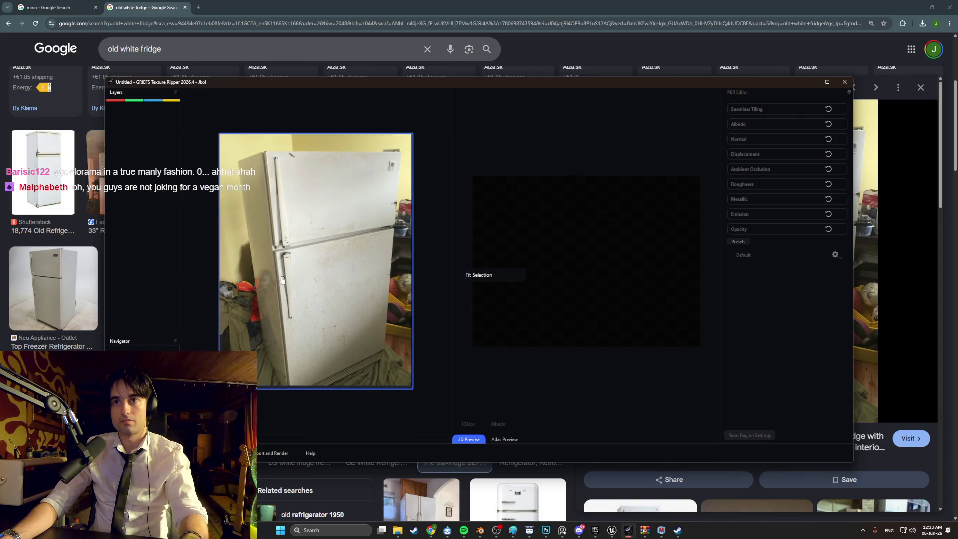
Define a four-corner region over the lower fridge door.
key(r)
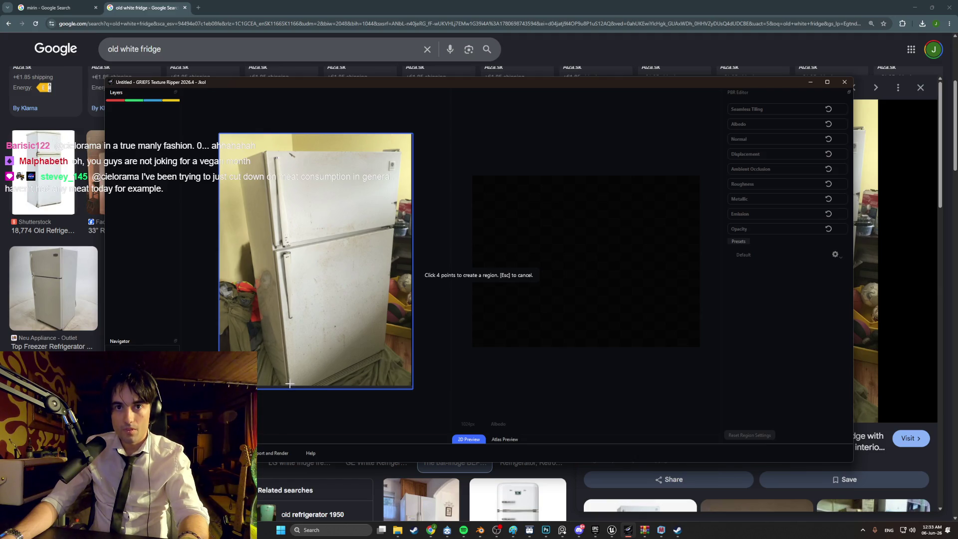
click(290, 384)
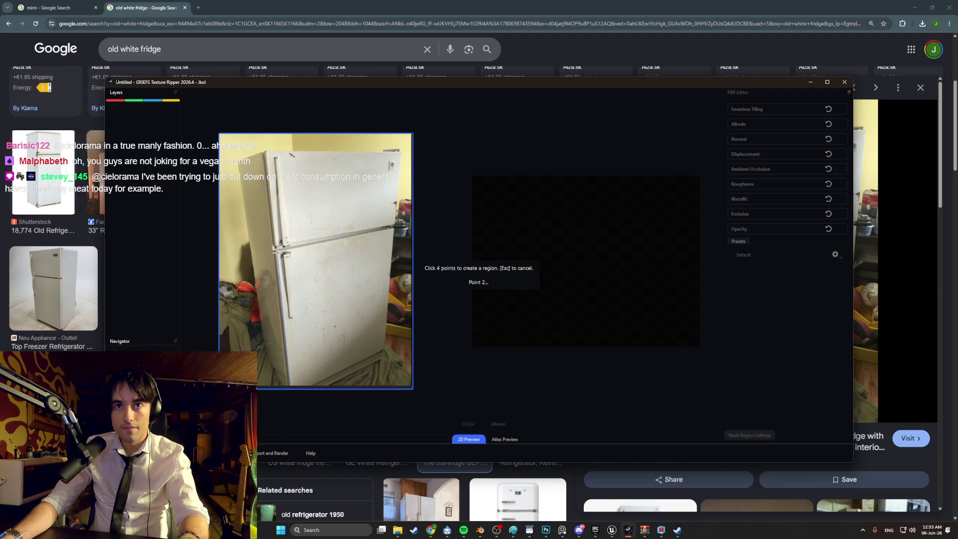
scroll(276, 252, up, 2)
click(298, 252)
scroll(416, 222, up, 2)
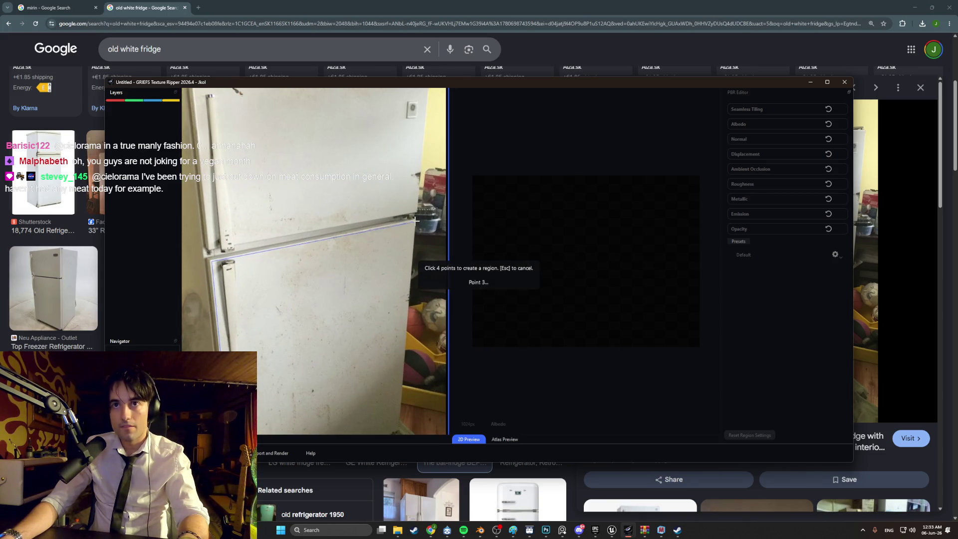
click(416, 219)
scroll(401, 408, down, 2)
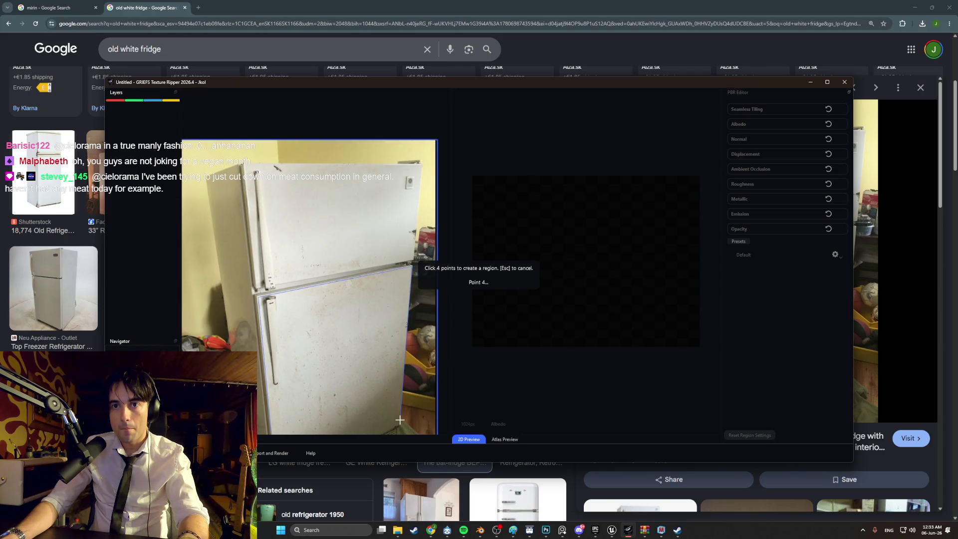
click(400, 423)
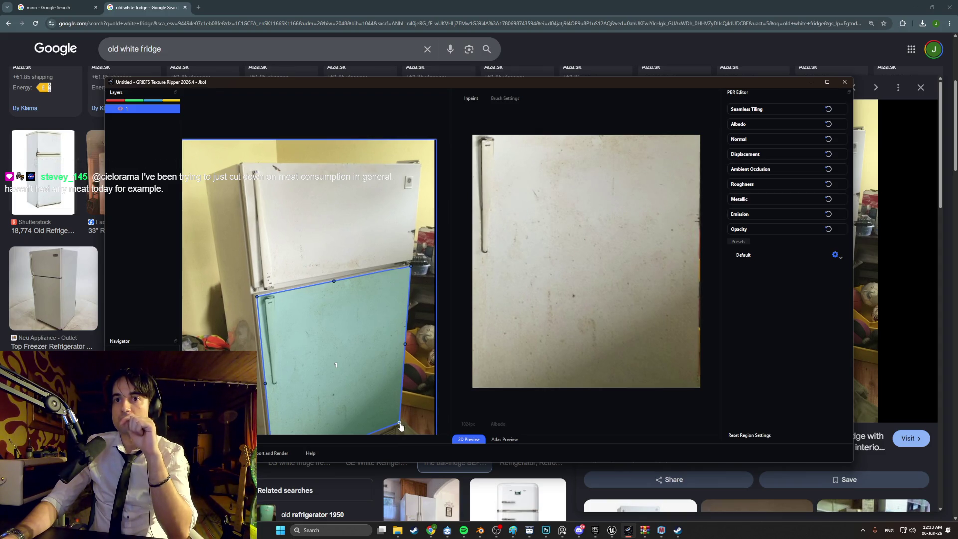
Adjust the region's corner handles so they sit on the door edges.
drag(400, 425, 398, 424)
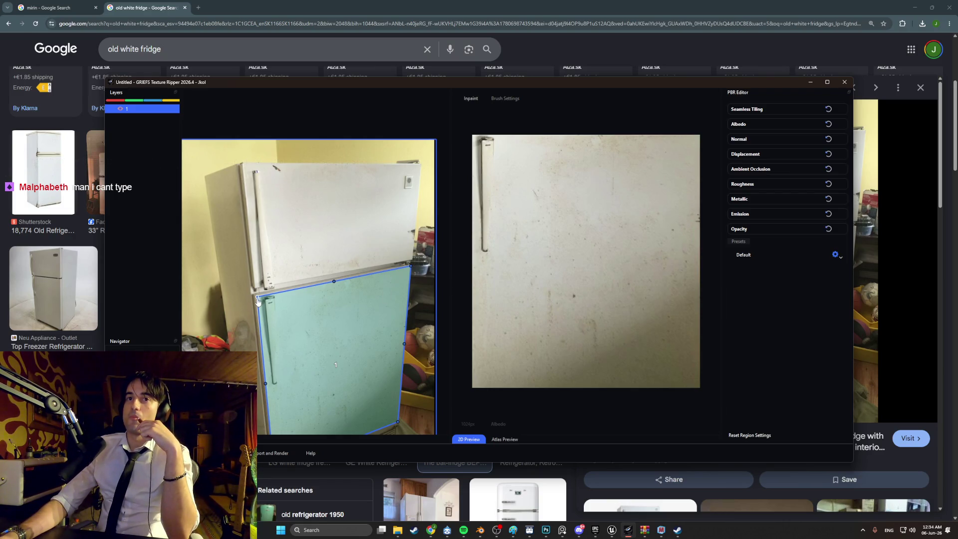
drag(257, 299, 276, 294)
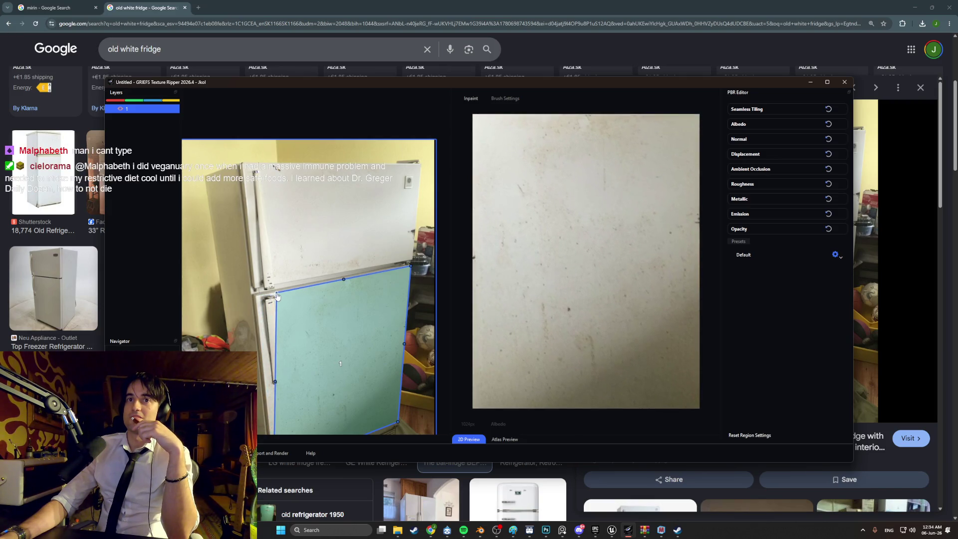
scroll(272, 378, down, 3)
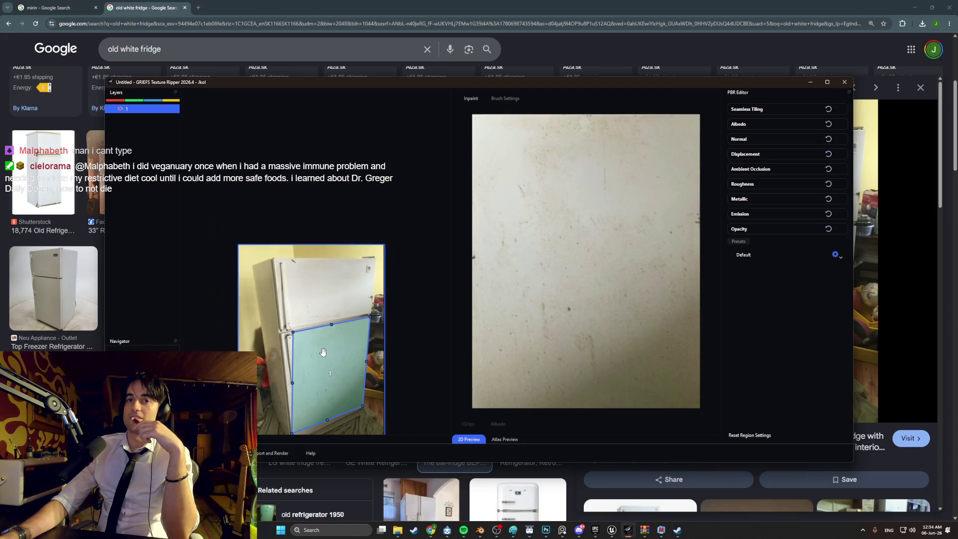
scroll(314, 400, up, 3)
drag(315, 400, 322, 350)
drag(294, 387, 313, 387)
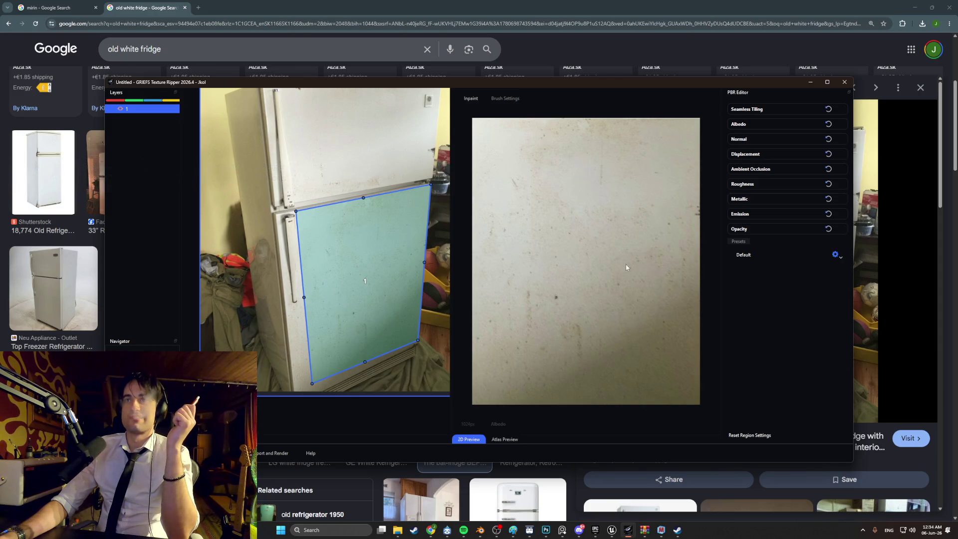
click(262, 454)
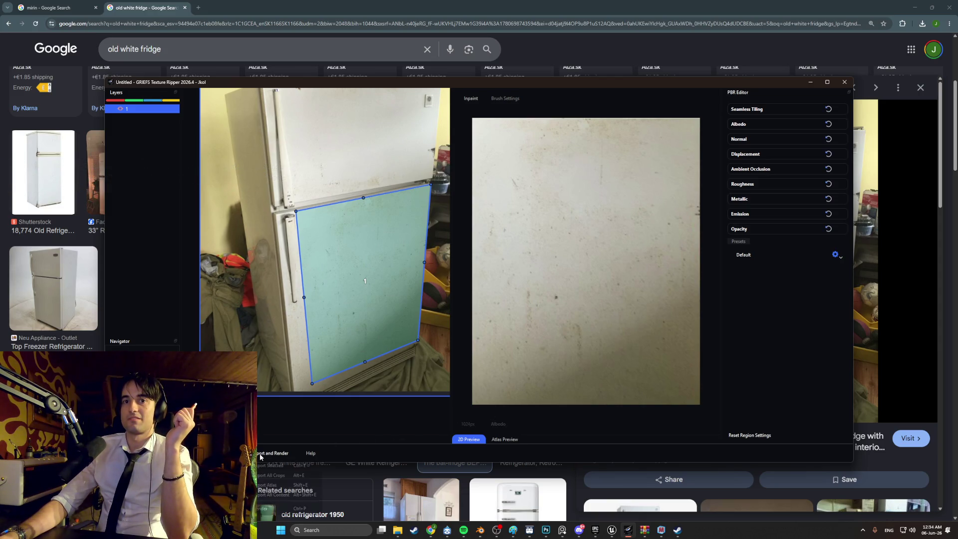
Export the selected fridge-door crop to the Export folder and open the crops folder.
click(286, 464)
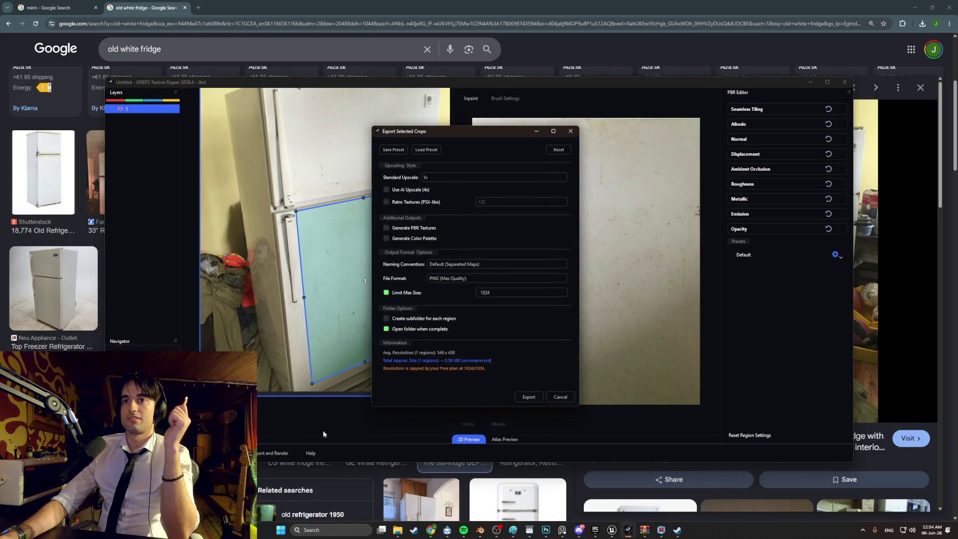
click(529, 397)
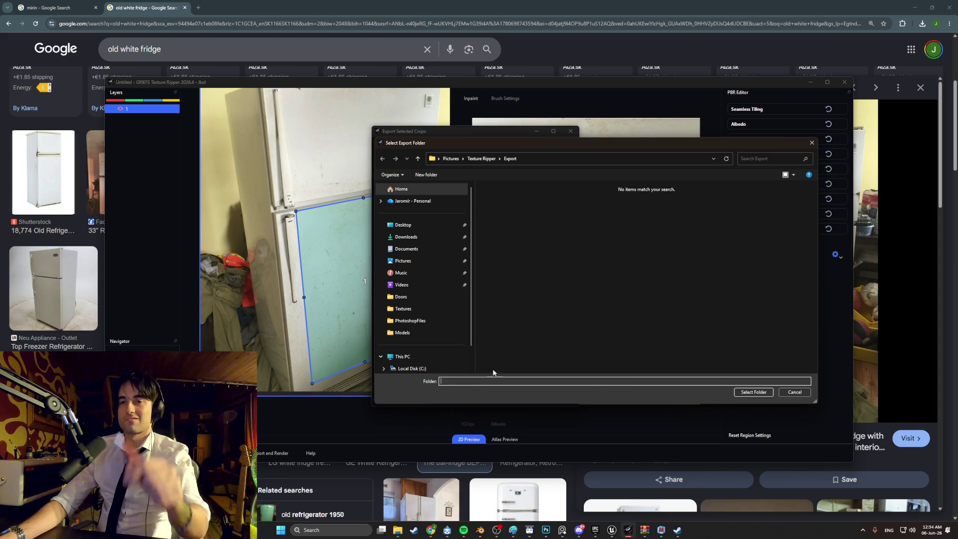
click(753, 393)
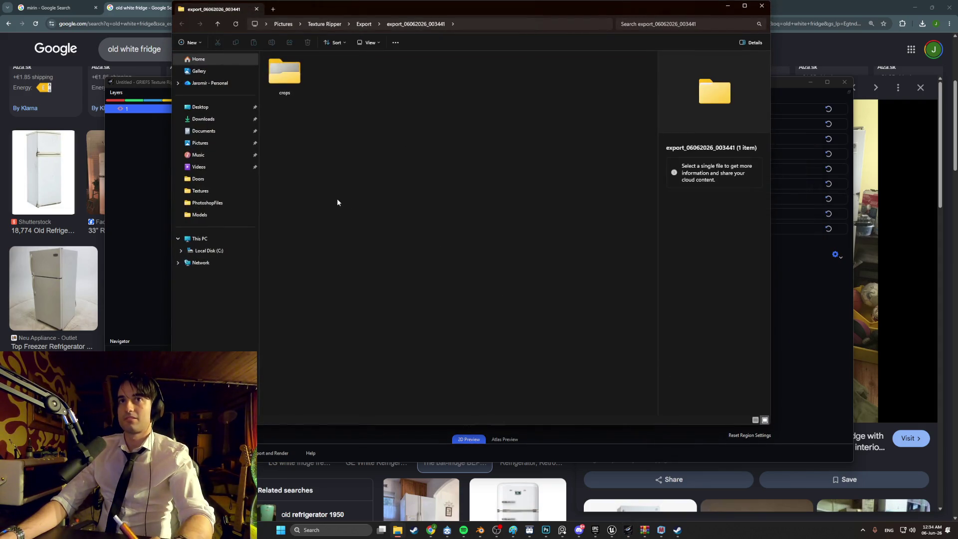
double_click(294, 82)
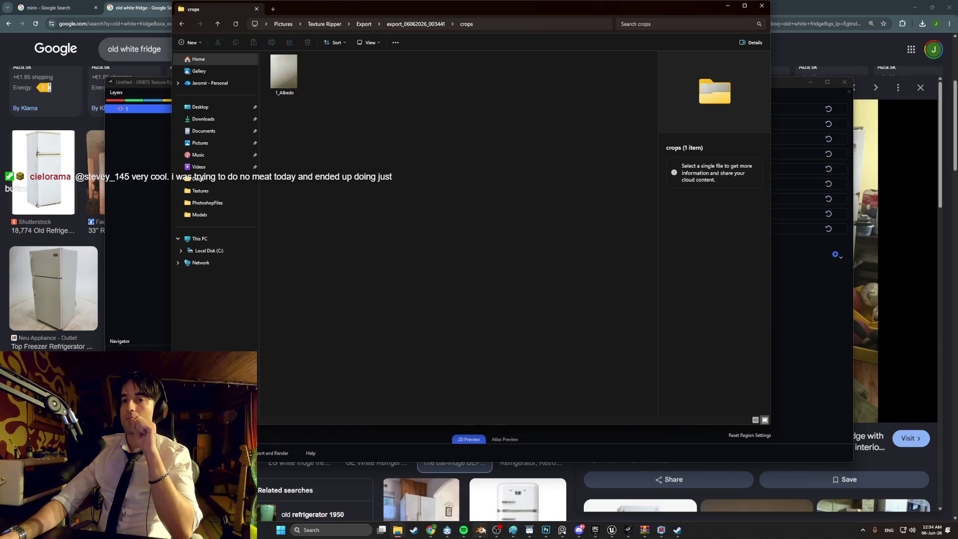
click(546, 530)
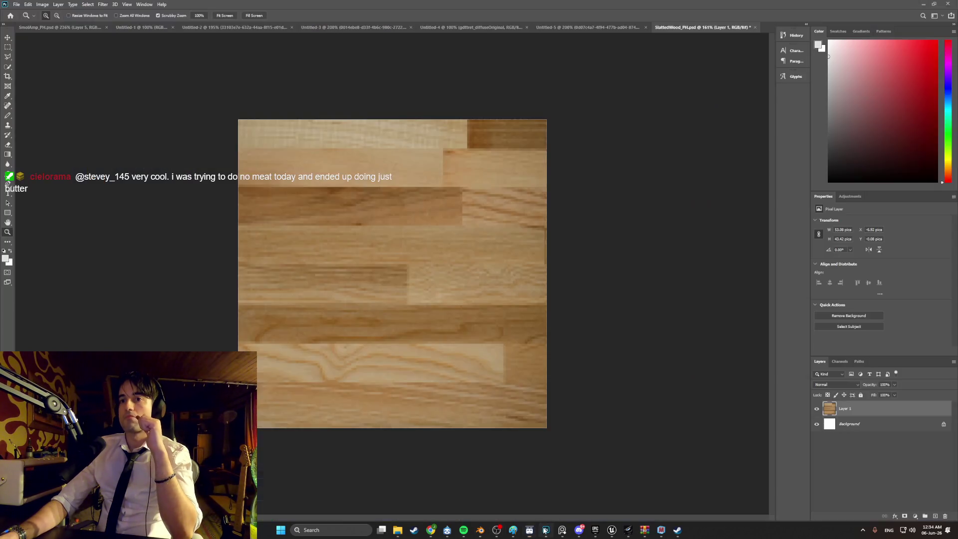
Create a new square Photoshop document.
click(16, 4)
click(172, 78)
key(ctrl+n)
double_click(394, 298)
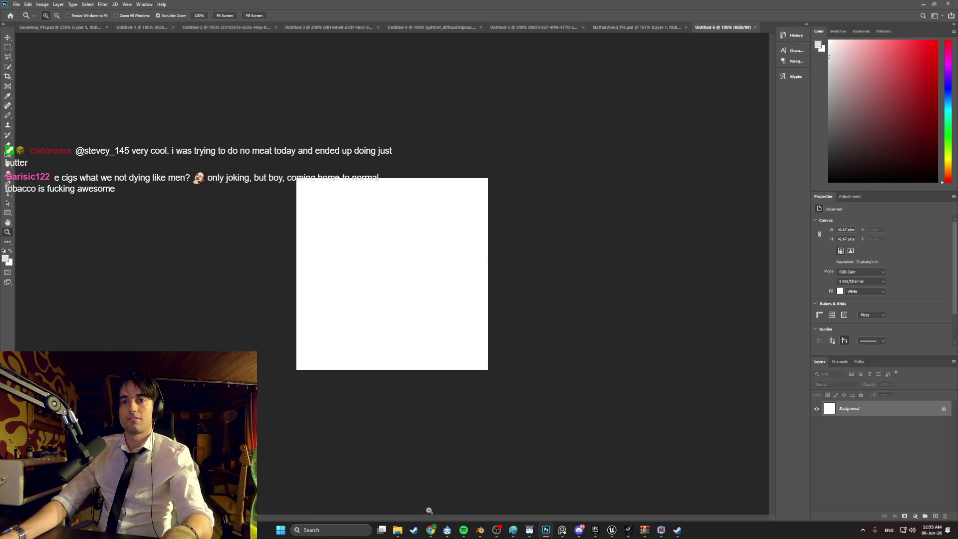
Place the 1_Albedo texture into the document and scale it to fill the canvas.
mouse_move(398, 530)
click(450, 503)
mouse_move(273, 57)
mouse_down()
mouse_move(279, 70)
mouse_move(143, 222)
mouse_up()
mouse_move(457, 191)
mouse_down()
mouse_move(520, 113)
mouse_move(477, 170)
mouse_move(494, 160)
mouse_move(503, 148)
mouse_move(447, 205)
mouse_up()
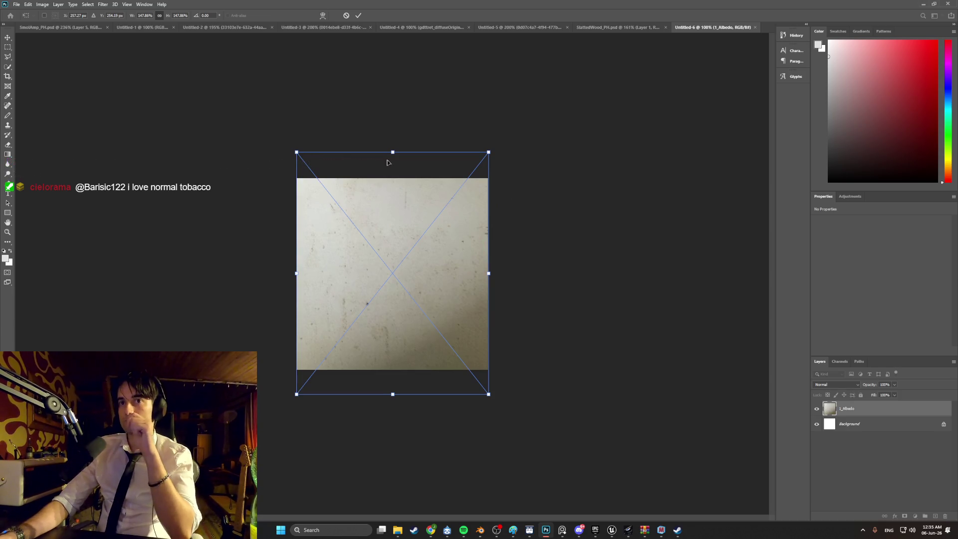
click(46, 4)
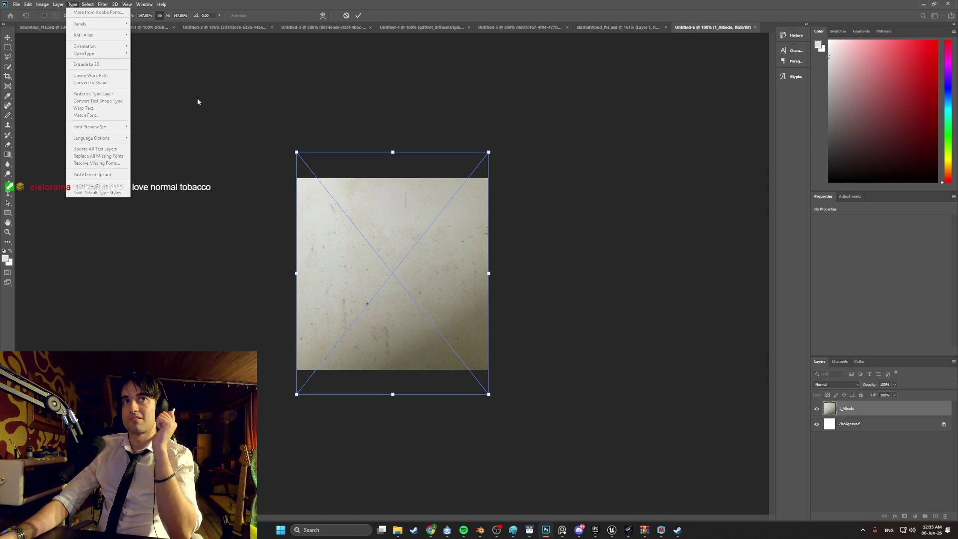
key(Escape)
key(z)
click(100, 5)
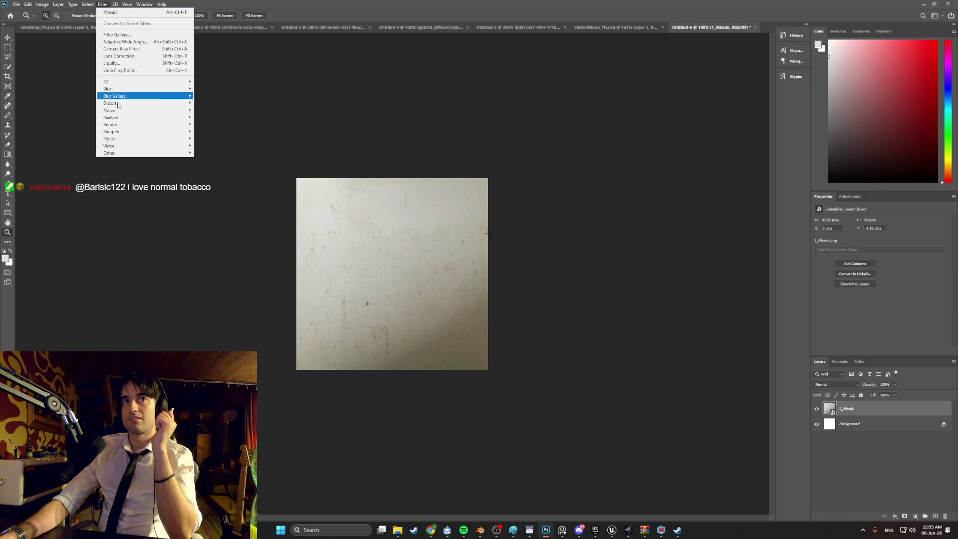
Apply a Mosaic pixelate filter with a cell size of 7 to the texture.
mouse_move(149, 117)
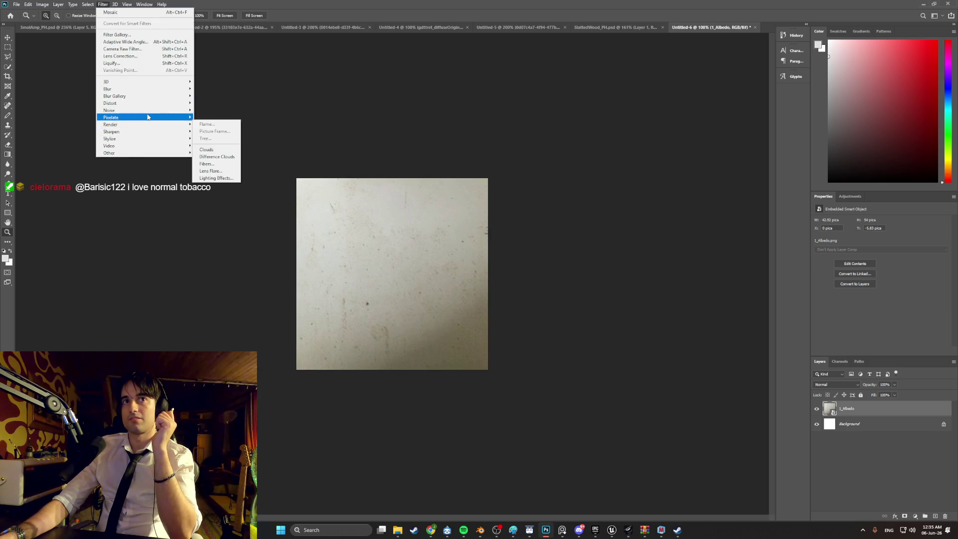
click(227, 153)
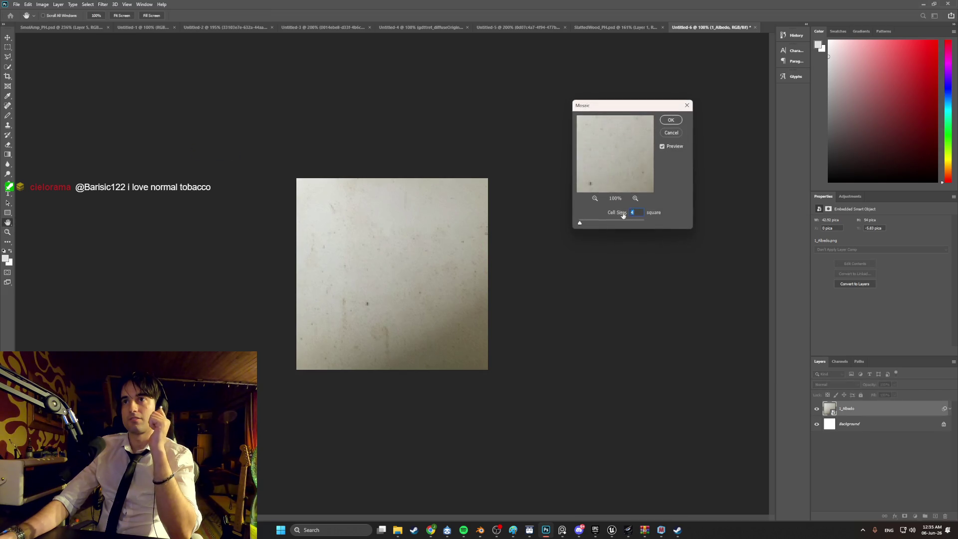
drag(582, 225, 586, 225)
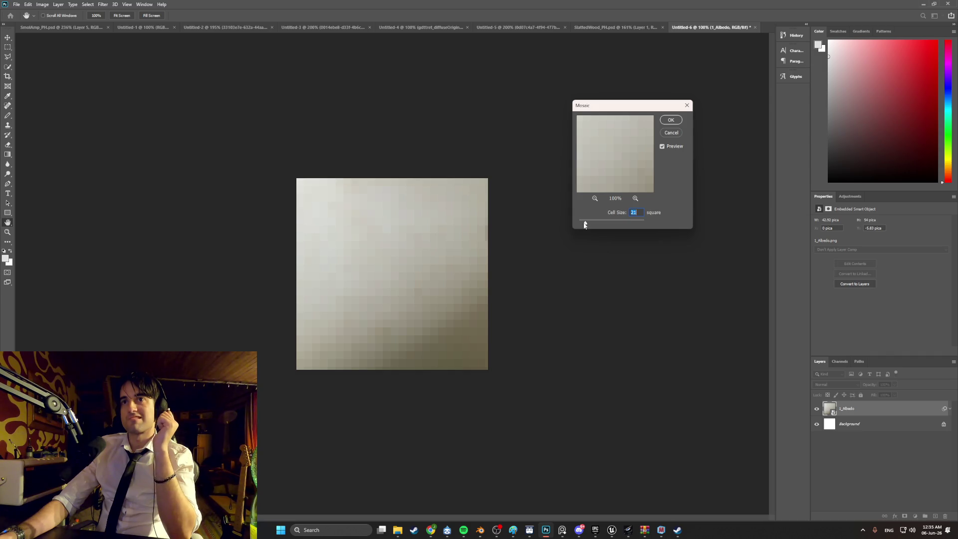
text(10)
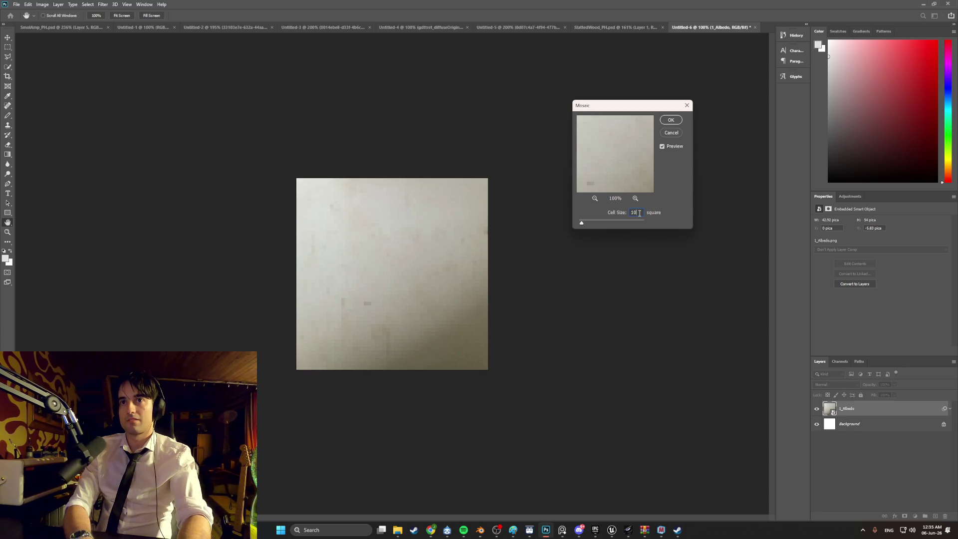
key(BackSpace)
text(6)
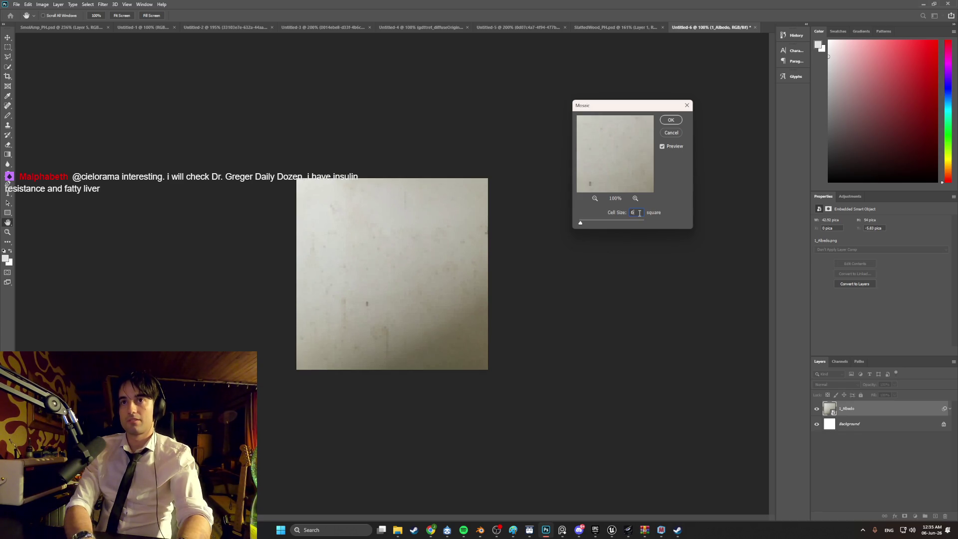
key(Up)
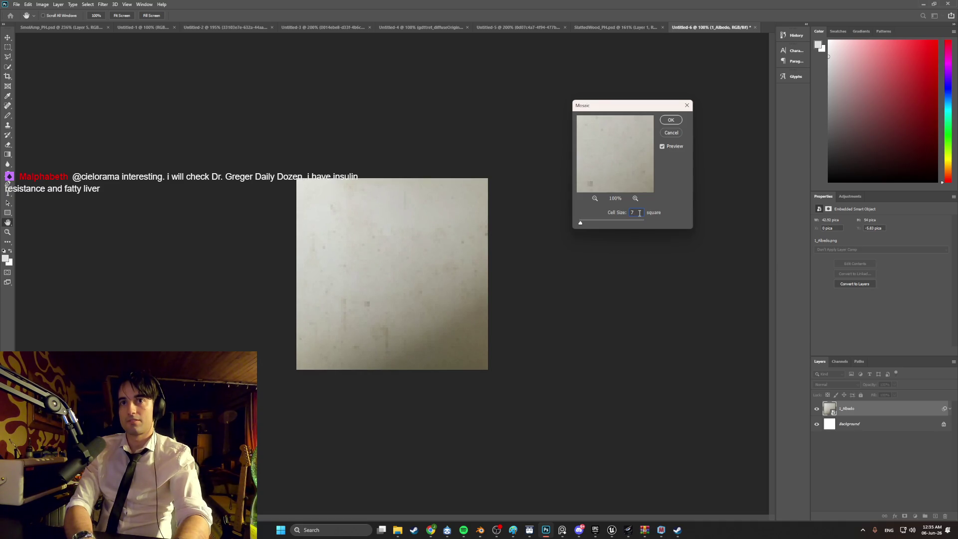
click(672, 123)
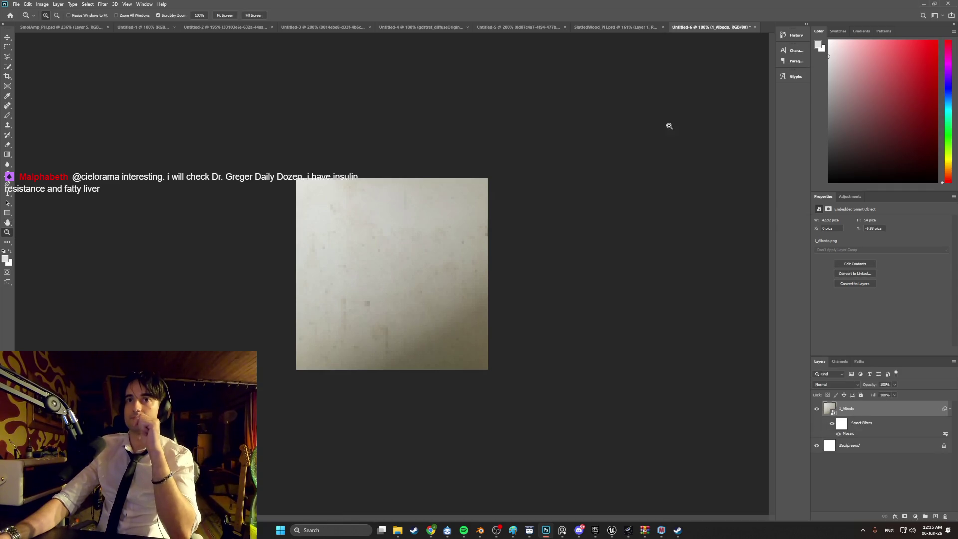
Quick-export the texture as PNG Fridge1_Texture into Desktop/Developin folders/WEEDMAN/PhotoshopFiles/Textures.
click(17, 5)
mouse_move(50, 113)
click(144, 114)
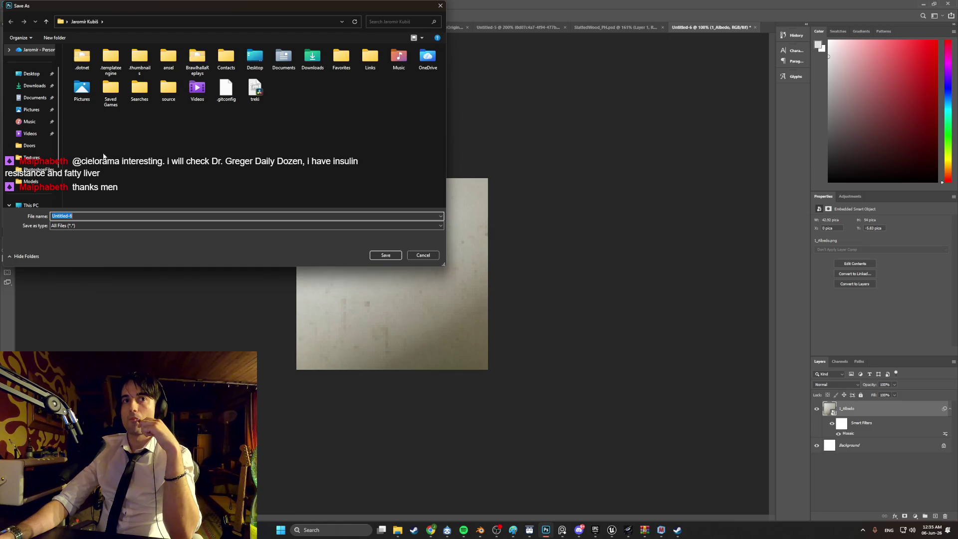
click(31, 73)
double_click(218, 65)
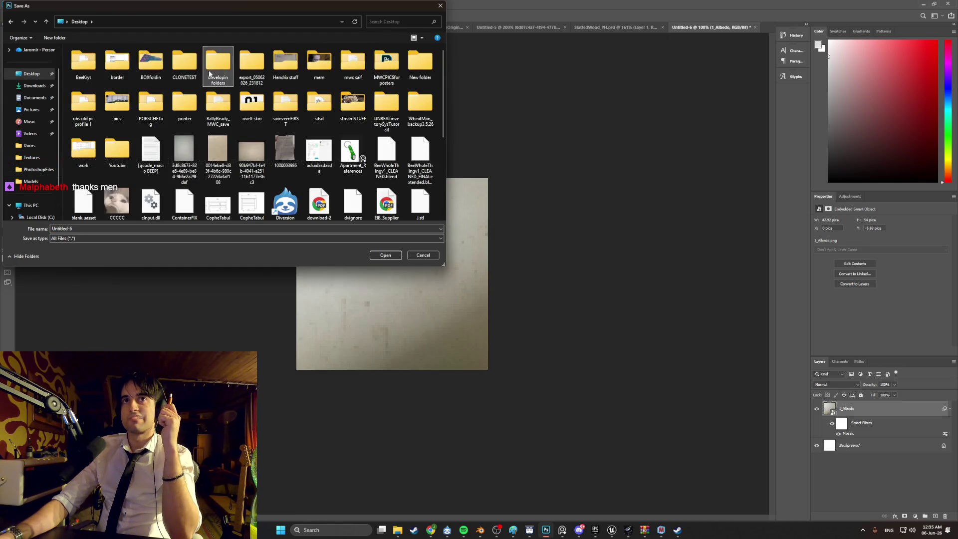
double_click(107, 173)
double_click(105, 102)
double_click(128, 75)
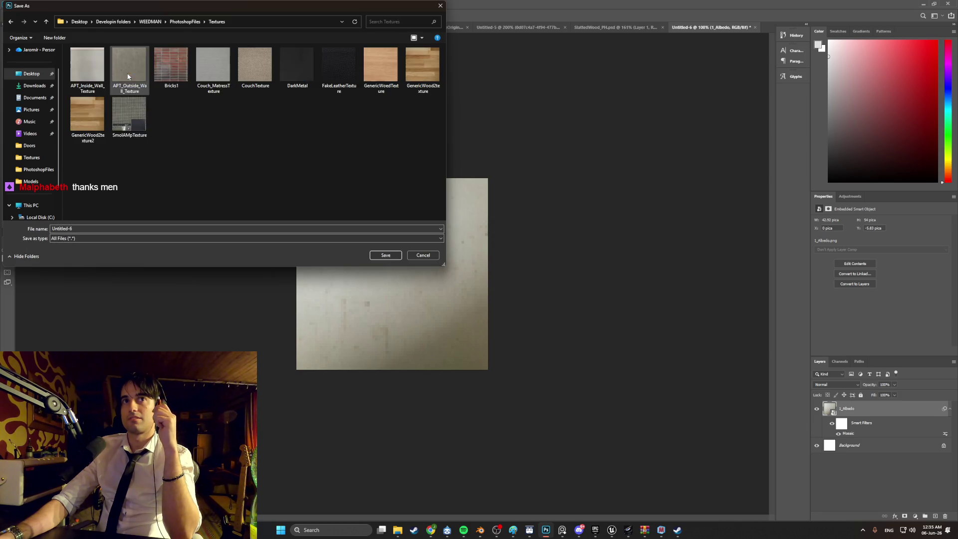
click(80, 228)
text(Fridge1_)
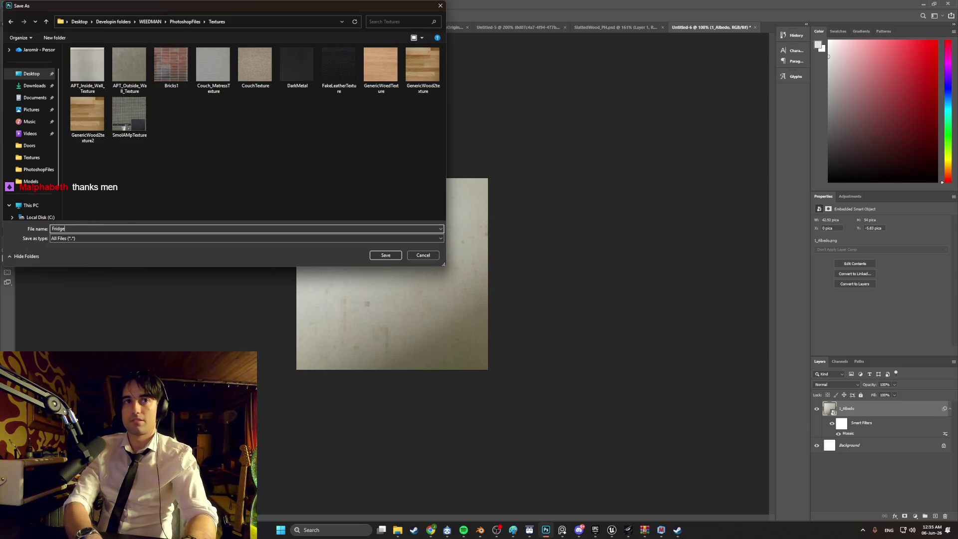
text(Textur)
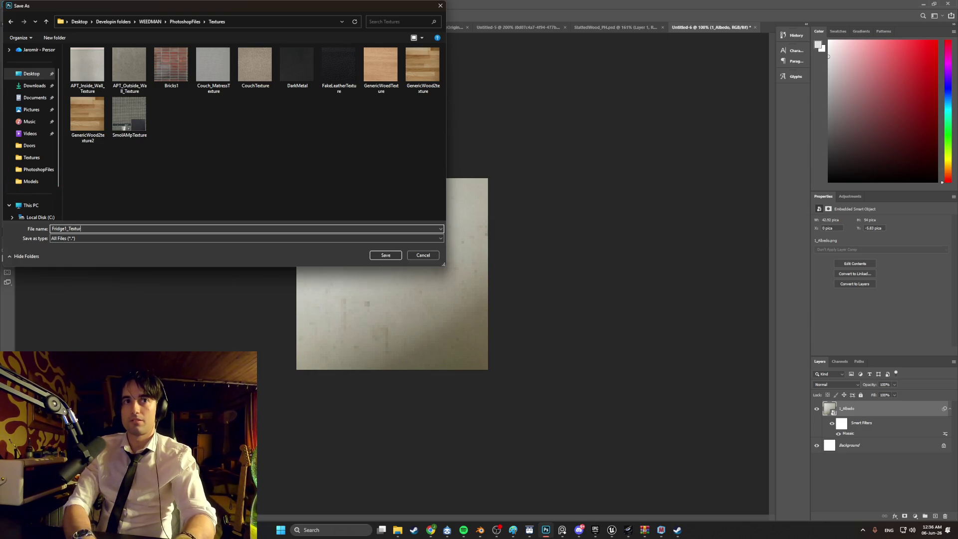
key(Return)
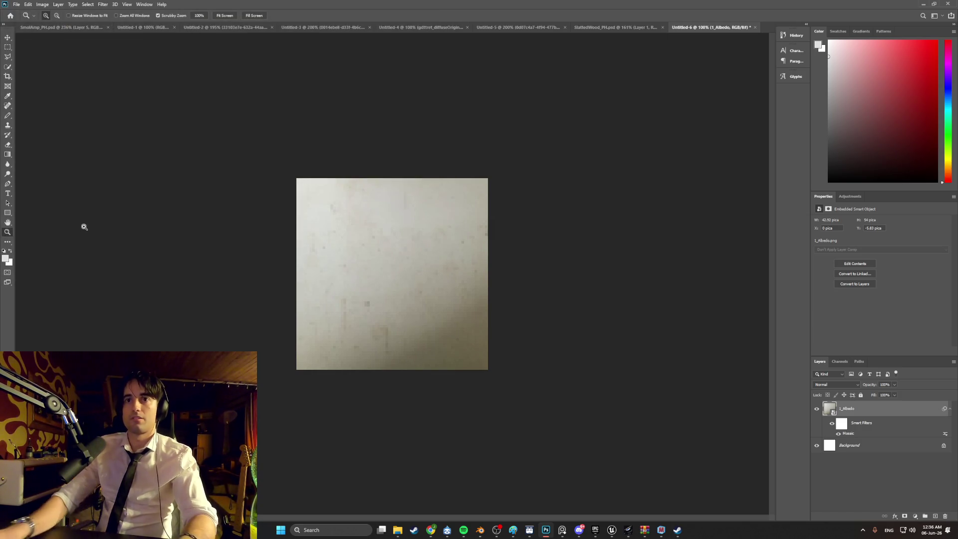
click(480, 532)
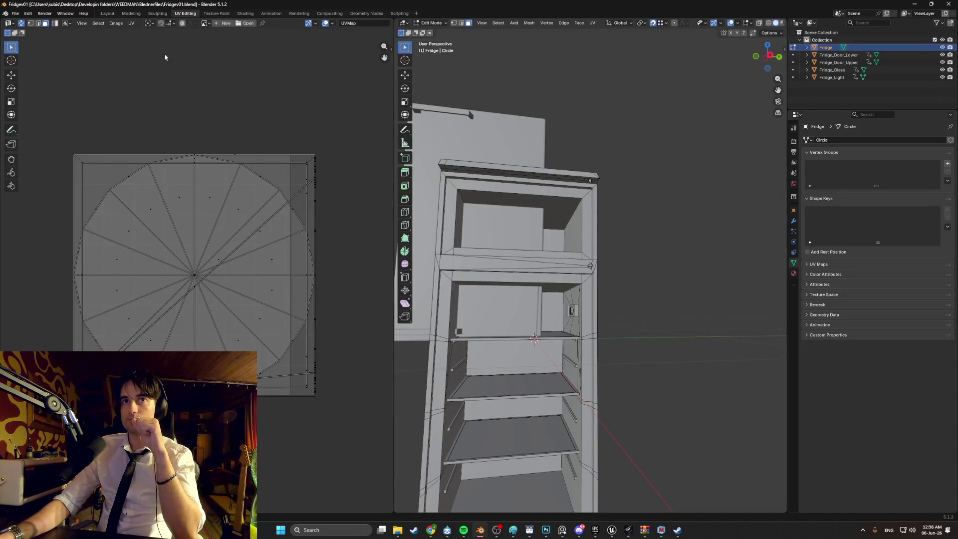
Load Fridge1_Texture.png into the UV editor, then select the lower door in Object Mode.
click(239, 25)
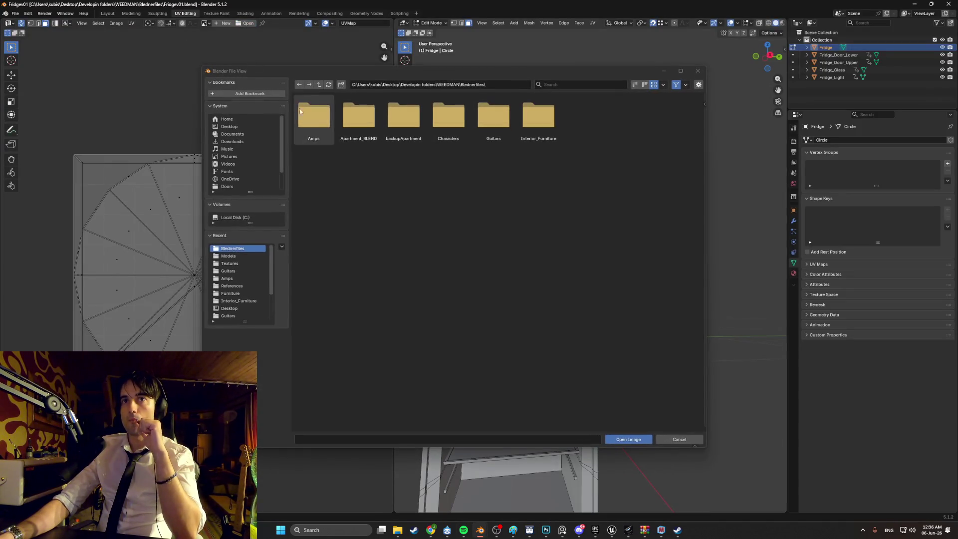
click(231, 263)
double_click(624, 123)
scroll(319, 295, down, 3)
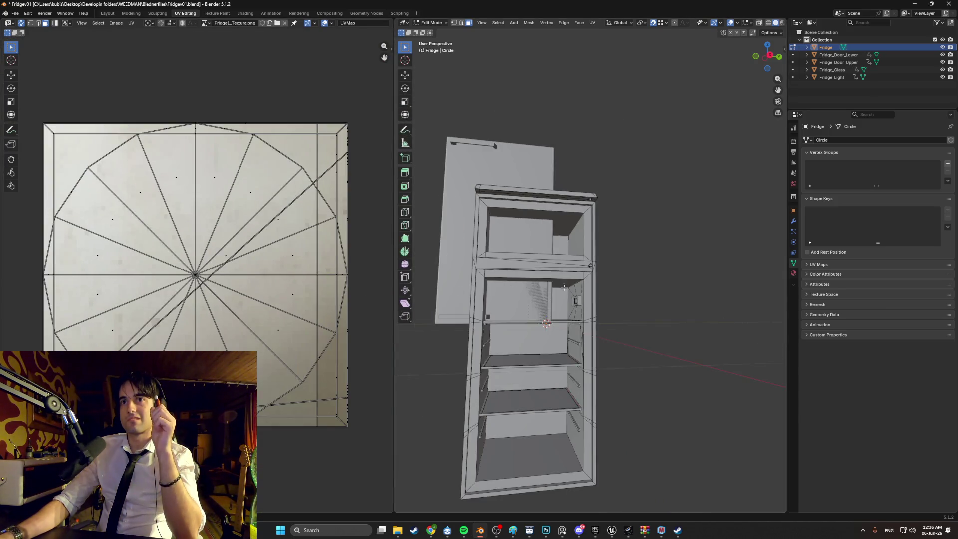
scroll(503, 219, down, 3)
key(Tab)
click(475, 194)
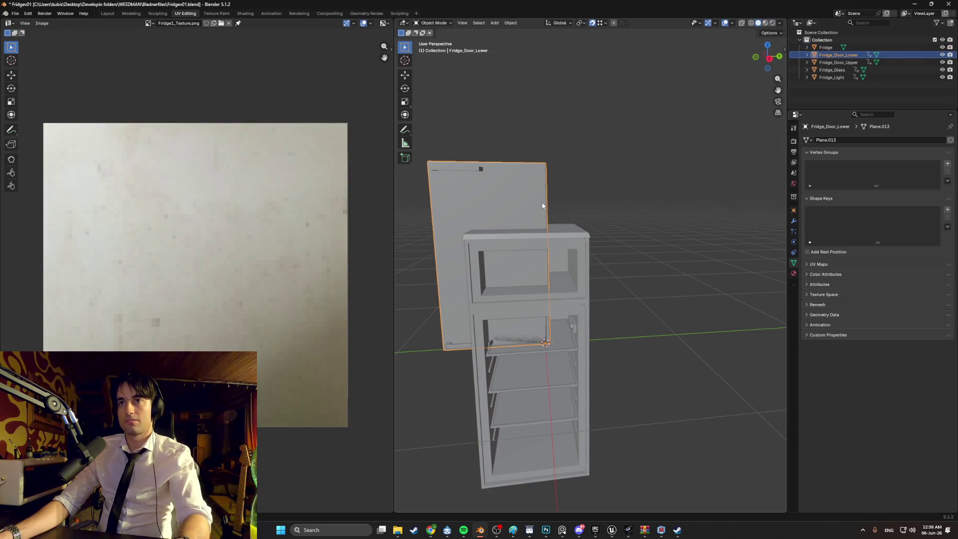
Create a new material for the lower door named Fridge_Material.
click(794, 274)
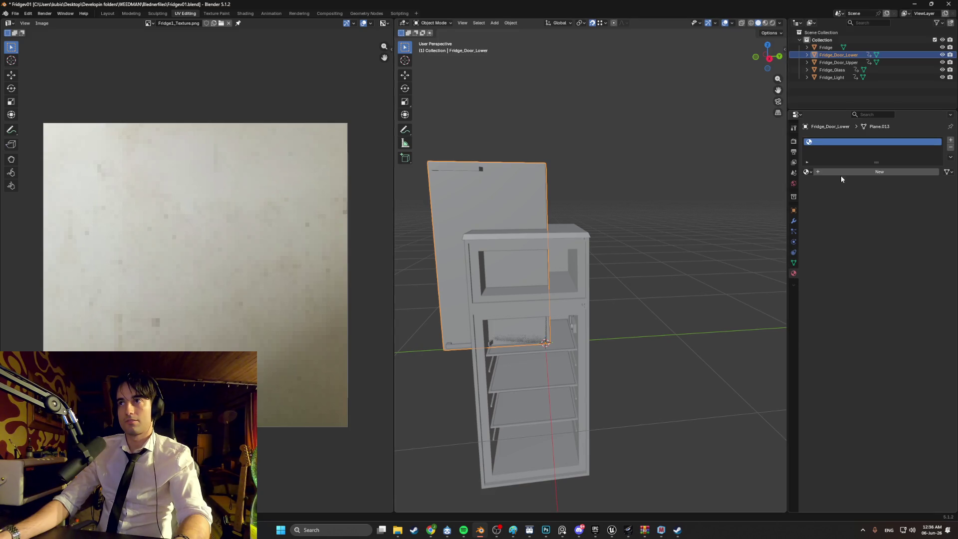
click(843, 173)
text(F)
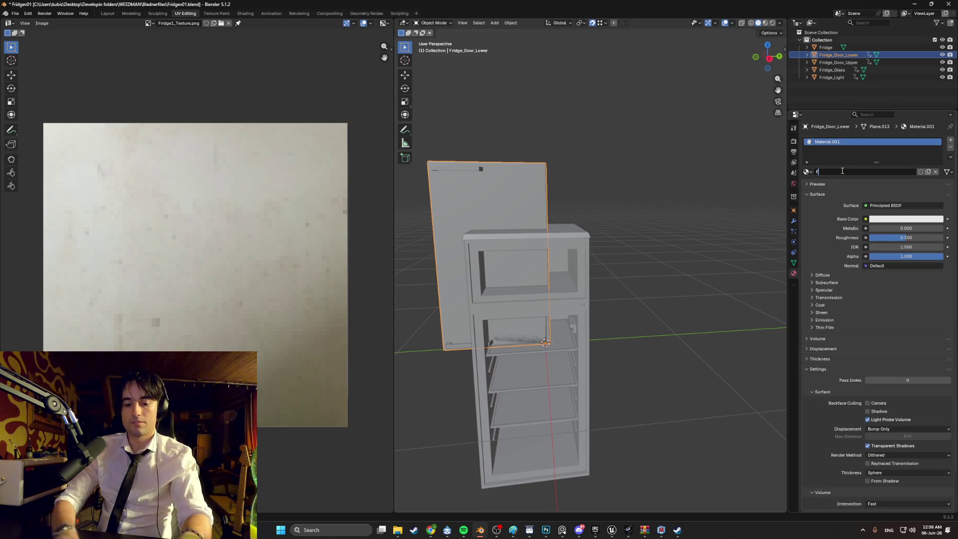
text(ridge_Material)
key(Return)
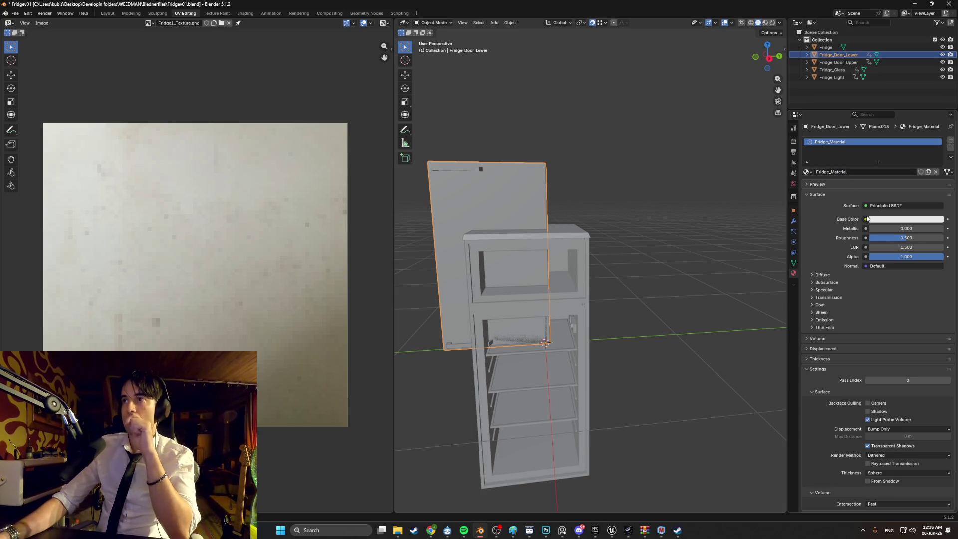
Set the material's Base Color to an Image Texture using Fridge1_Texture.png.
click(866, 219)
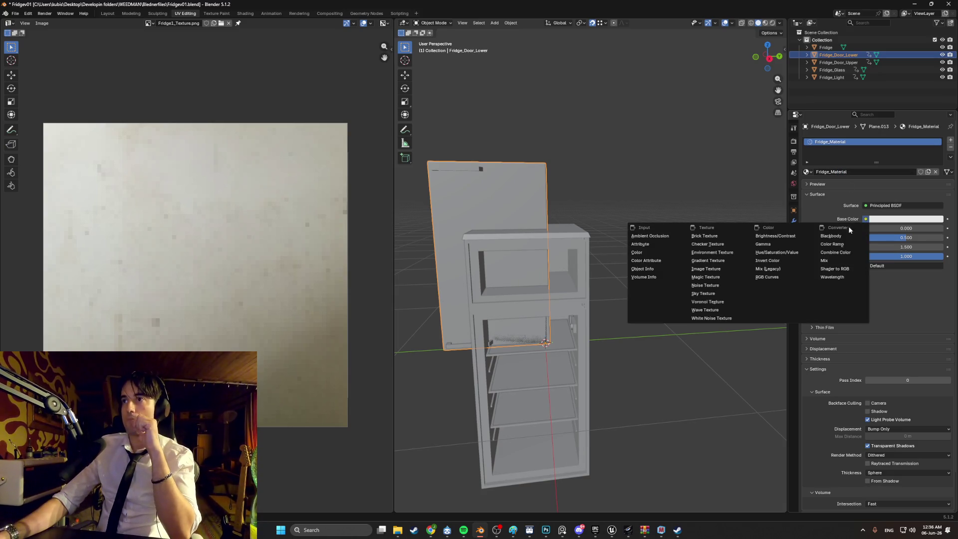
click(721, 269)
click(930, 230)
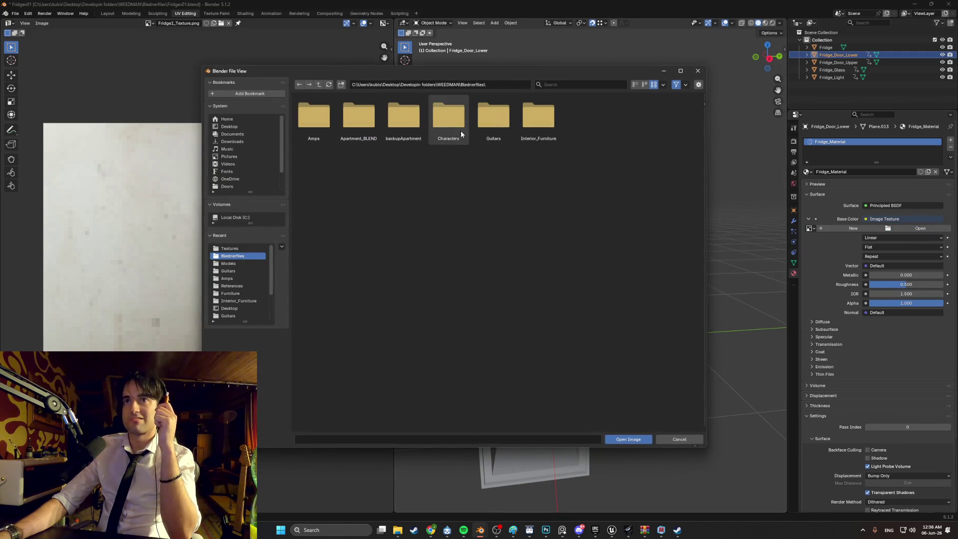
click(230, 248)
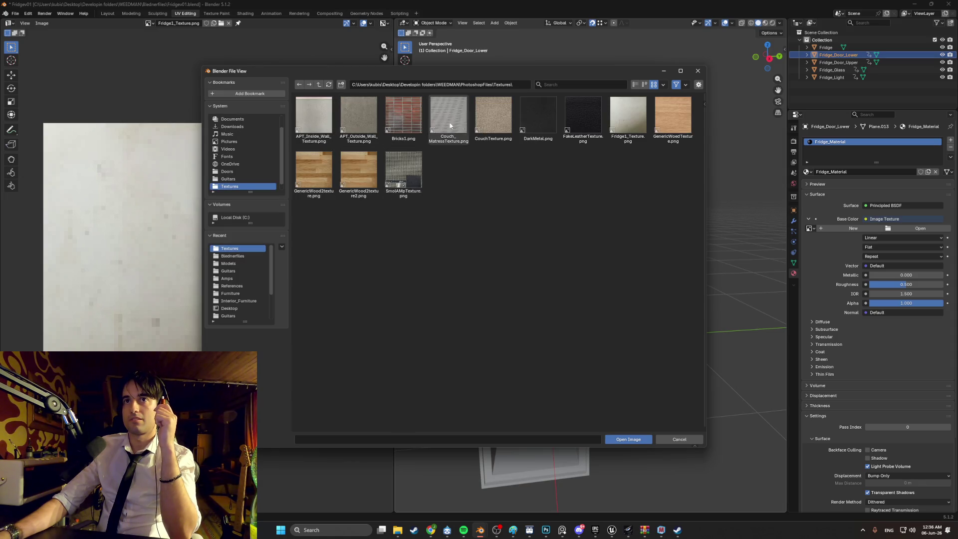
double_click(631, 123)
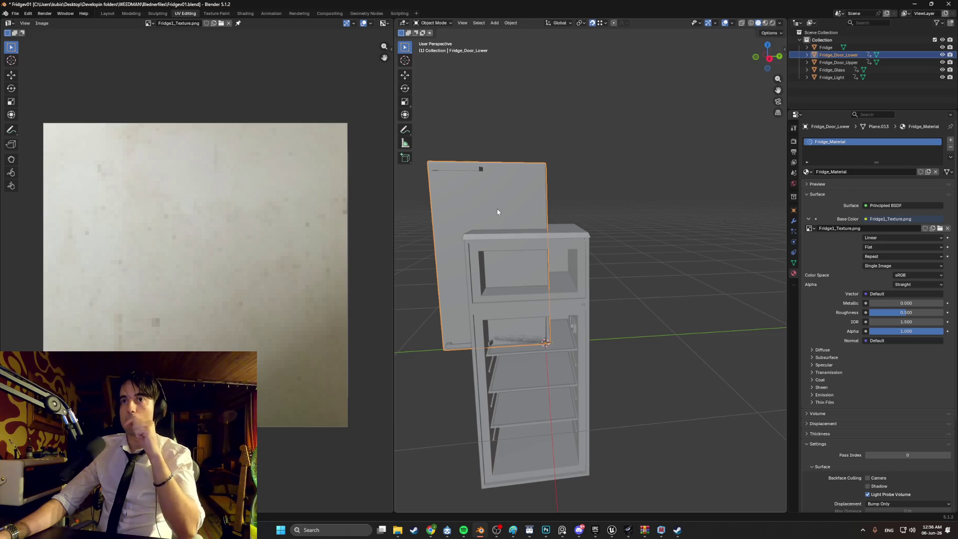
key(Tab)
key(a)
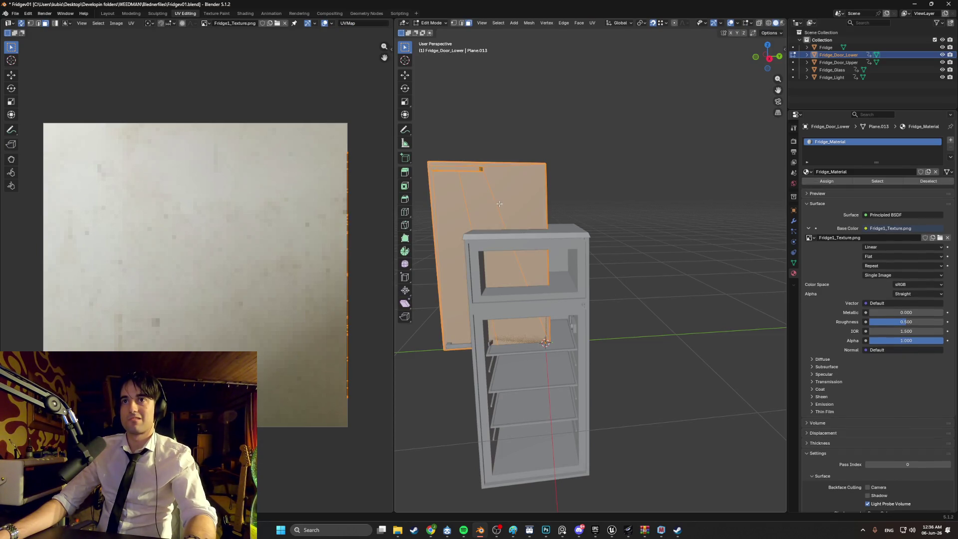
Hide the upper door, glass, light and body, then Smart UV Project the lower door.
drag(942, 62, 943, 77)
click(943, 48)
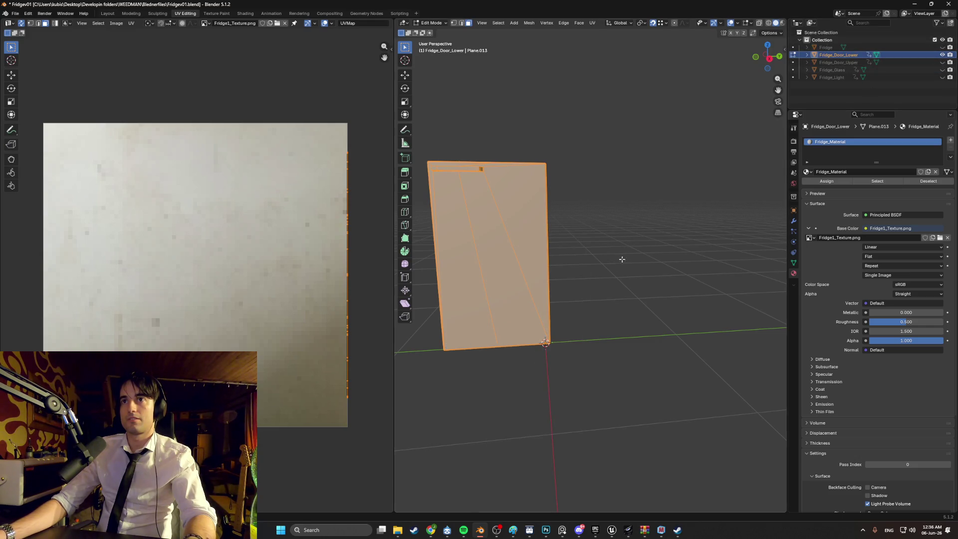
mouse_move(561, 263)
mouse_down()
mouse_move(635, 250)
mouse_move(604, 251)
mouse_up()
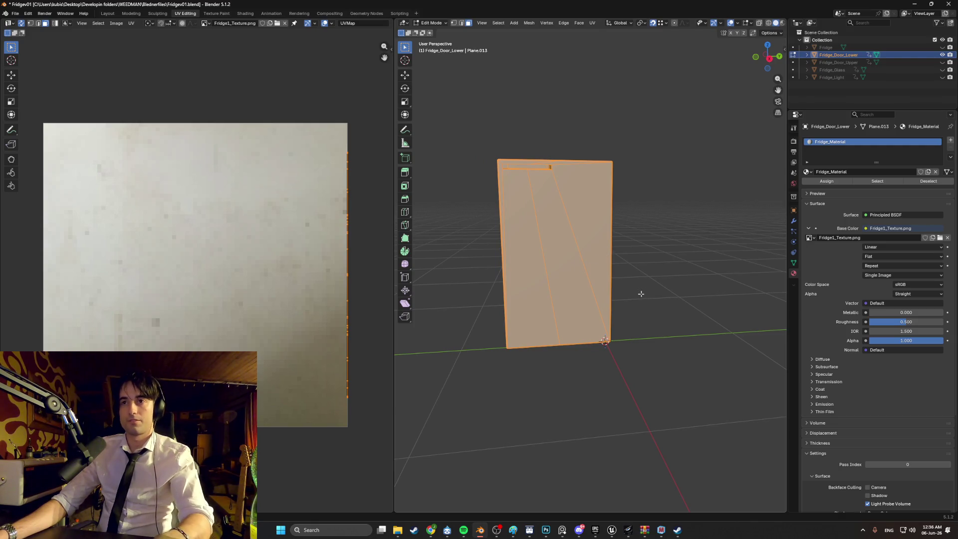
key(u)
click(624, 298)
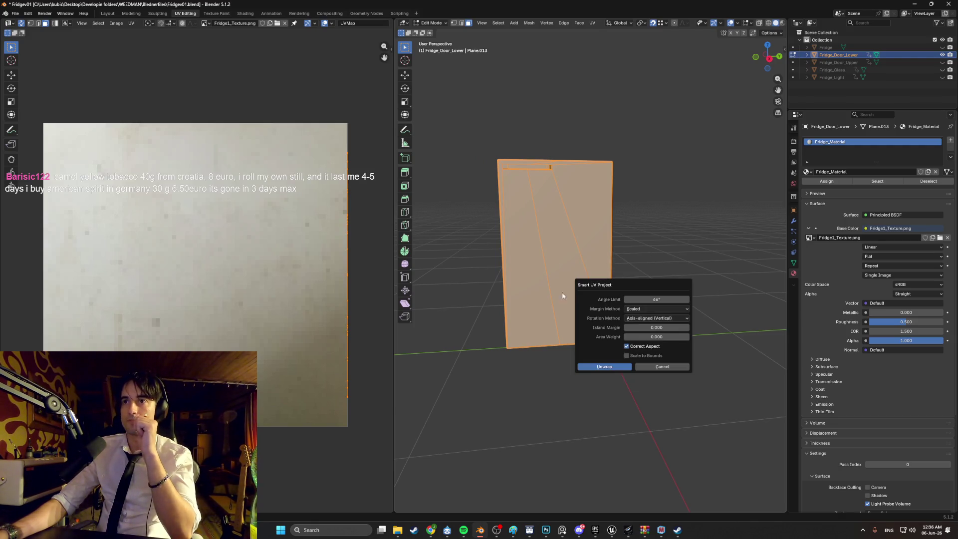
click(605, 367)
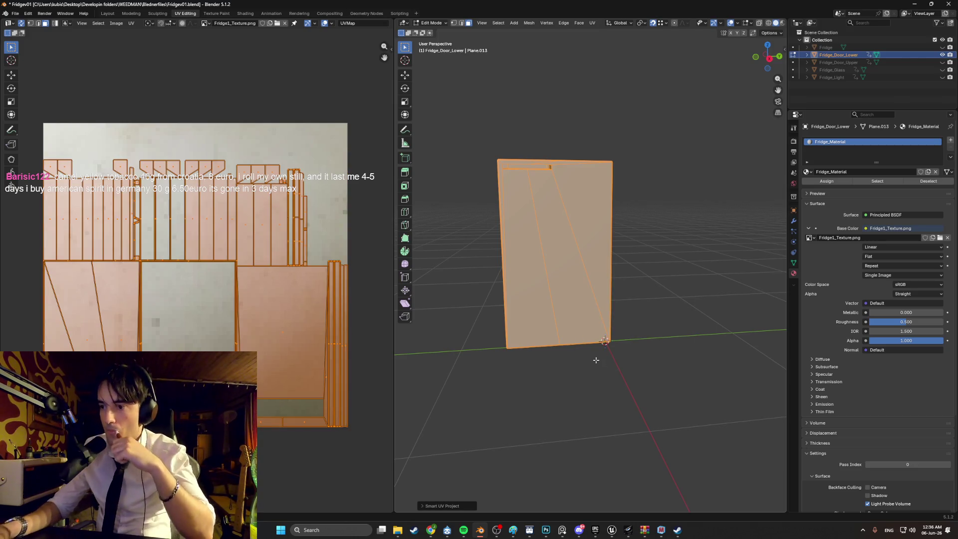
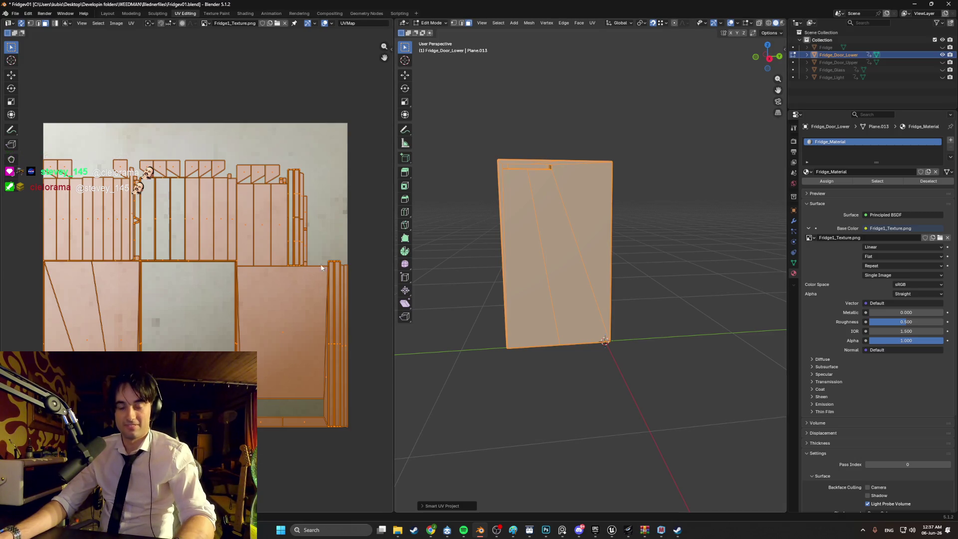
Switch the viewport to Material Preview so the door shows Fridge1_Texture.png.
key(z)
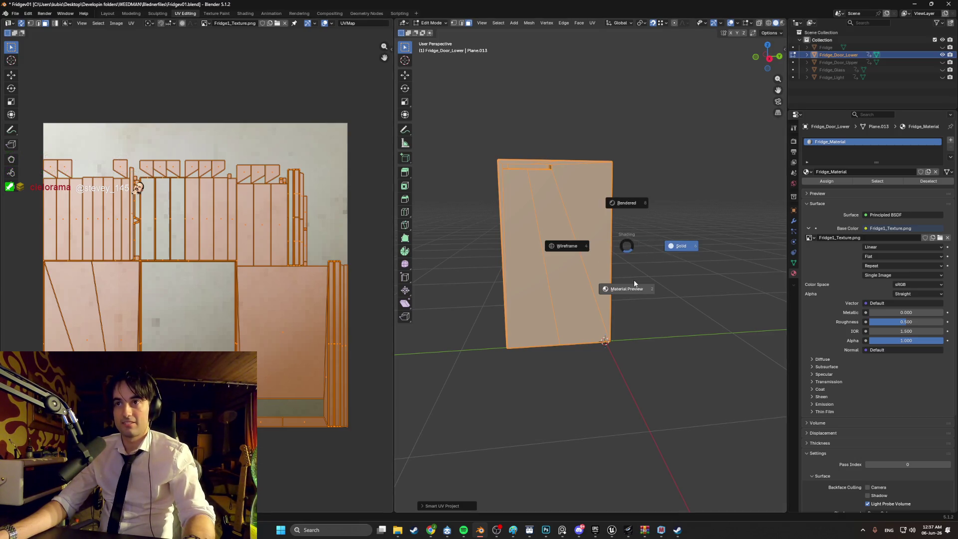
click(632, 275)
scroll(633, 275, up, 3)
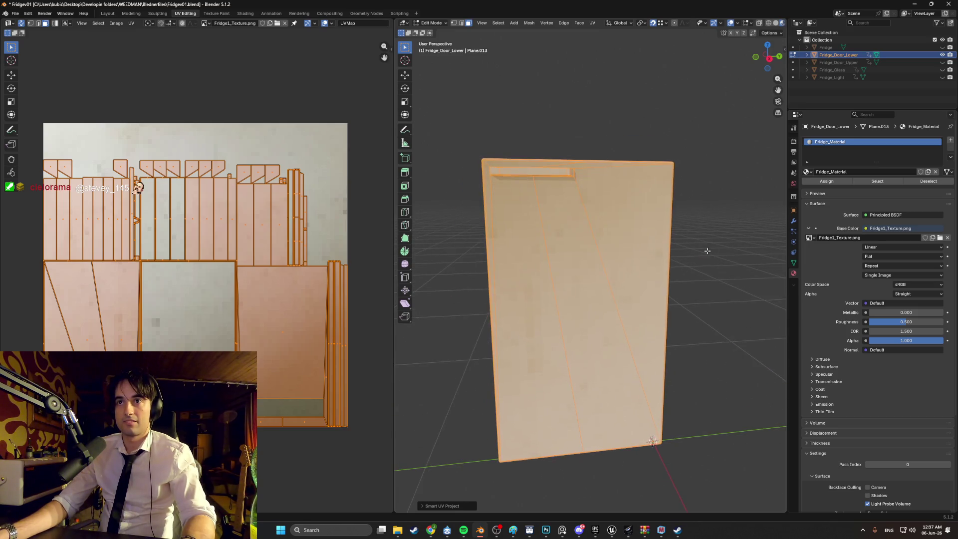
Deselect all the door's geometry and zoom in on the door edge.
key(alt+a)
mouse_move(688, 263)
mouse_down()
mouse_move(685, 253)
mouse_move(695, 253)
mouse_move(684, 240)
mouse_move(724, 305)
mouse_move(683, 276)
mouse_move(534, 269)
mouse_move(555, 247)
mouse_up()
scroll(545, 260, up, 5)
scroll(551, 250, up, 5)
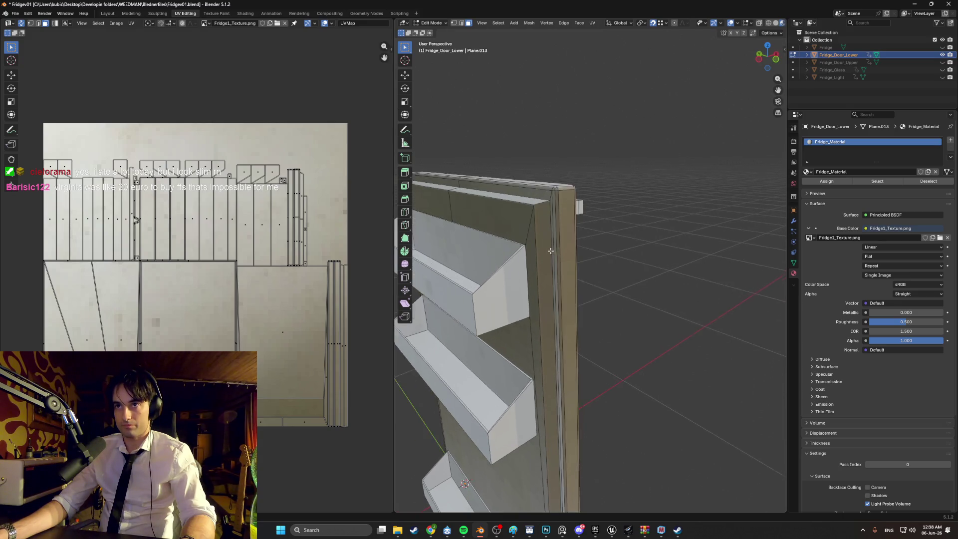
Select the door's side-edge faces, orbiting around the rim to reach each one.
mouse_move(544, 254)
mouse_down()
mouse_move(585, 258)
mouse_move(541, 221)
mouse_up()
click(584, 239)
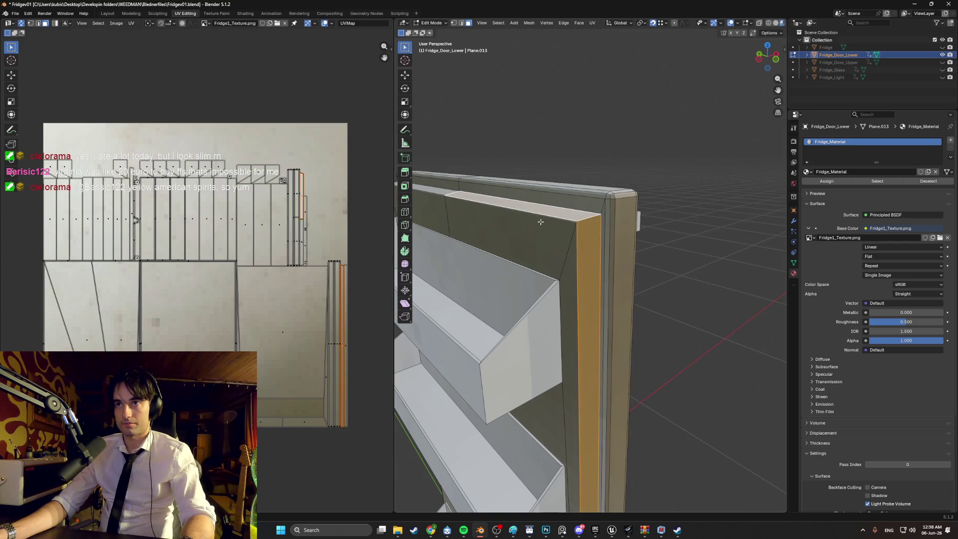
key(KP_4)
key(KP_4)
key(KP_4)
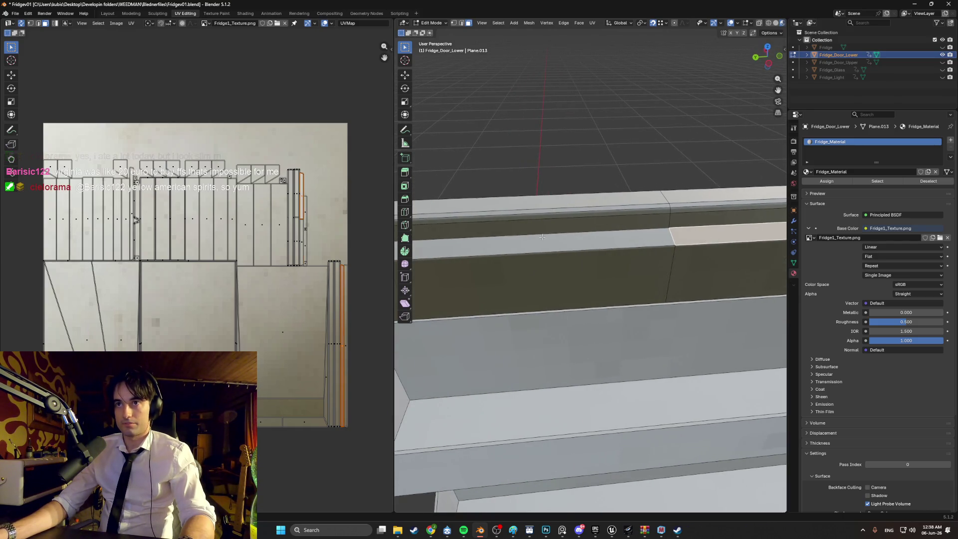
key(KP_8)
key(KP_8)
key(KP_8)
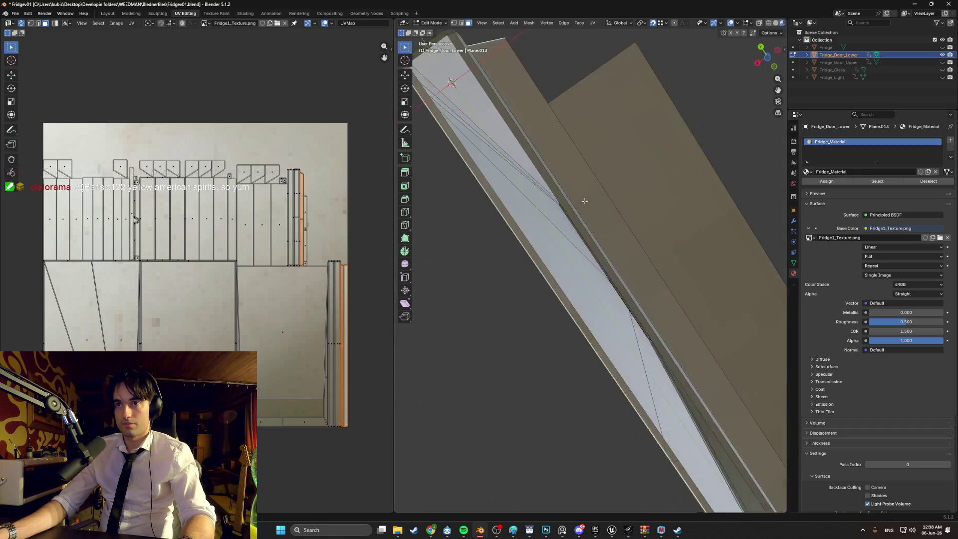
key(KP_2)
key(KP_2)
shift+click(514, 246)
key(KP_8)
key(KP_8)
key(KP_8)
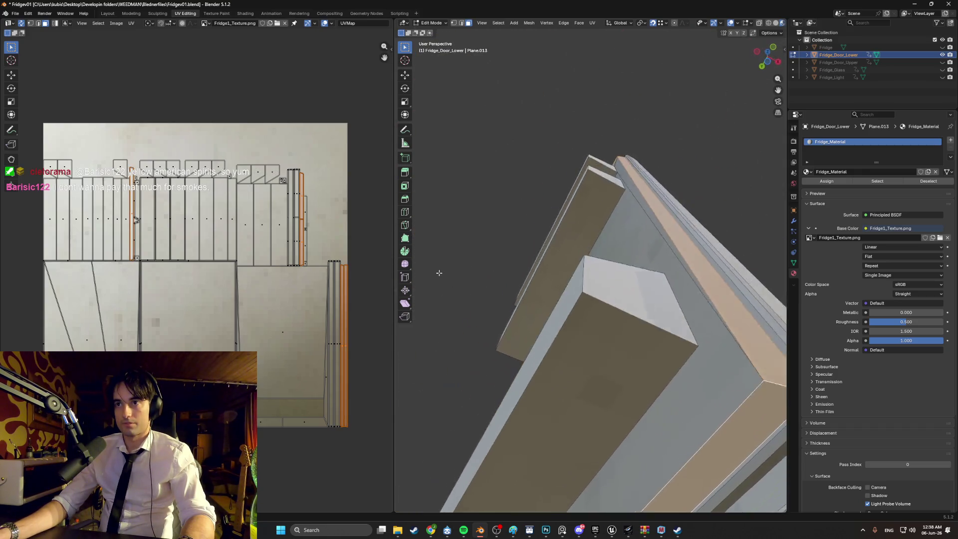
key(KP_8)
Unwrap the selected edge faces with Smart UV Project.
key(u)
click(445, 295)
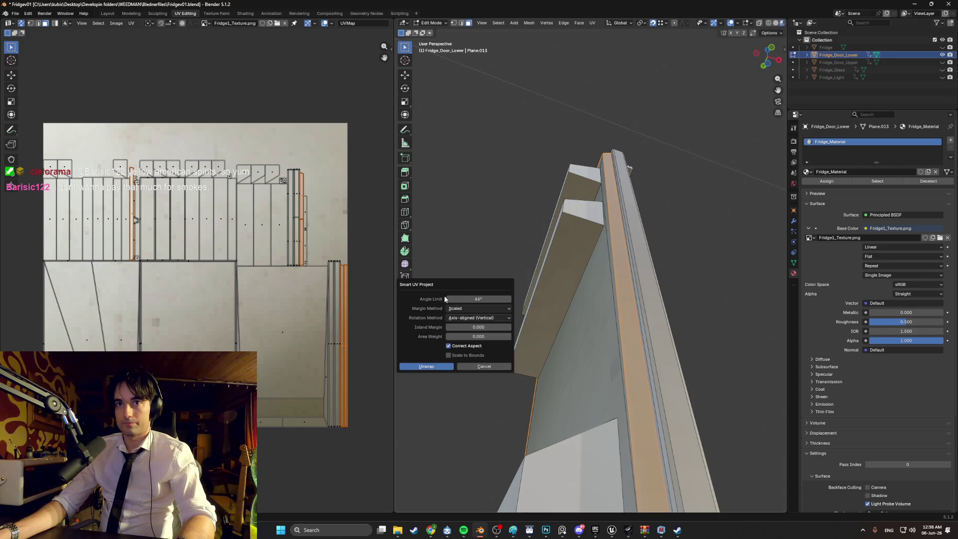
click(427, 366)
scroll(221, 309, up, 2)
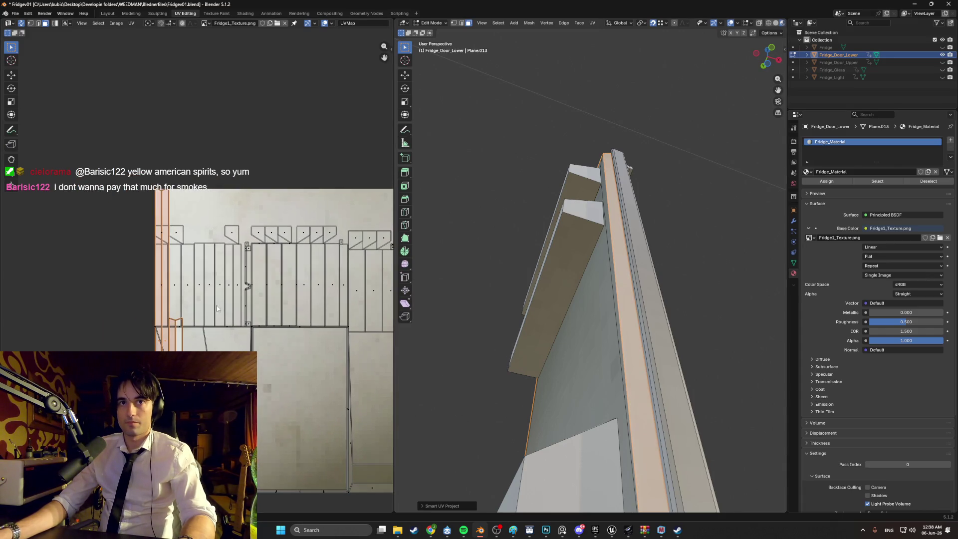
Move the rim UV island to a new spot on the fridge texture.
key(g)
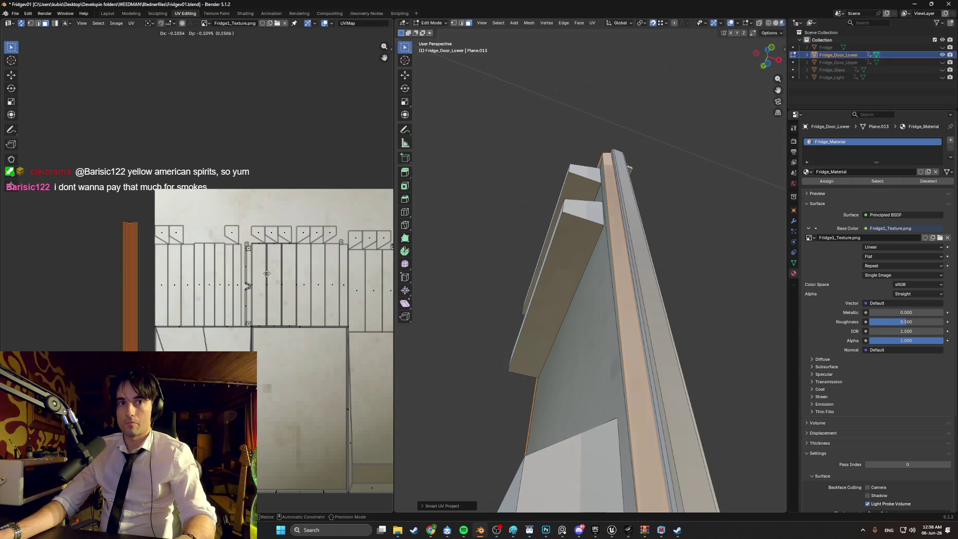
click(249, 284)
scroll(203, 209, up, 3)
drag(203, 210, 219, 186)
Shrink the island to a thin sliver, drop it on a plain texture patch, and deselect.
key(s)
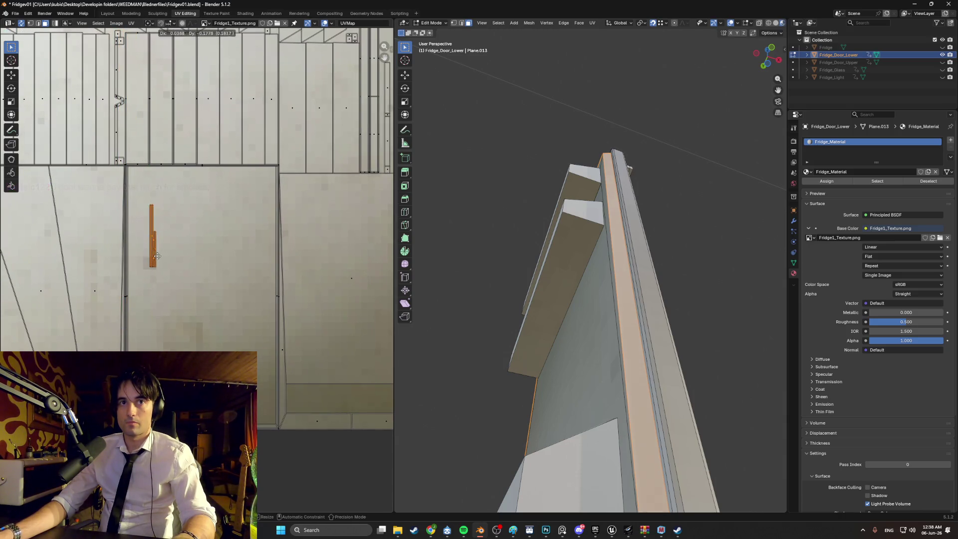
scroll(154, 261, up, 6)
key(s)
key(g)
click(232, 283)
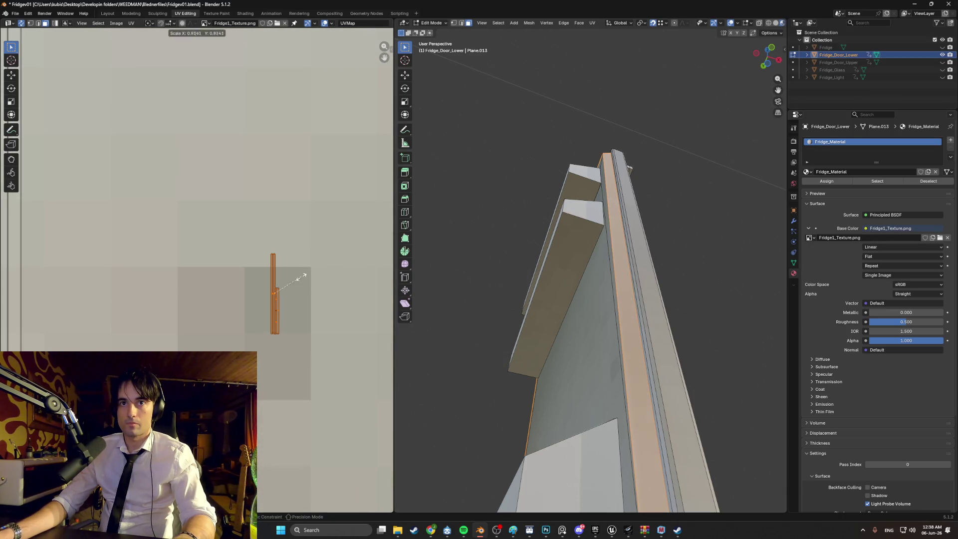
key(alt+a)
Open the Shading workspace to reach the image texture node's interpolation setting.
drag(542, 299, 697, 291)
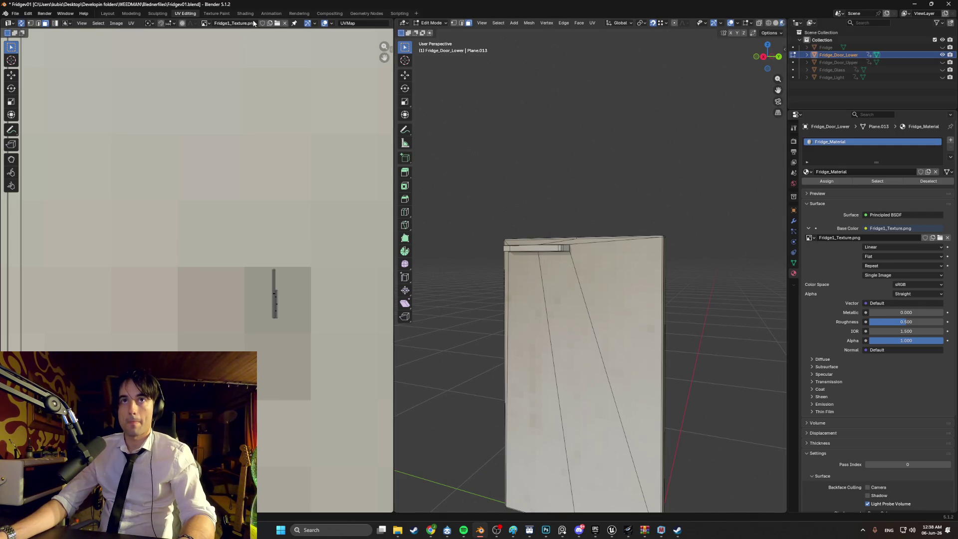
click(245, 13)
click(342, 406)
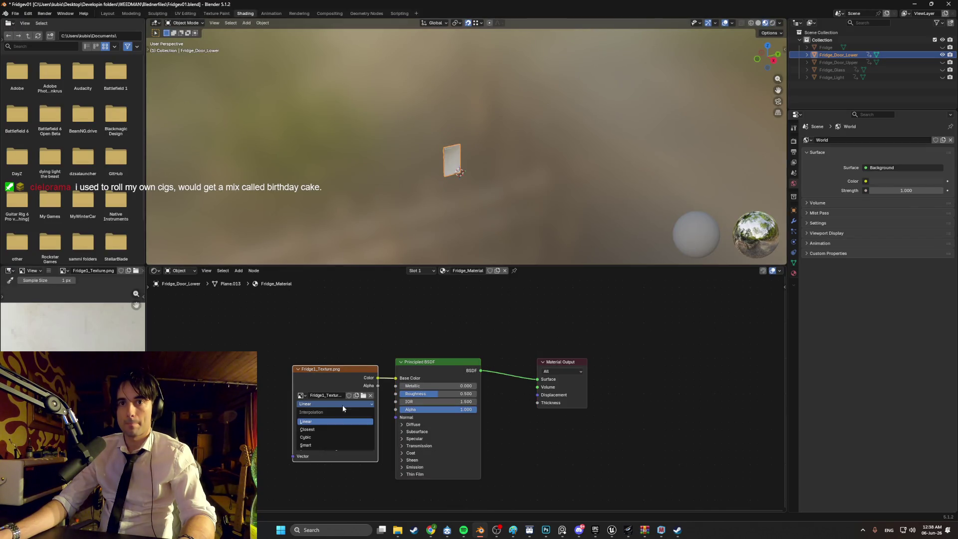
Set Fridge1_Texture.png interpolation to Closest and view the crisp door in Modeling.
click(336, 428)
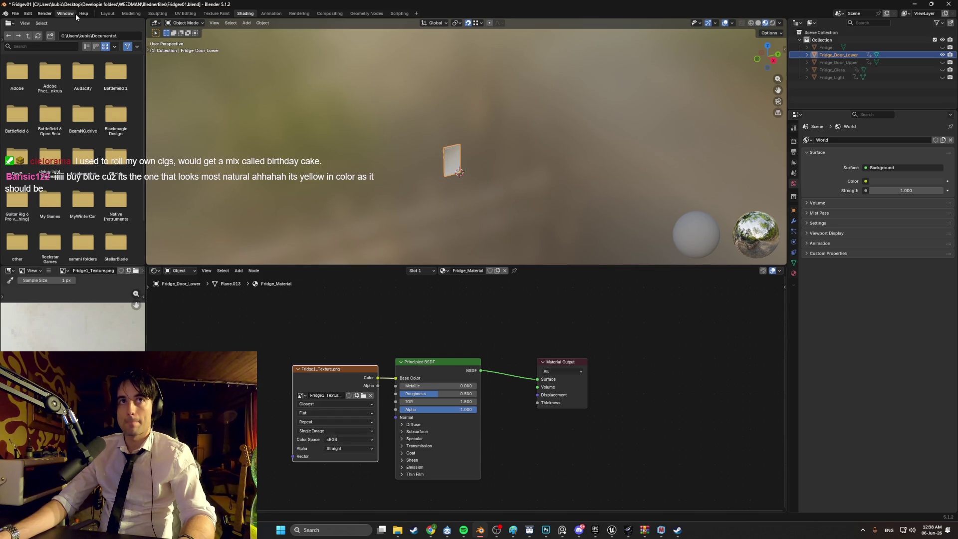
click(131, 13)
scroll(374, 249, up, 5)
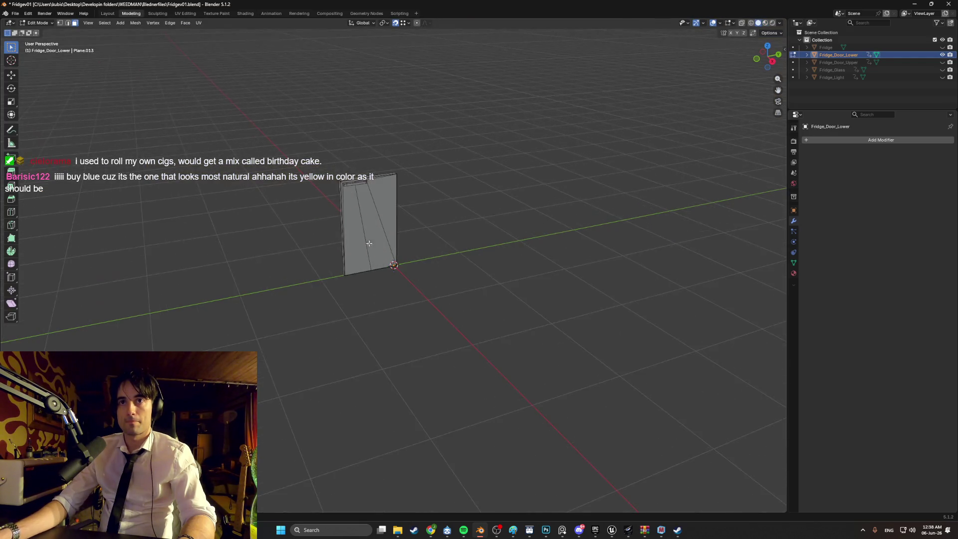
mouse_move(371, 243)
mouse_down()
mouse_move(426, 237)
mouse_move(460, 297)
mouse_move(416, 247)
mouse_up()
Toggle out of and back into Edit Mode, then return to the UV Editing workspace.
key(Tab)
scroll(586, 193, up, 3)
mouse_move(586, 195)
mouse_down()
mouse_move(511, 197)
mouse_move(522, 177)
mouse_move(476, 179)
mouse_move(499, 203)
mouse_move(537, 205)
mouse_move(524, 218)
mouse_move(531, 209)
mouse_move(517, 205)
mouse_move(452, 204)
mouse_move(448, 186)
mouse_move(492, 208)
mouse_move(471, 221)
mouse_move(349, 205)
mouse_move(462, 214)
mouse_move(507, 194)
mouse_move(445, 216)
mouse_move(406, 246)
mouse_move(402, 201)
mouse_move(407, 221)
mouse_move(259, 100)
mouse_move(182, 57)
mouse_up()
key(Tab)
scroll(328, 156, down, 5)
click(185, 14)
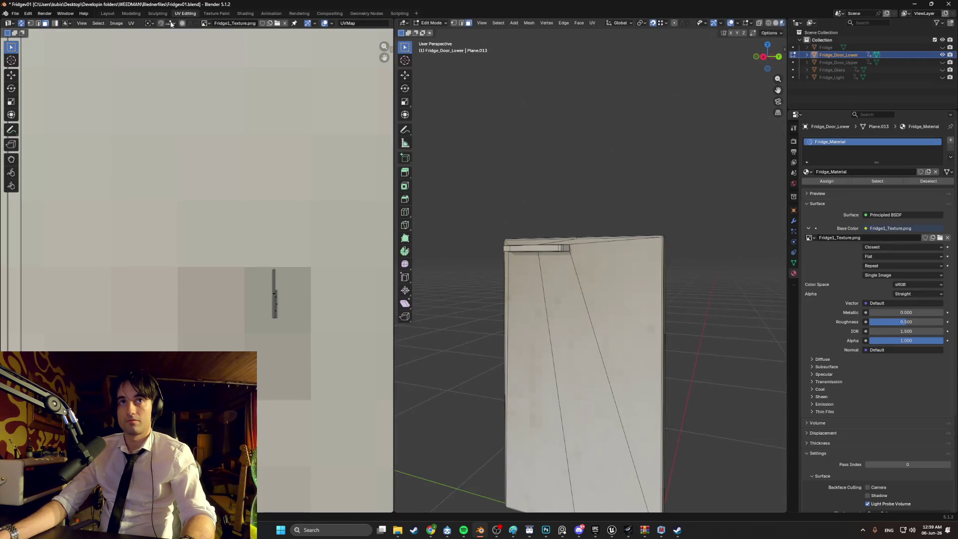
Load DarkMetal.png into the UV editor.
click(206, 24)
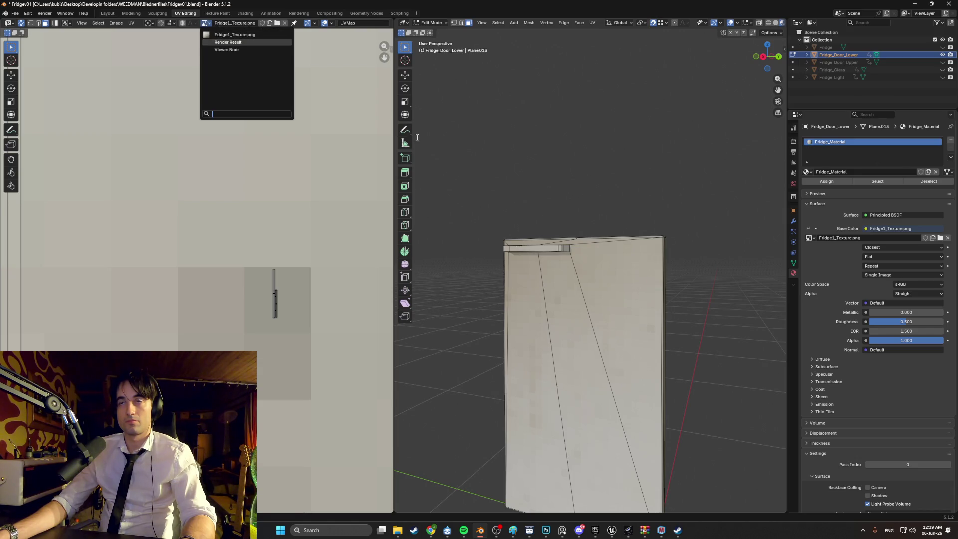
scroll(549, 175, up, 8)
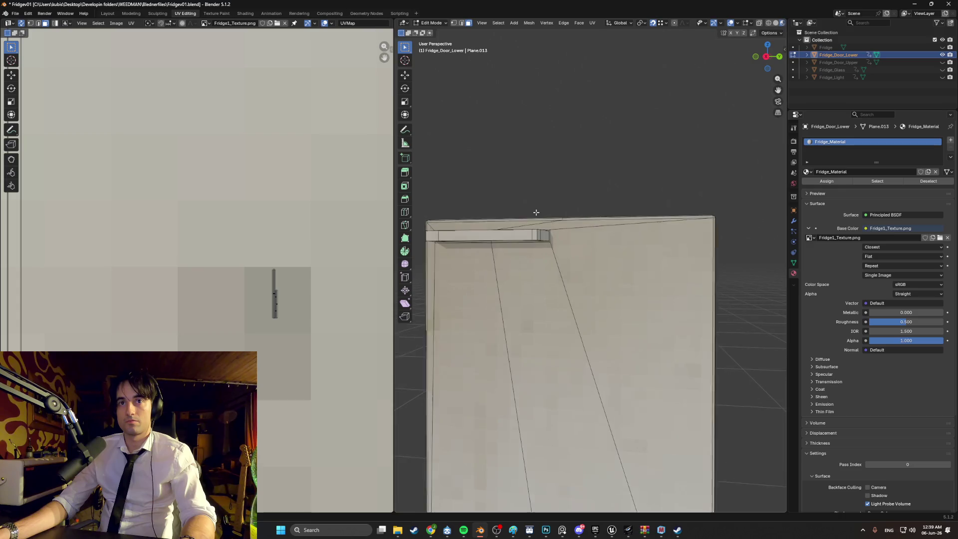
click(278, 23)
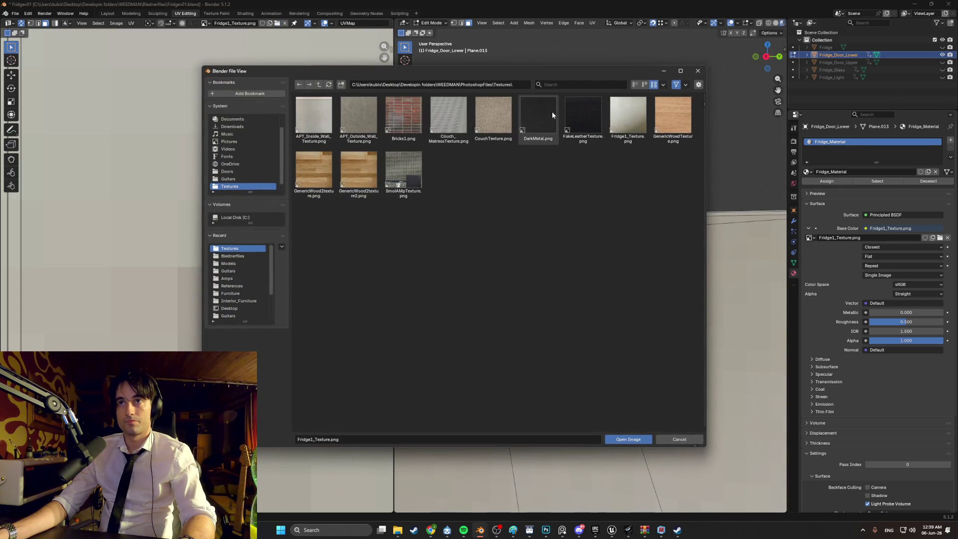
double_click(552, 112)
scroll(280, 209, down, 2)
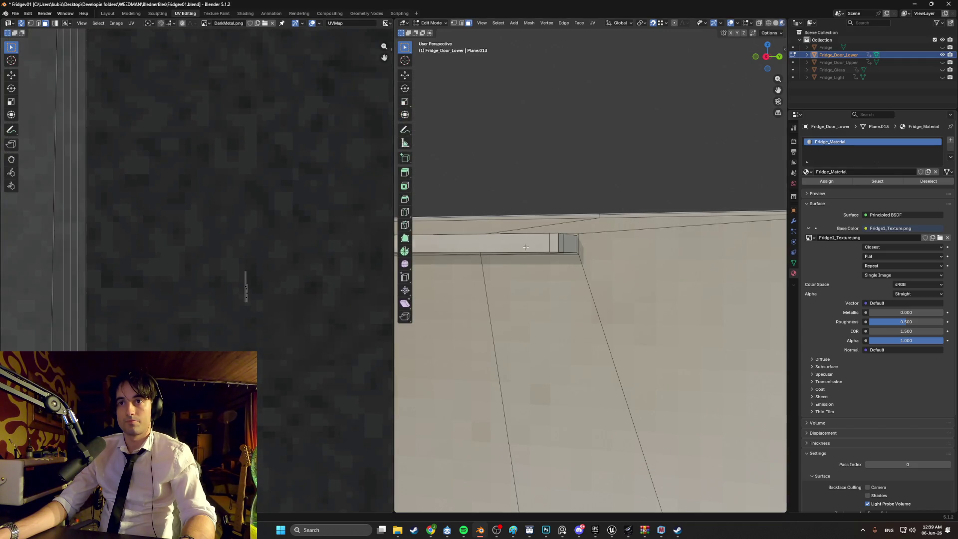
Select the handle bar's front, underside and end faces.
drag(526, 247, 542, 268)
click(536, 242)
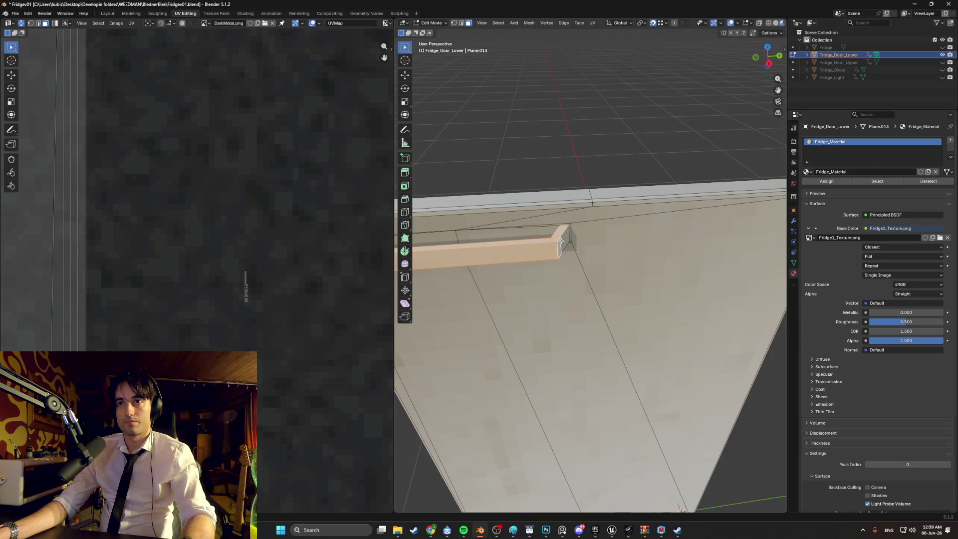
drag(553, 236, 637, 198)
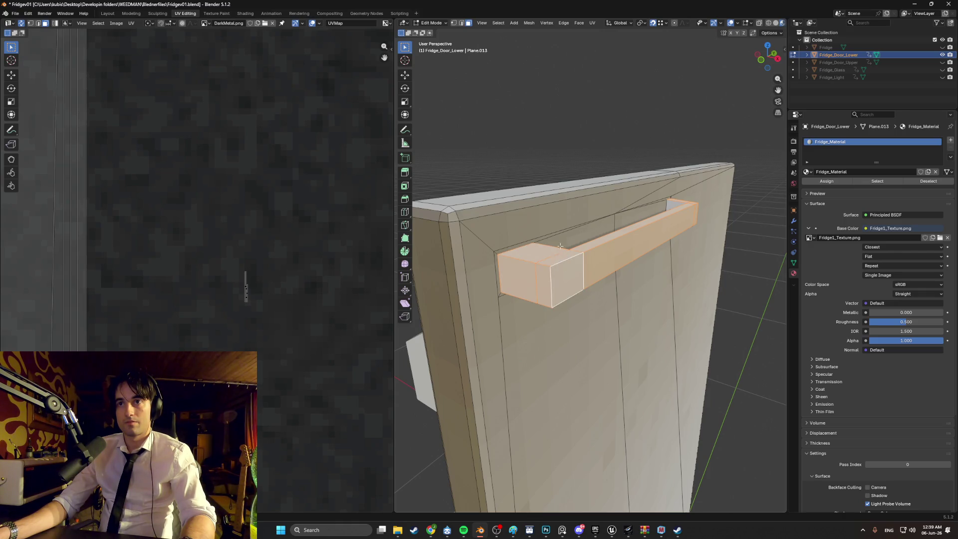
drag(523, 264, 563, 173)
shift+click(564, 125)
shift+click(602, 118)
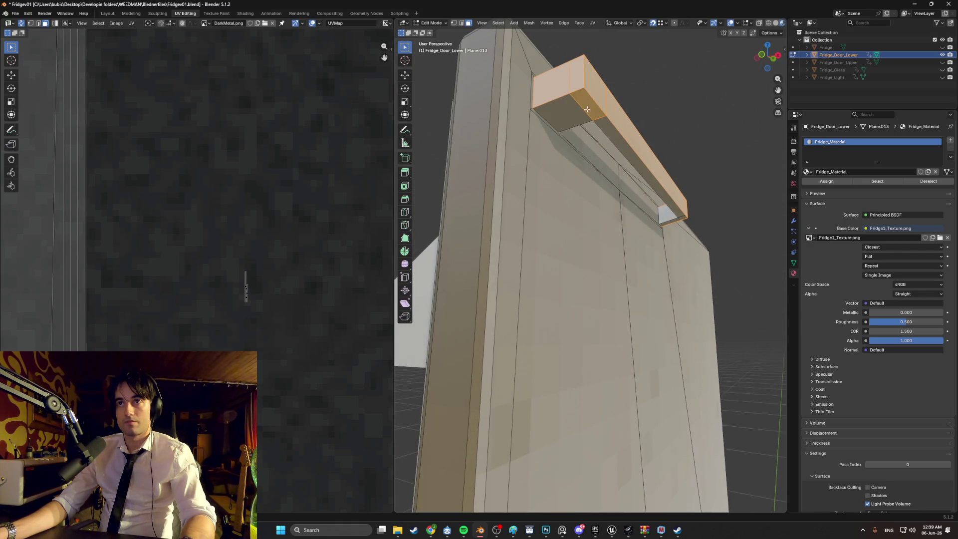
shift+click(588, 109)
shift+click(579, 115)
mouse_move(609, 132)
mouse_down()
mouse_move(669, 211)
mouse_move(569, 248)
mouse_up()
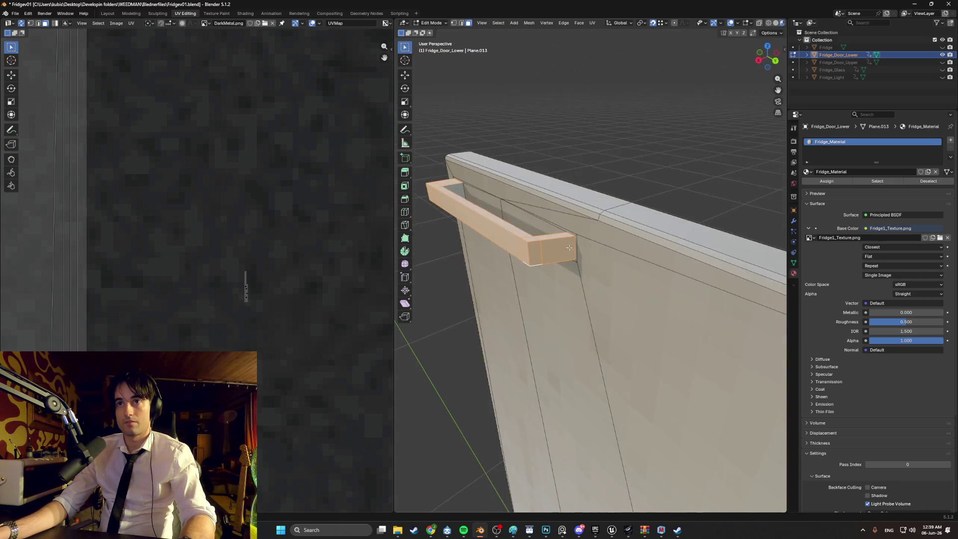
drag(455, 187, 565, 199)
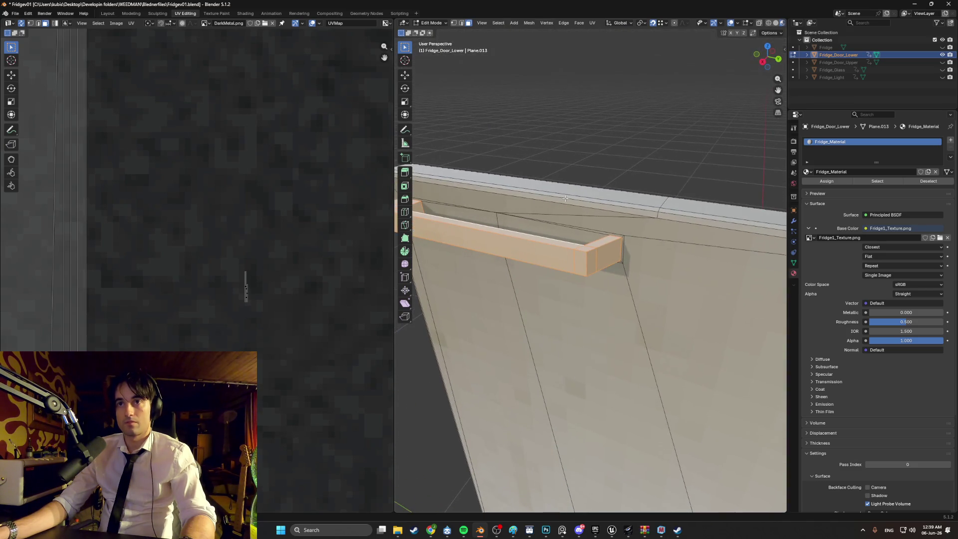
Unwrap the handle faces with Smart UV Project.
key(u)
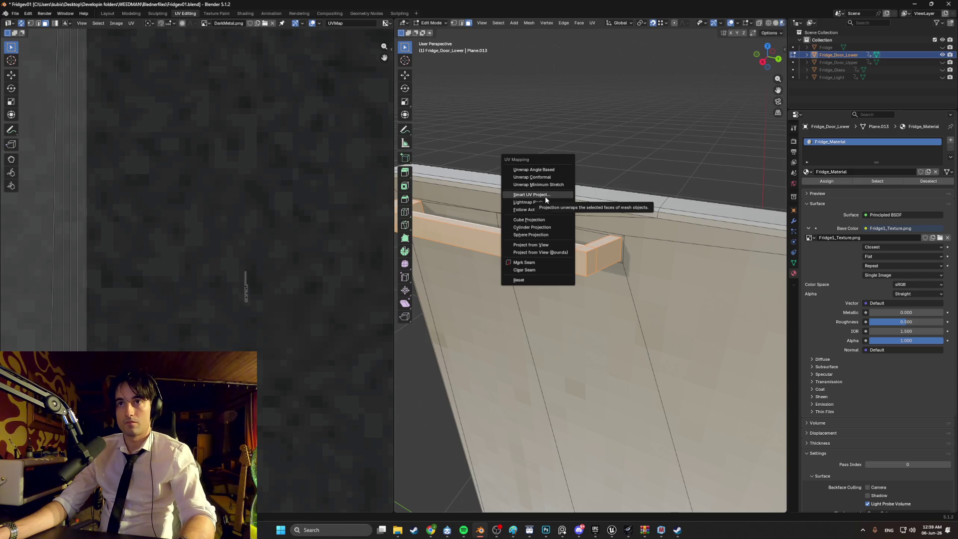
click(545, 196)
click(532, 268)
scroll(257, 229, down, 5)
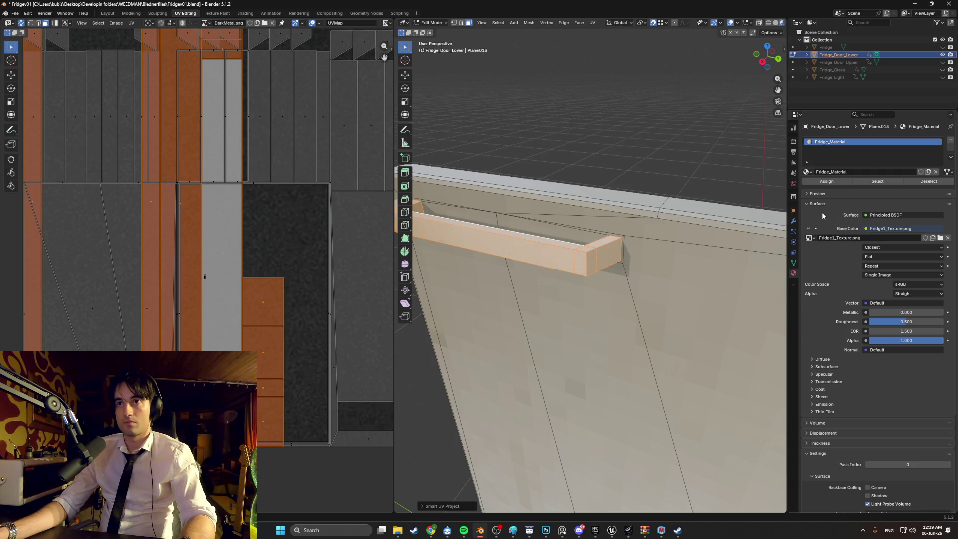
scroll(244, 228, down, 3)
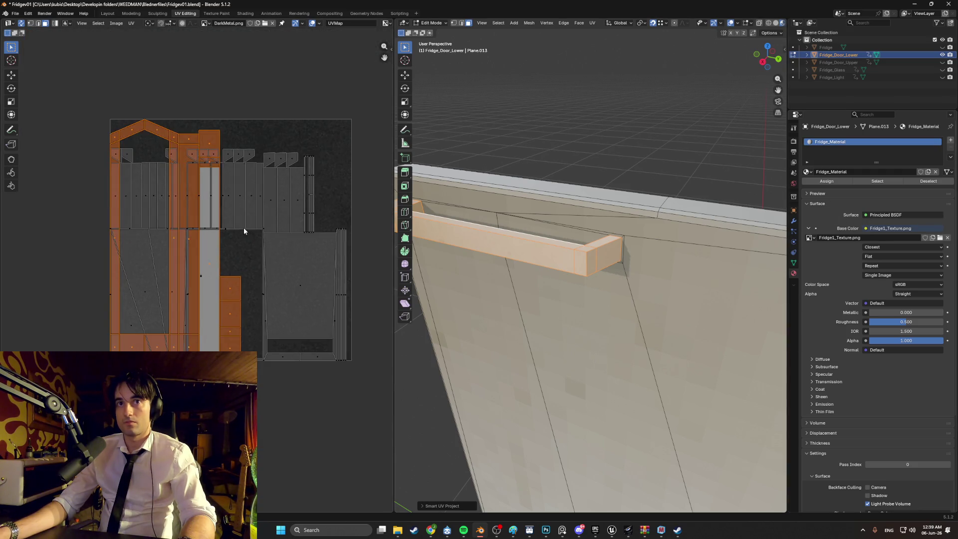
Create a new material named Fridge_Handle_Material and assign it to the handle faces.
click(950, 141)
click(844, 187)
double_click(844, 187)
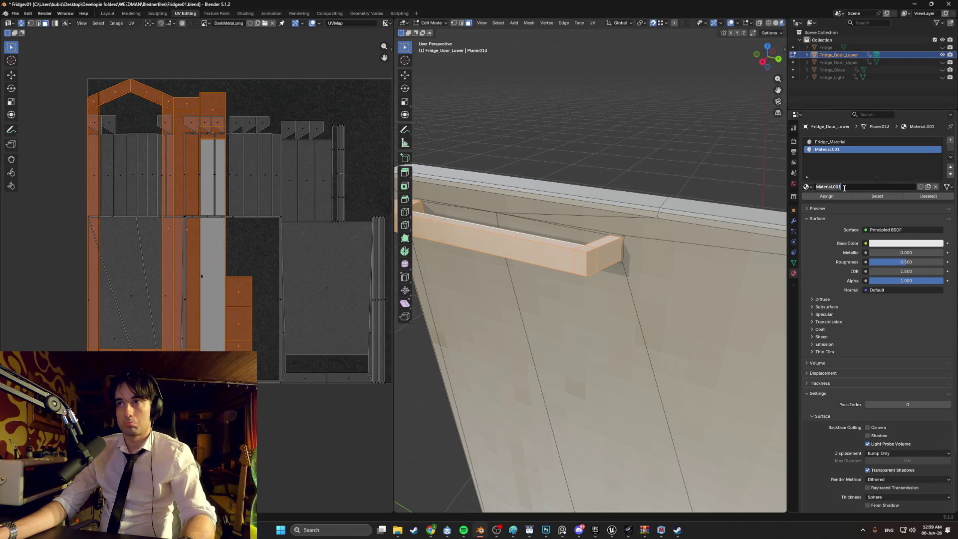
text(Fridge_Handle_)
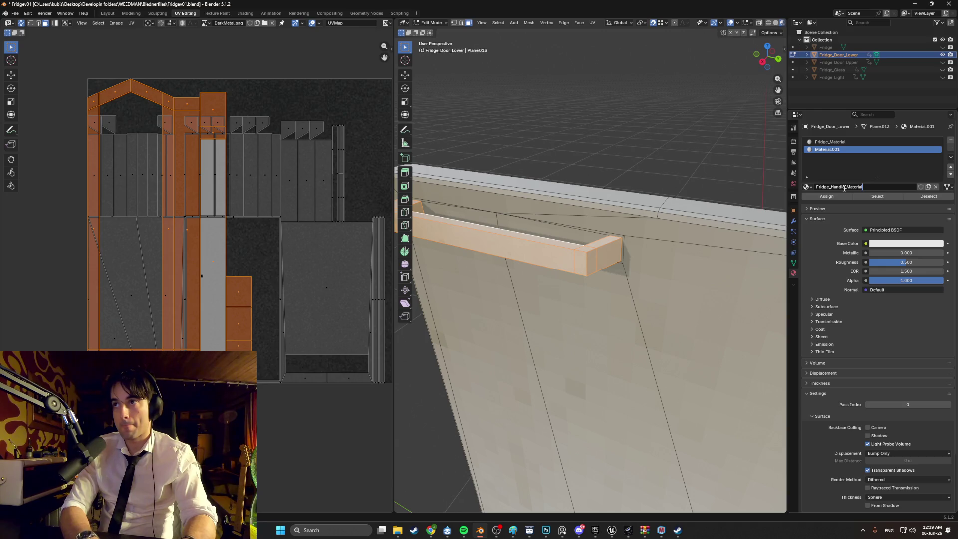
key(Return)
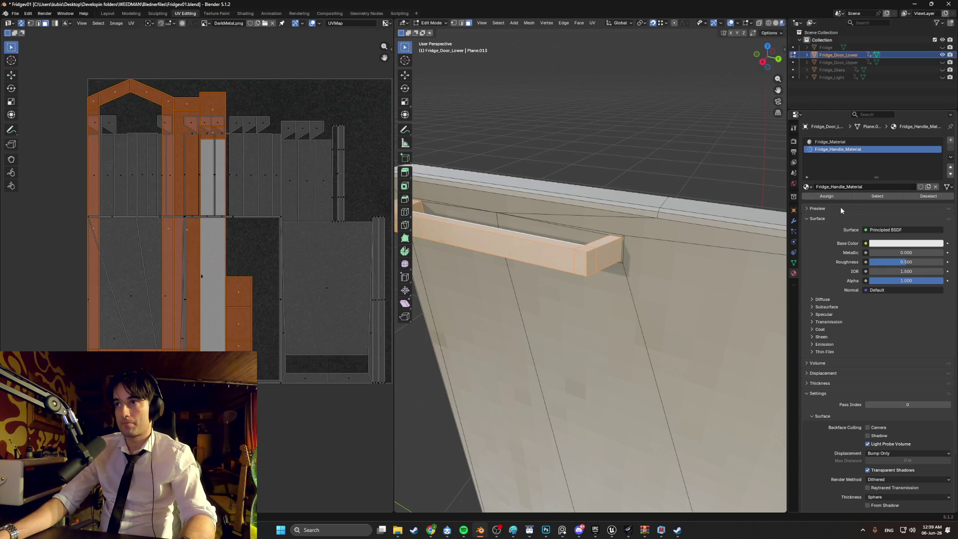
click(835, 196)
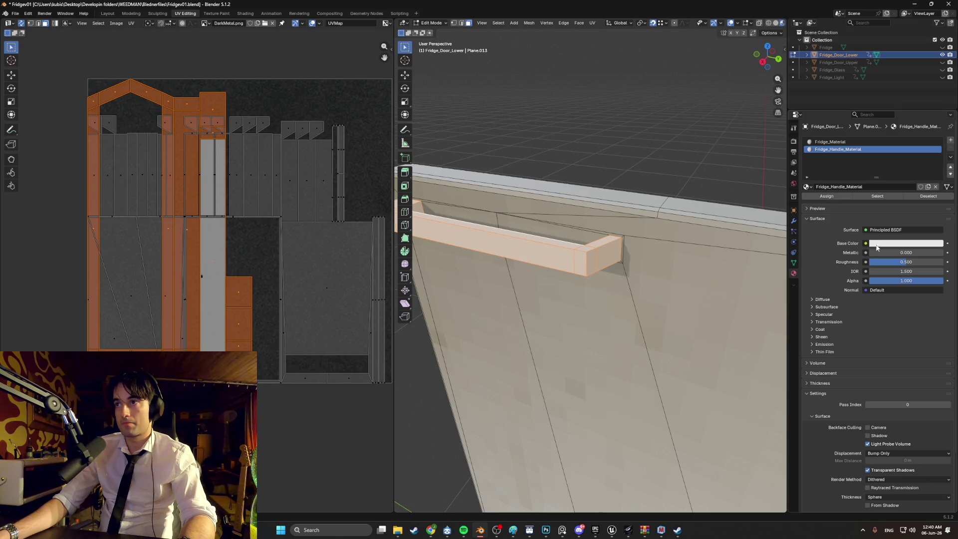
Set the handle material's Base Color to an Image Texture, leaving the image empty.
click(866, 243)
click(715, 293)
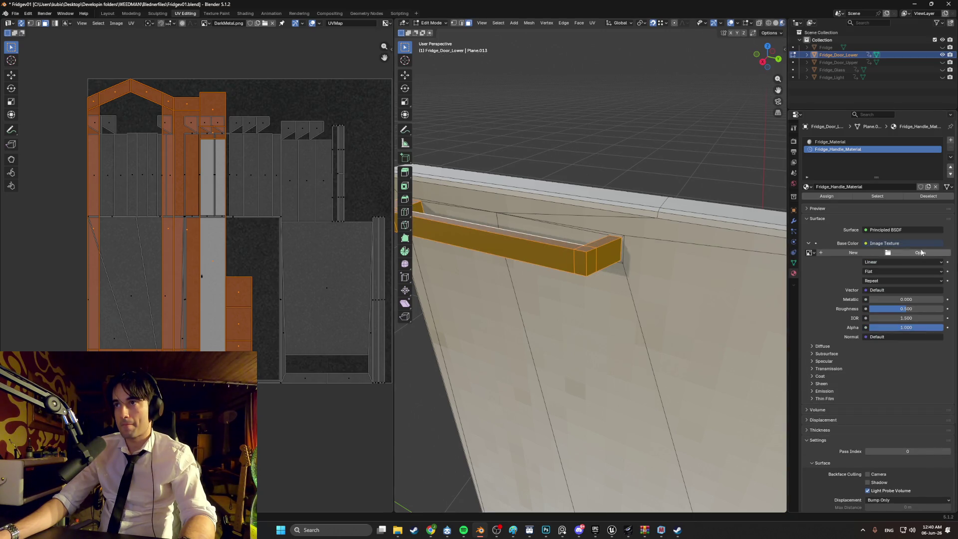
click(921, 253)
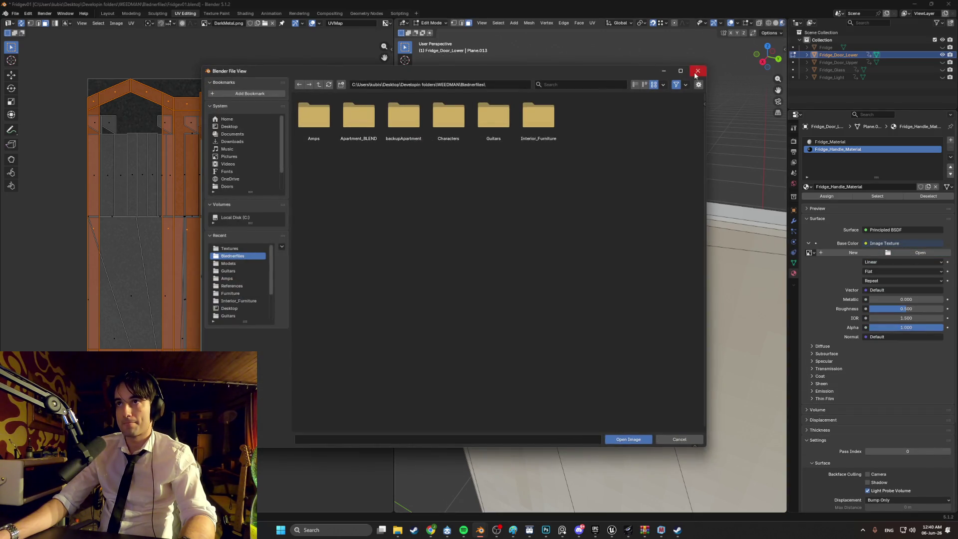
click(697, 71)
scroll(667, 254, up, 6)
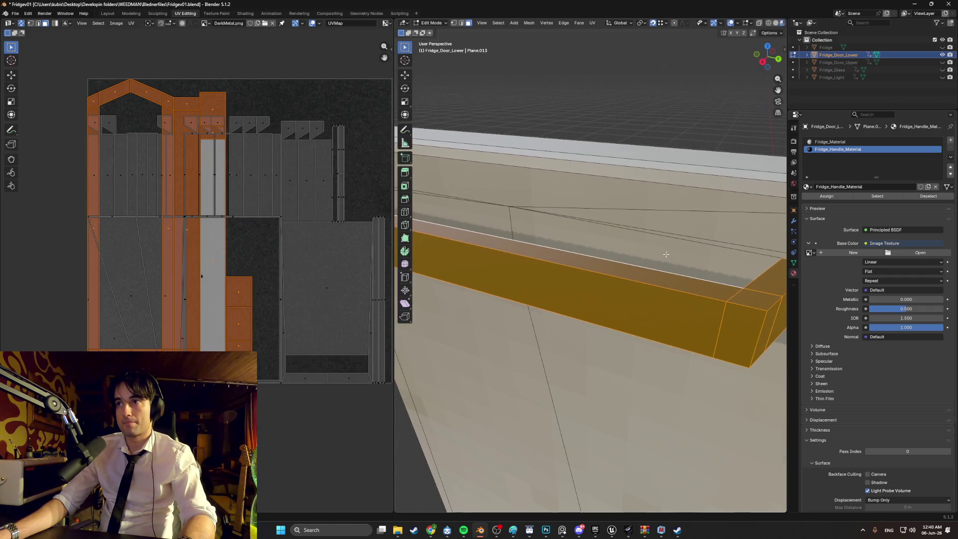
Move, scale and rotate the handle's UV islands over the dark metal image.
key(g)
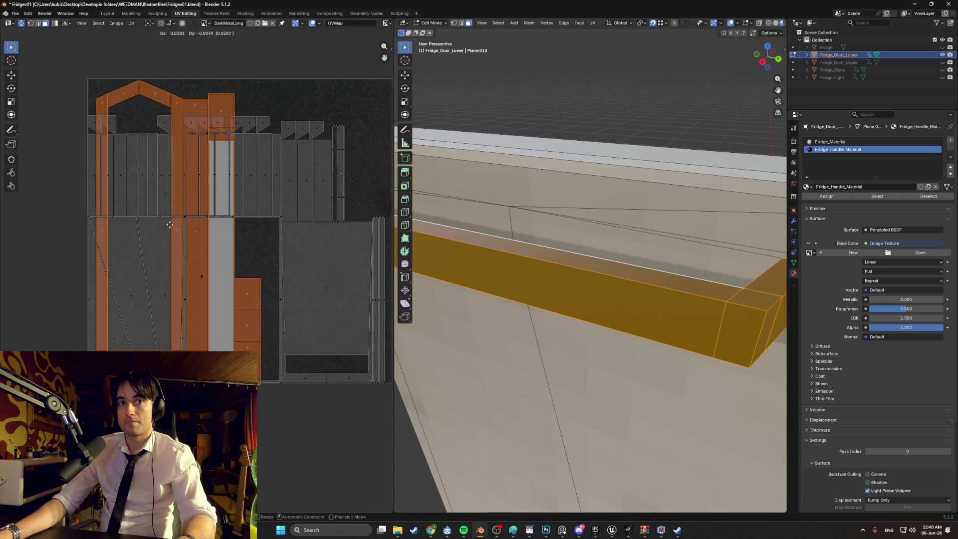
key(s)
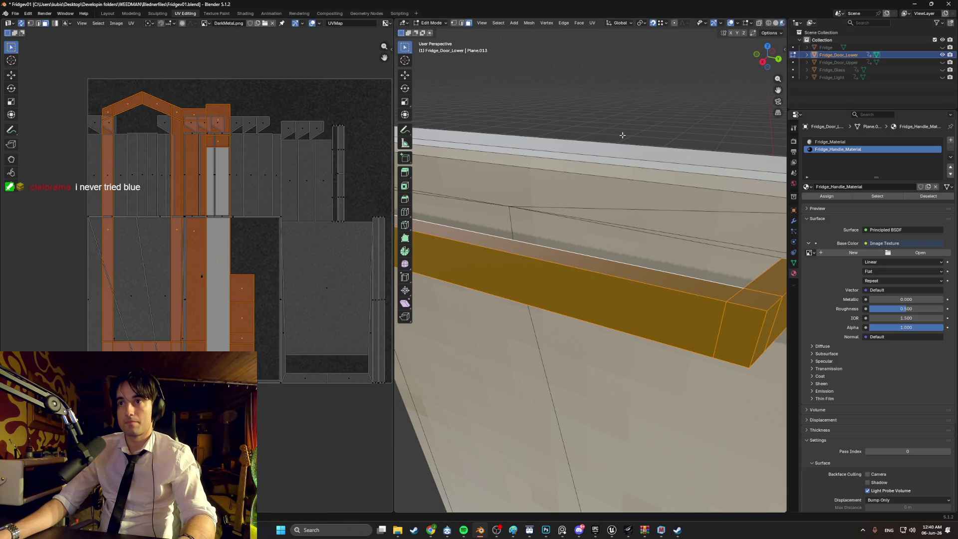
key(r)
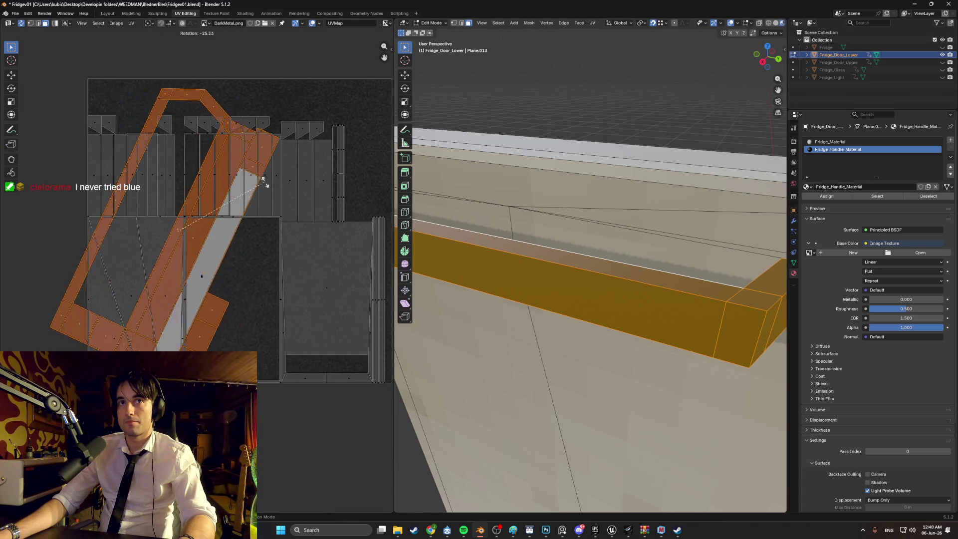
click(285, 202)
key(r)
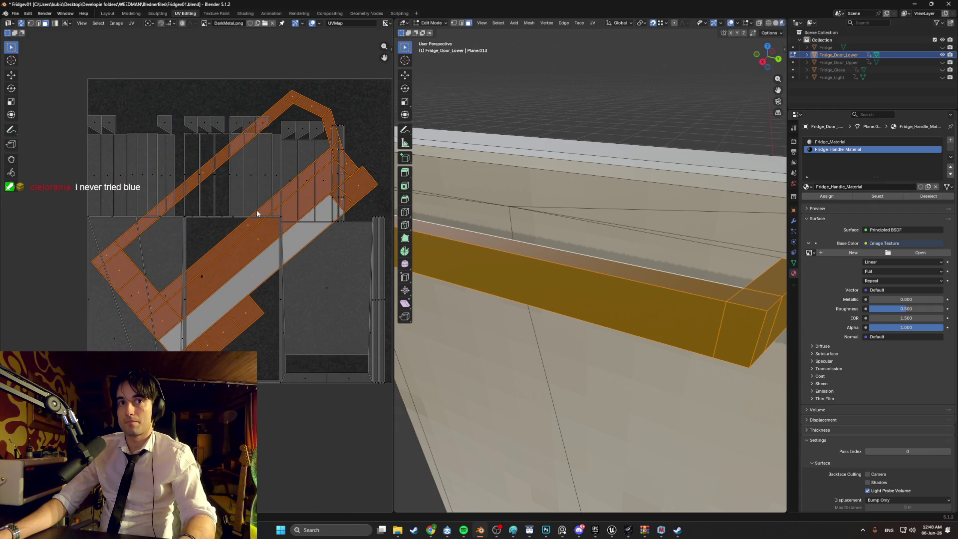
click(269, 207)
key(g)
key(s)
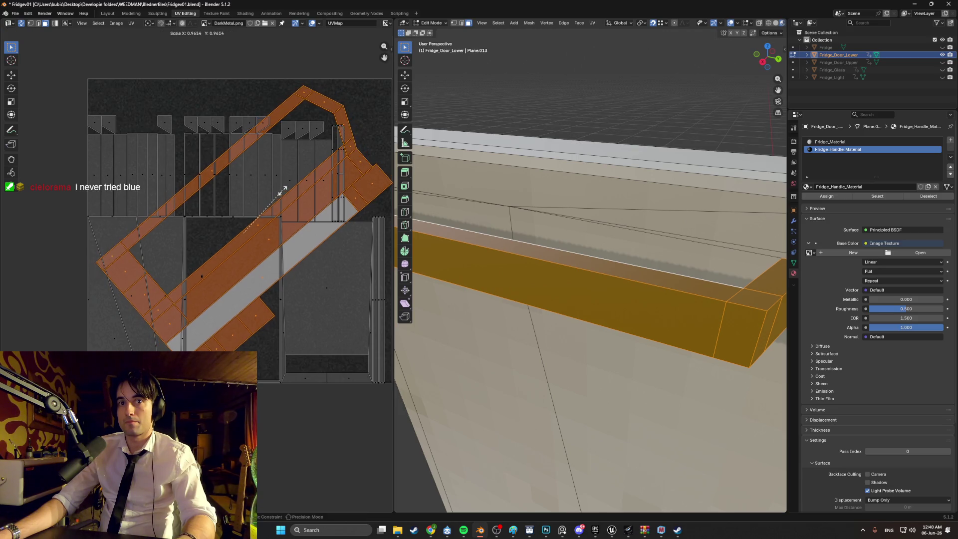
Deselect and orbit to inspect the handle's dark look head-on.
click(524, 93)
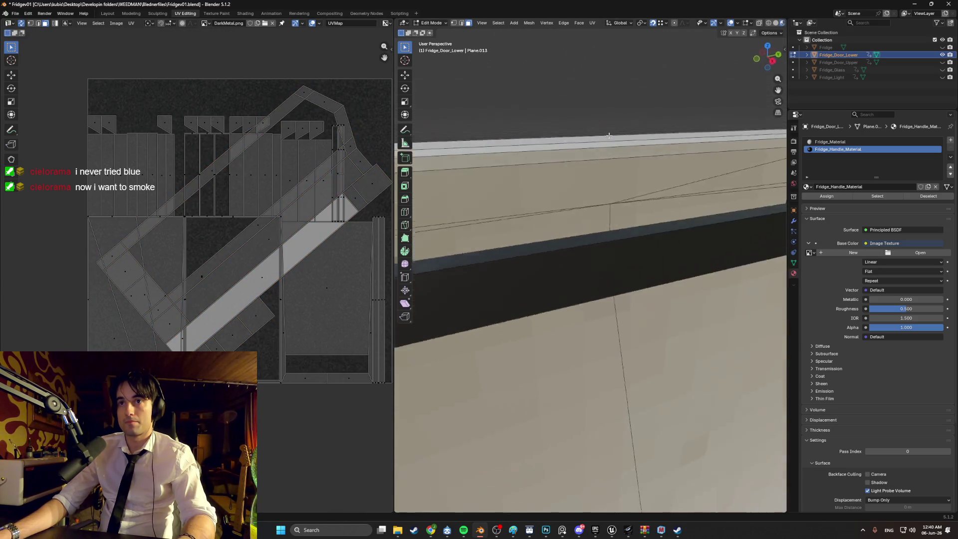
scroll(601, 204, down, 8)
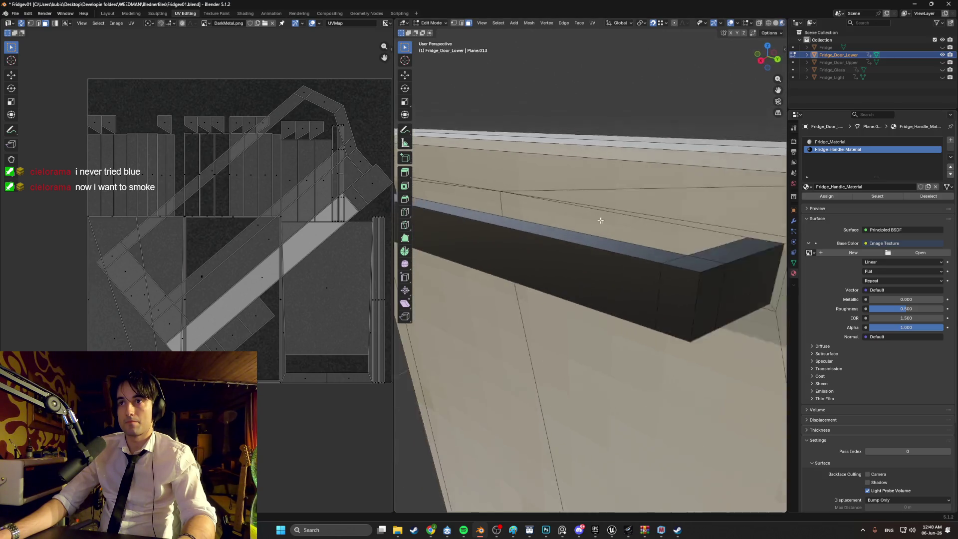
mouse_move(601, 204)
mouse_down()
mouse_move(652, 188)
mouse_move(653, 199)
mouse_move(646, 179)
mouse_up()
scroll(620, 255, up, 4)
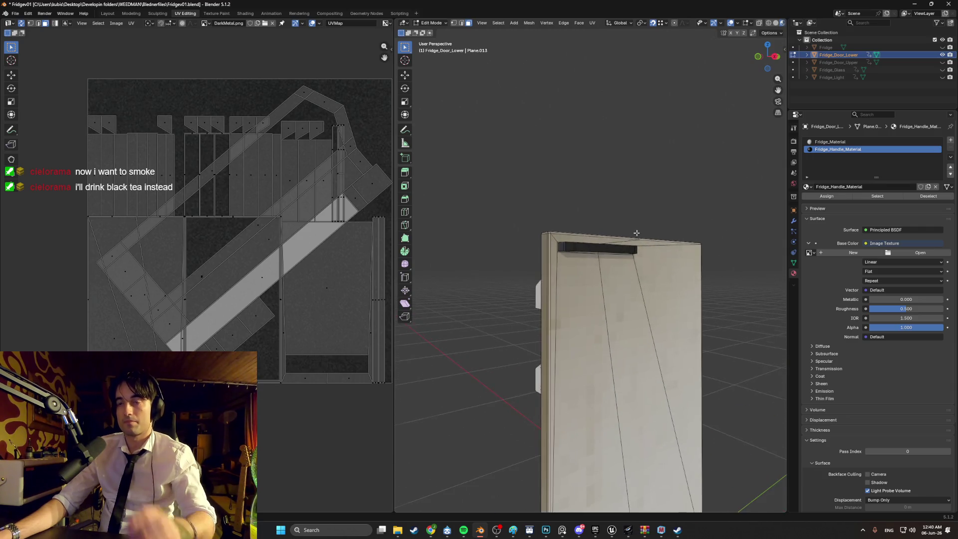
drag(619, 255, 613, 254)
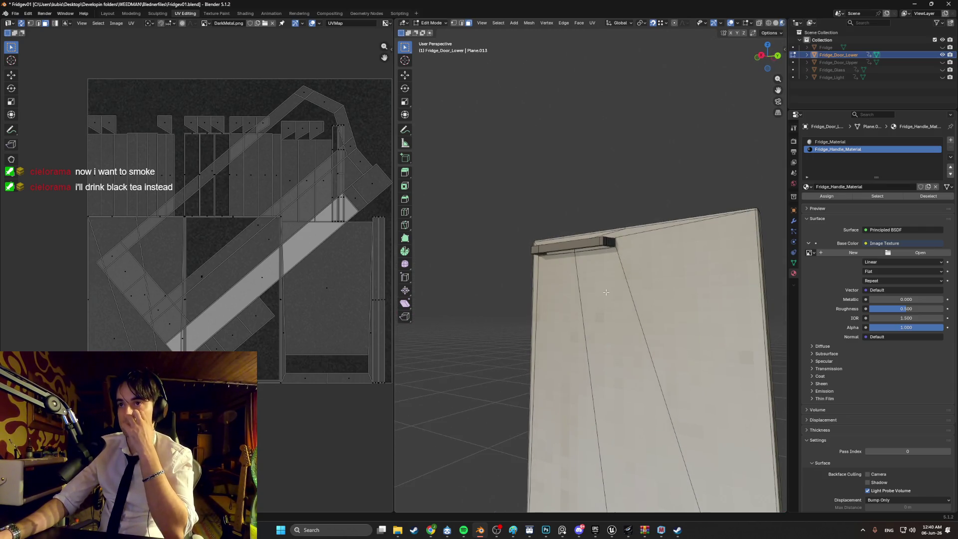
drag(598, 293, 620, 271)
mouse_move(685, 242)
mouse_down()
mouse_move(646, 294)
mouse_move(623, 261)
mouse_up()
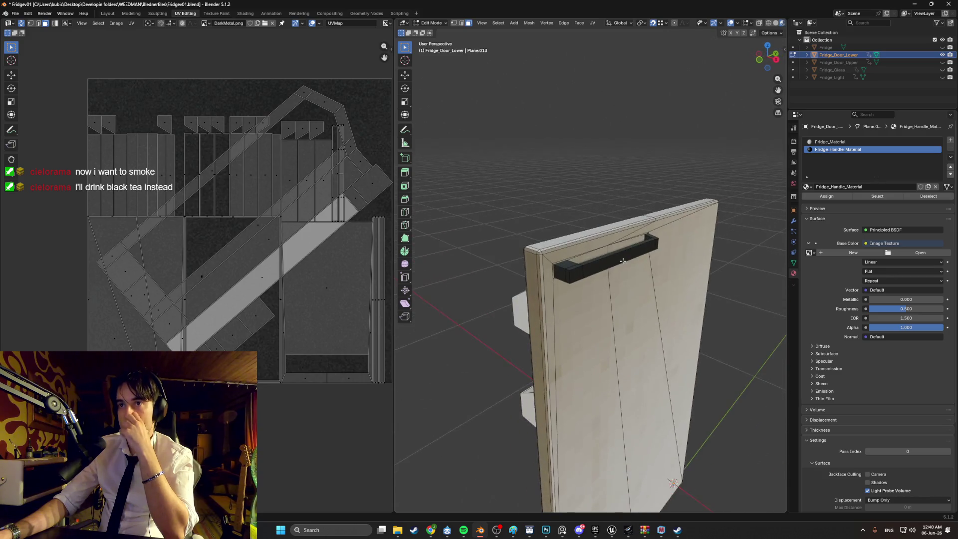
scroll(623, 260, up, 5)
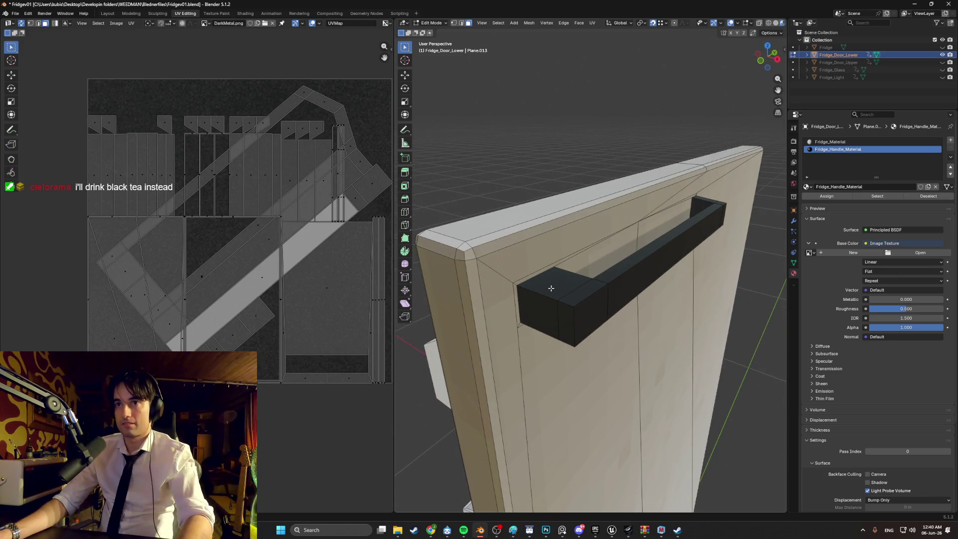
Start selecting faces at the handle's end and the door's upper front.
click(551, 285)
mouse_move(551, 285)
mouse_down()
mouse_move(531, 252)
mouse_move(548, 240)
mouse_up()
click(548, 240)
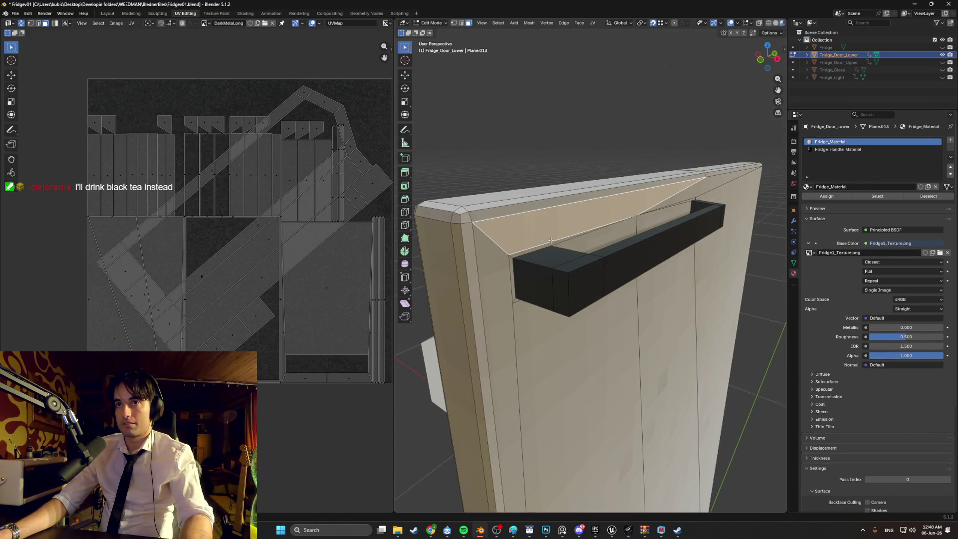
Add the handle's end faces and long top face to the selection.
click(560, 260)
shift+click(533, 285)
shift+click(579, 262)
shift+click(606, 254)
mouse_move(637, 257)
mouse_down()
mouse_move(582, 220)
mouse_move(579, 199)
mouse_up()
shift+click(578, 198)
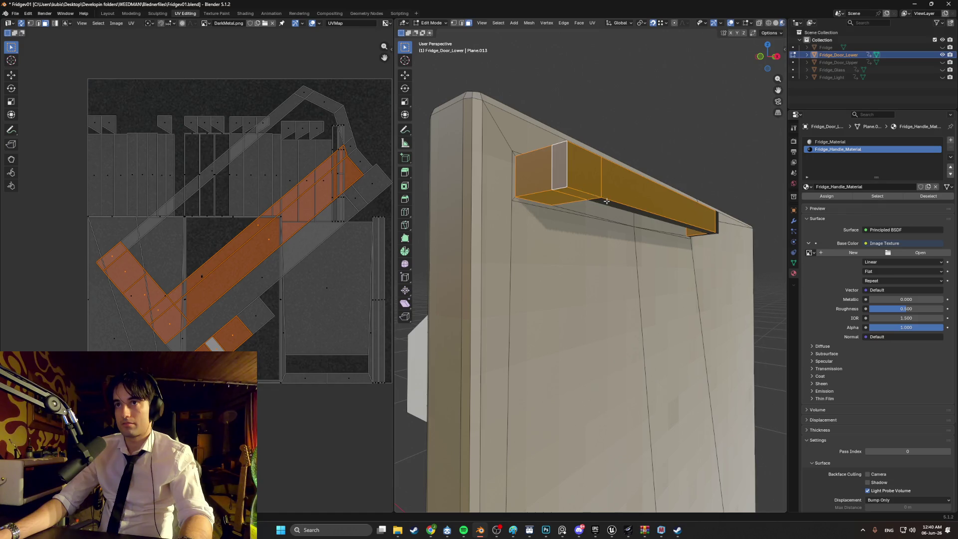
shift+click(592, 197)
scroll(600, 196, up, 3)
scroll(601, 196, down, 3)
shift+click(655, 204)
Add the handle's underside and remaining small end faces to the selection.
drag(655, 204, 609, 173)
shift+click(609, 173)
shift+click(588, 172)
shift+click(473, 238)
drag(473, 238, 468, 267)
shift+click(535, 308)
drag(534, 308, 574, 268)
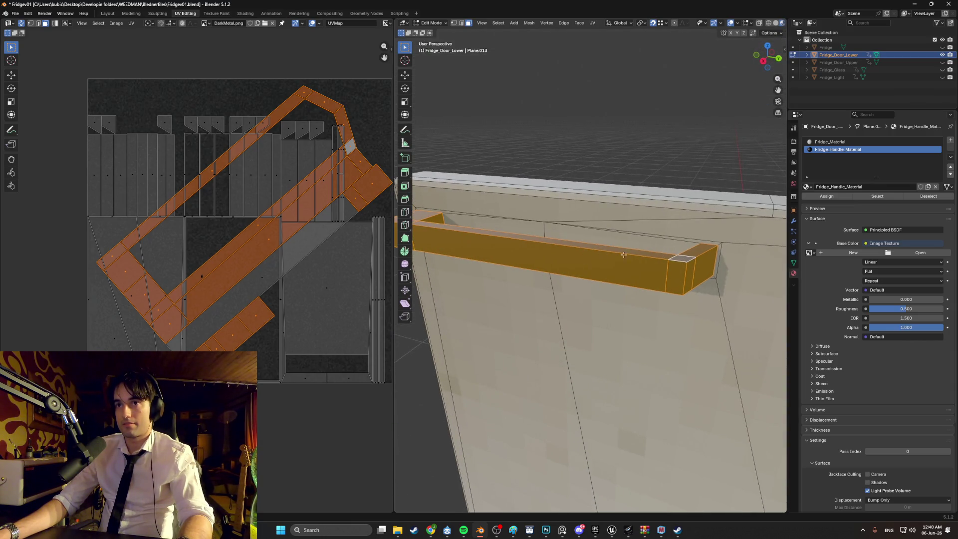
Switch to the Modeling workspace and orbit to a close side view of the door.
click(131, 14)
scroll(489, 219, up, 5)
mouse_move(489, 218)
mouse_down()
mouse_move(474, 225)
mouse_move(489, 218)
mouse_move(619, 249)
mouse_move(561, 238)
mouse_up()
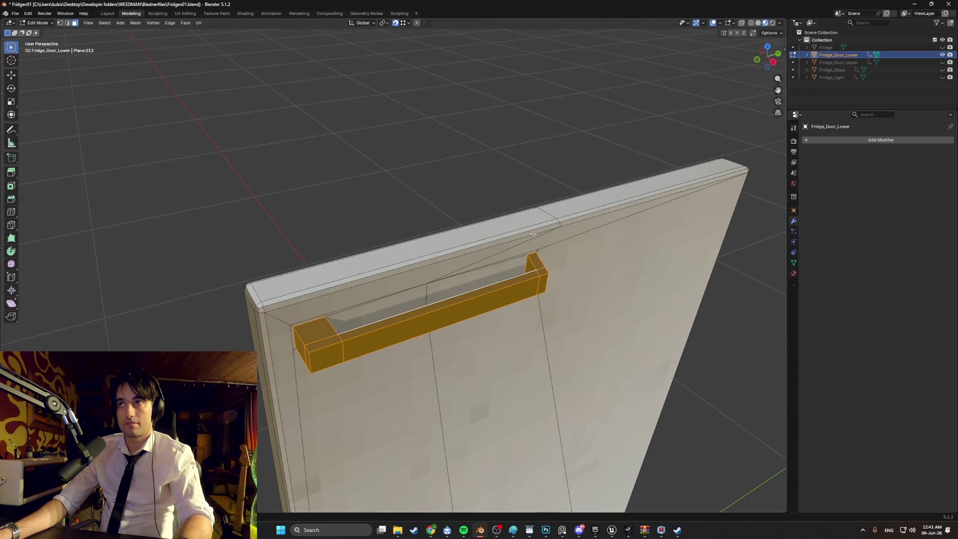
Separate the selected handle faces by selection and make Fridge_Door_Lower.001 active.
key(p)
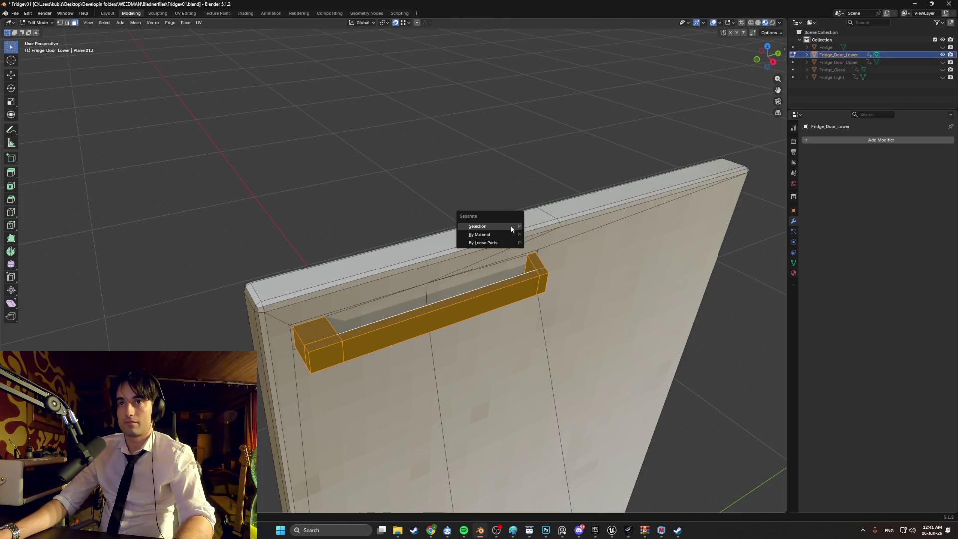
click(510, 225)
click(836, 64)
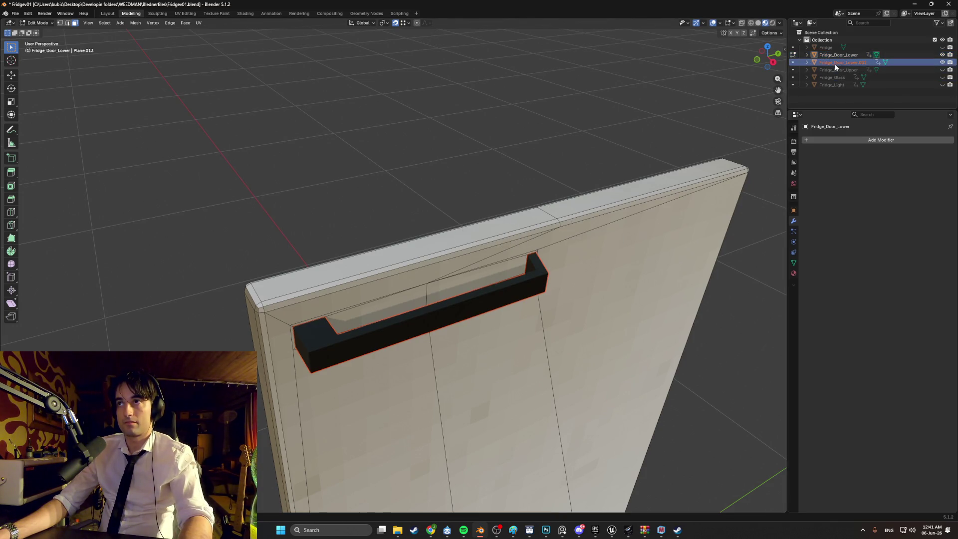